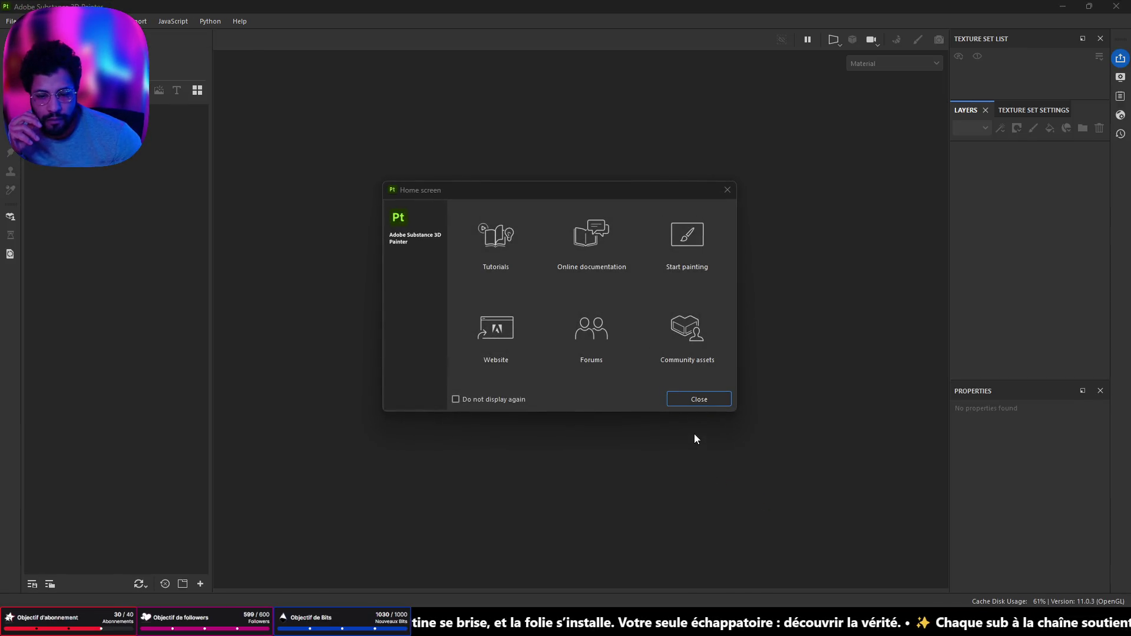
Close the Home screen and open the recent project LecteurRFID.spp
{"action": "left_click", "coordinate": [692, 401]}
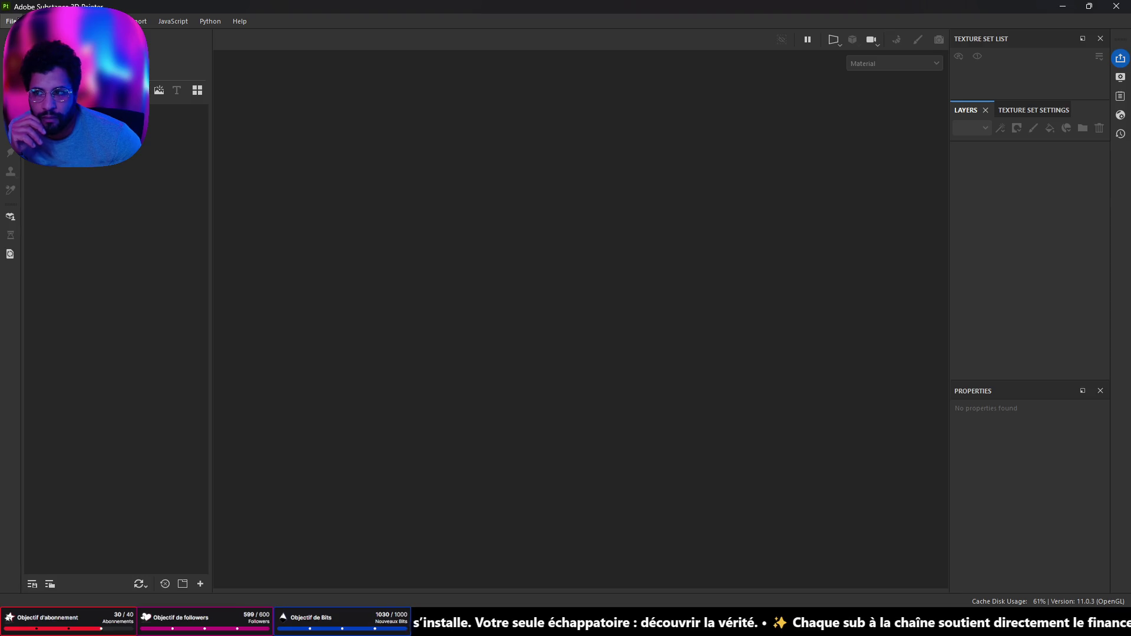
{"action": "left_click", "coordinate": [12, 21]}
{"action": "mouse_move", "coordinate": [89, 64]}
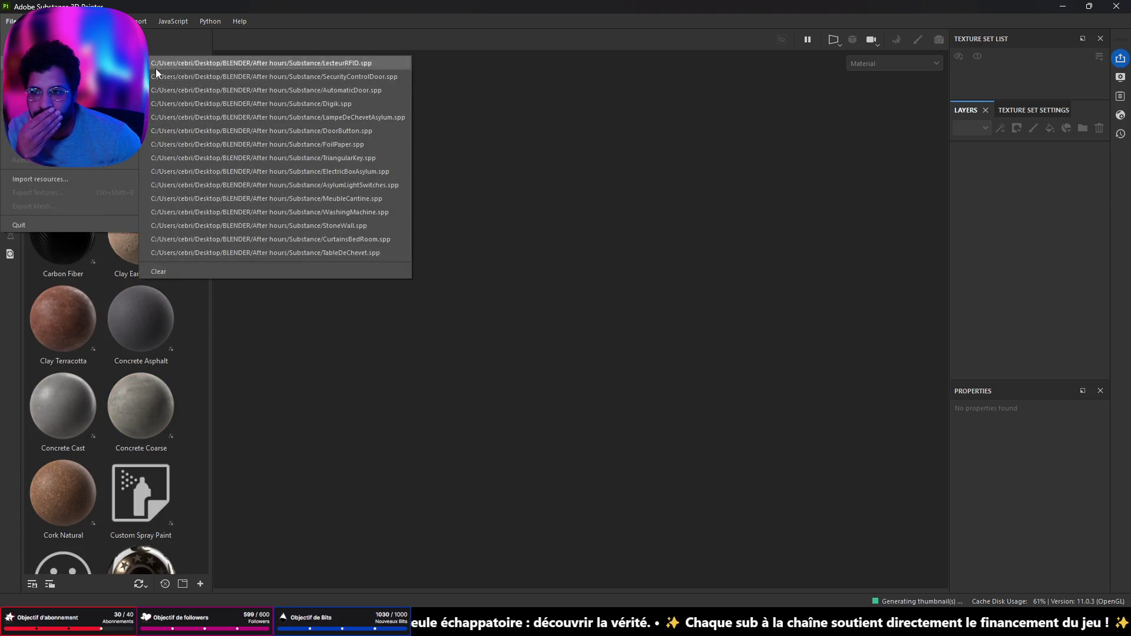
{"action": "left_click", "coordinate": [199, 65]}
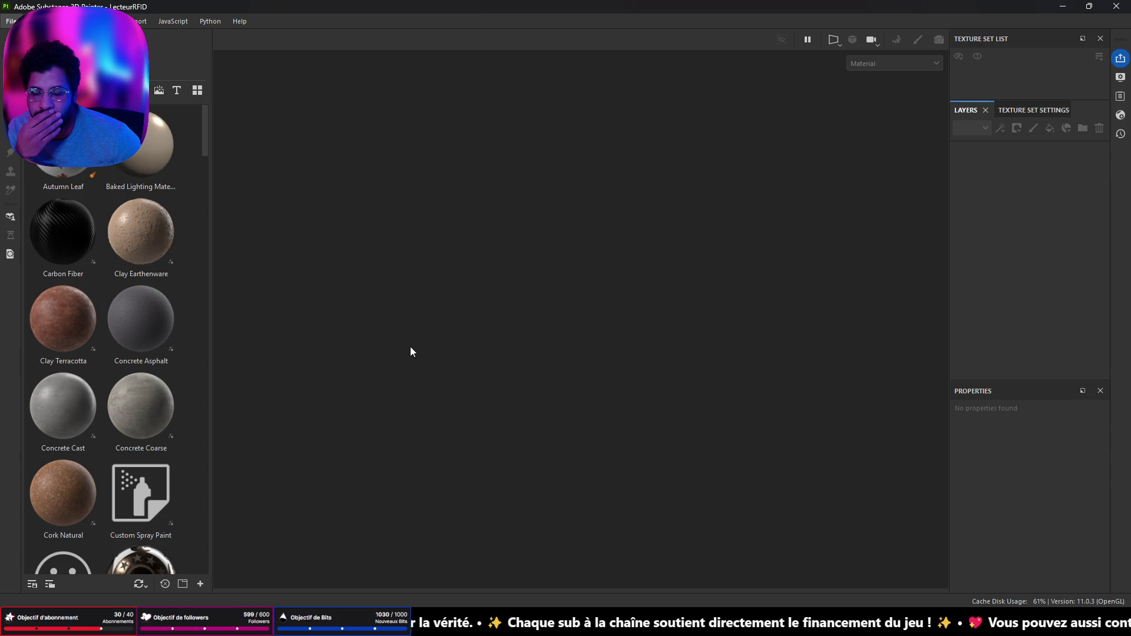
Zoom in on the round reader and collapse the Aluminium and Plastic Glossy layer groups
{"action": "scroll", "coordinate": [579, 284], "scroll_direction": "up", "scroll_amount": 5}
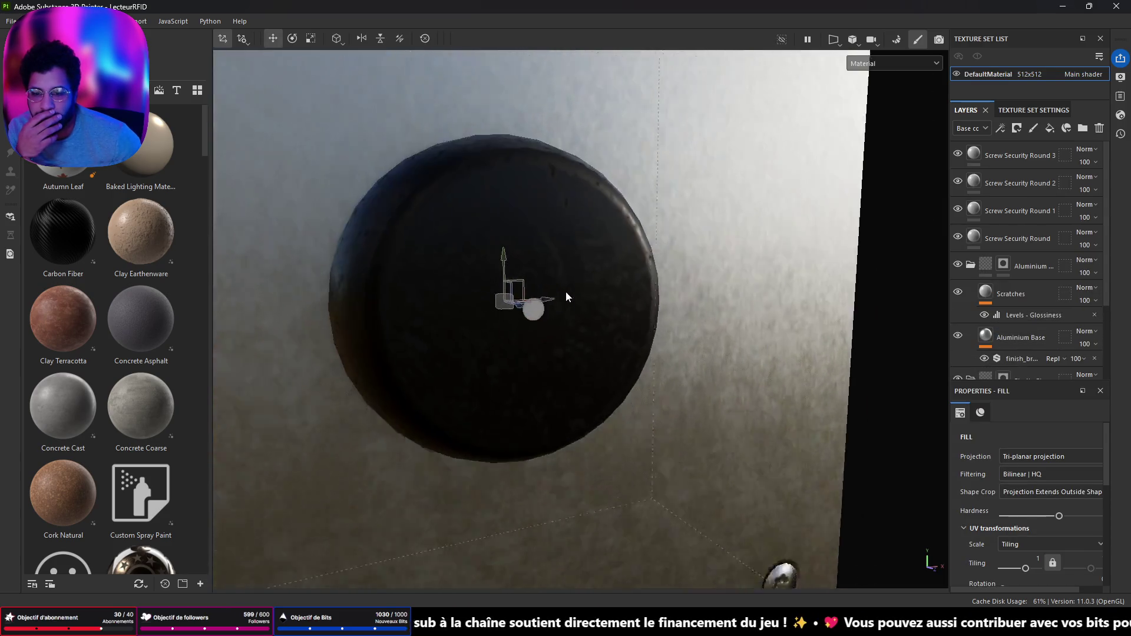
{"action": "scroll", "coordinate": [567, 296], "scroll_direction": "up", "scroll_amount": 3}
{"action": "scroll", "coordinate": [978, 366], "scroll_direction": "down", "scroll_amount": 3}
{"action": "scroll", "coordinate": [1014, 283], "scroll_direction": "up", "scroll_amount": 3}
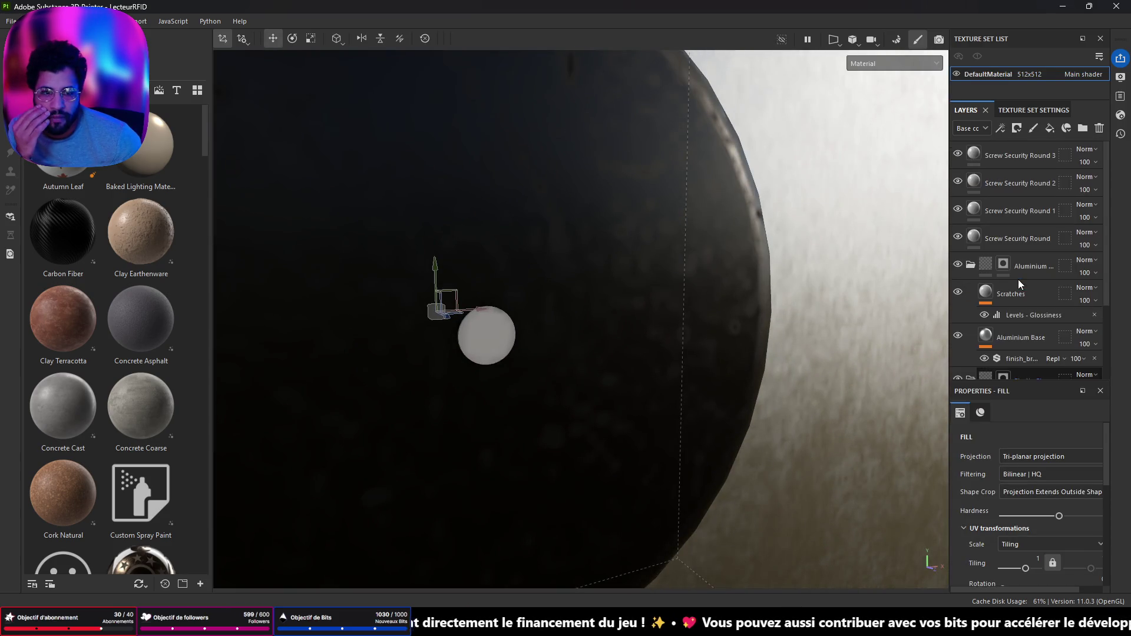
{"action": "scroll", "coordinate": [1002, 295], "scroll_direction": "down", "scroll_amount": 3}
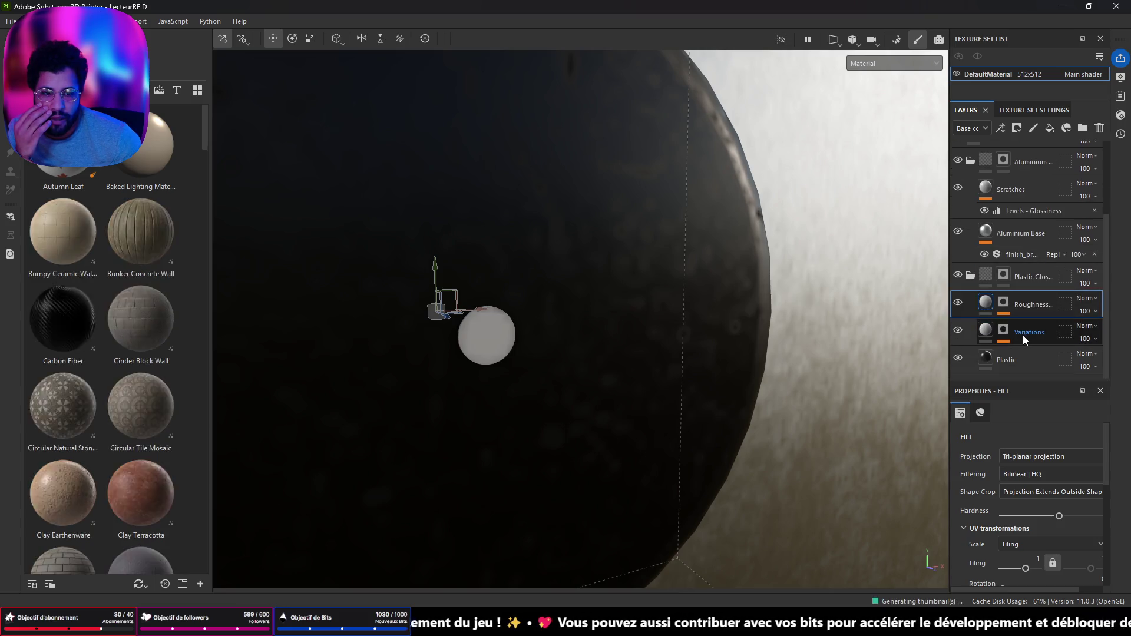
{"action": "scroll", "coordinate": [966, 291], "scroll_direction": "up", "scroll_amount": 3}
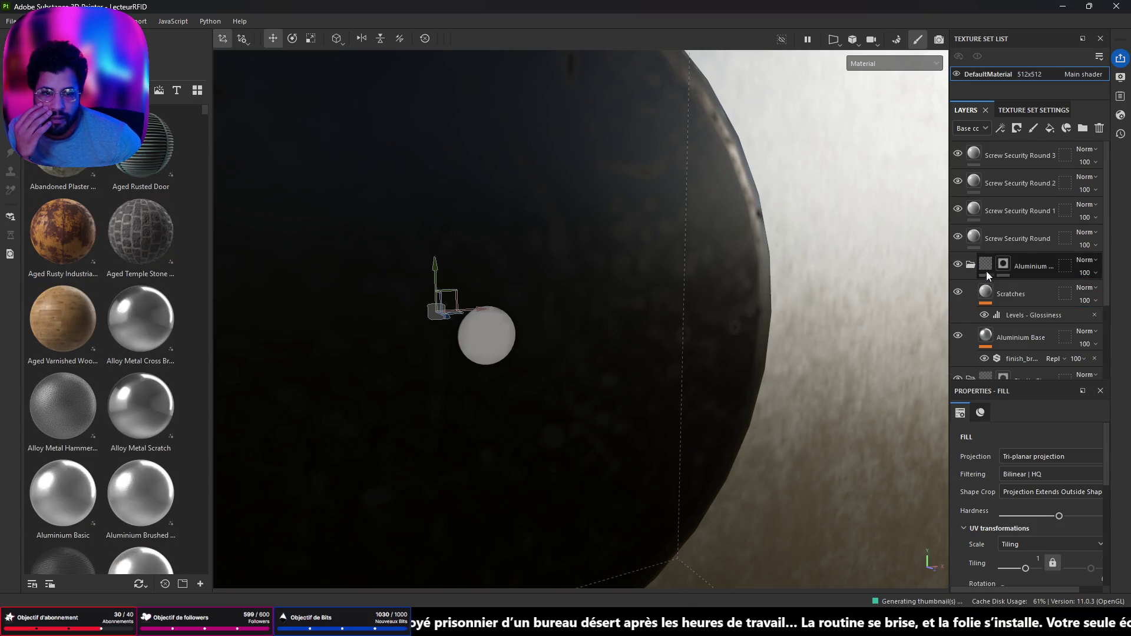
{"action": "left_click", "coordinate": [971, 264]}
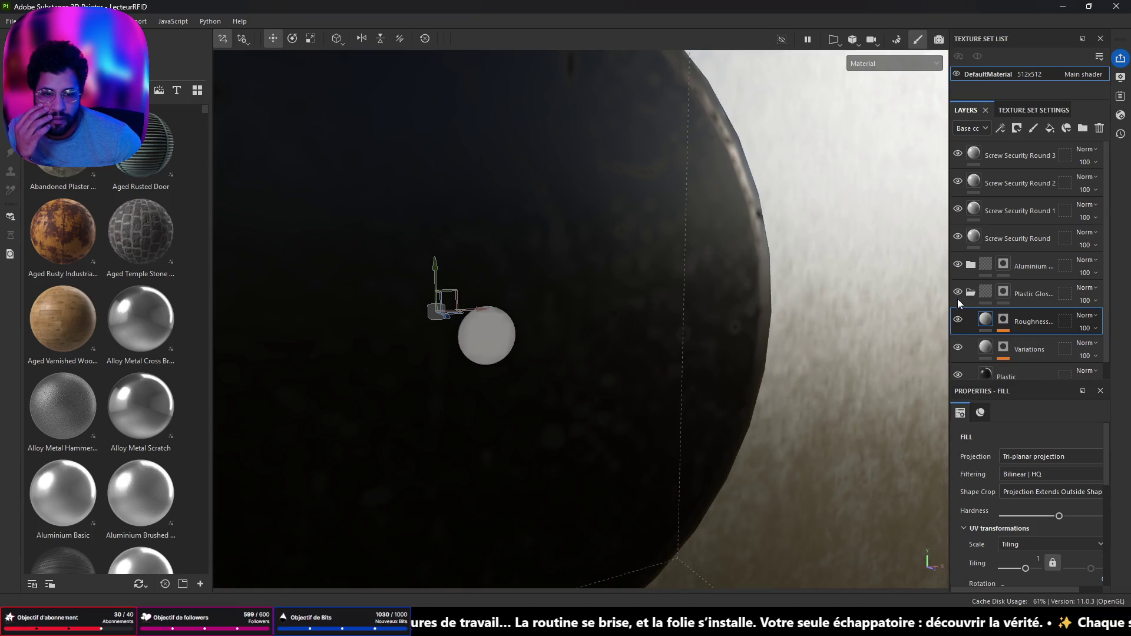
{"action": "left_click", "coordinate": [970, 292]}
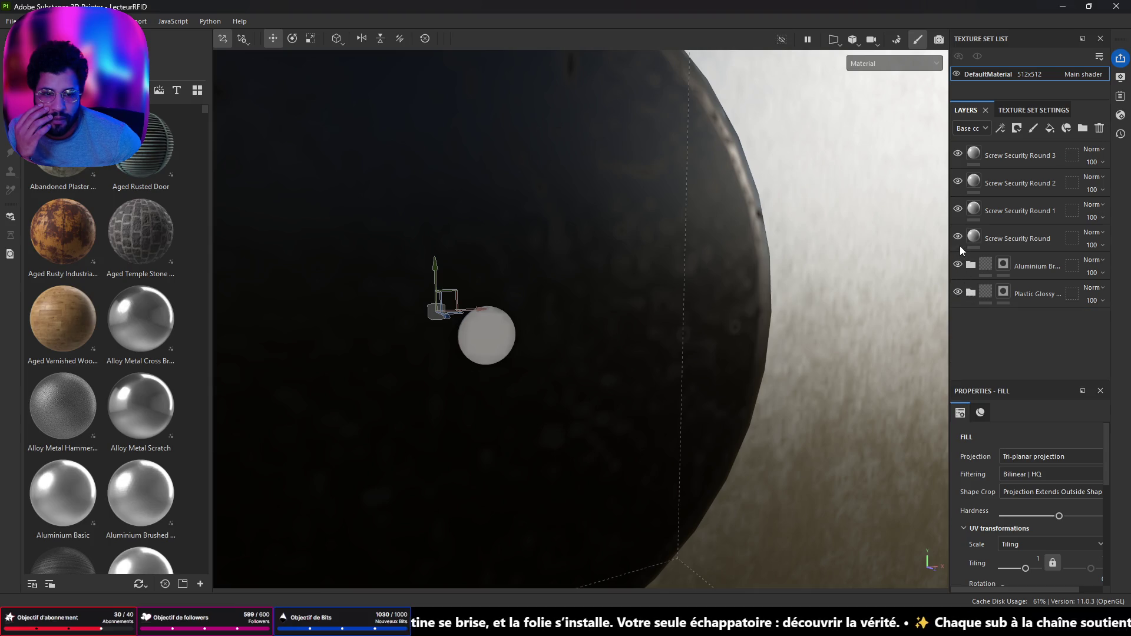
Toggle the Plastic Glossy and Aluminium groups' visibility on and off to compare
{"action": "left_click", "coordinate": [958, 293]}
{"action": "left_click", "coordinate": [958, 291]}
{"action": "left_click", "coordinate": [958, 292]}
{"action": "left_click", "coordinate": [958, 291]}
{"action": "left_click", "coordinate": [960, 268]}
{"action": "left_click", "coordinate": [959, 268]}
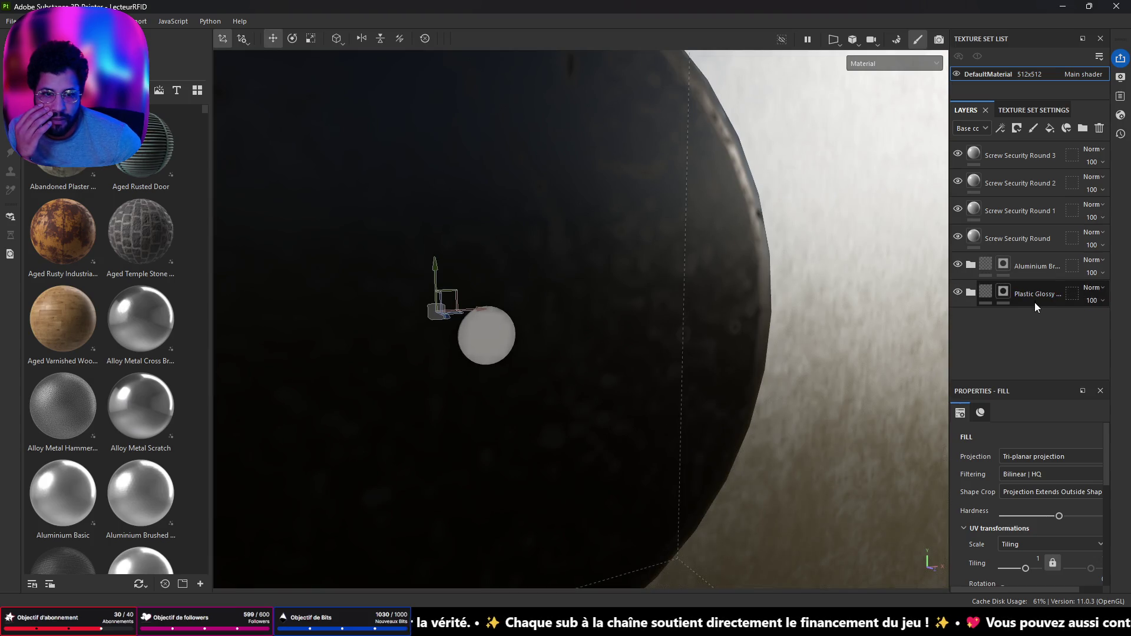
{"action": "left_click", "coordinate": [959, 292]}
{"action": "left_click", "coordinate": [959, 292]}
{"action": "left_click", "coordinate": [959, 293]}
{"action": "left_click", "coordinate": [958, 292]}
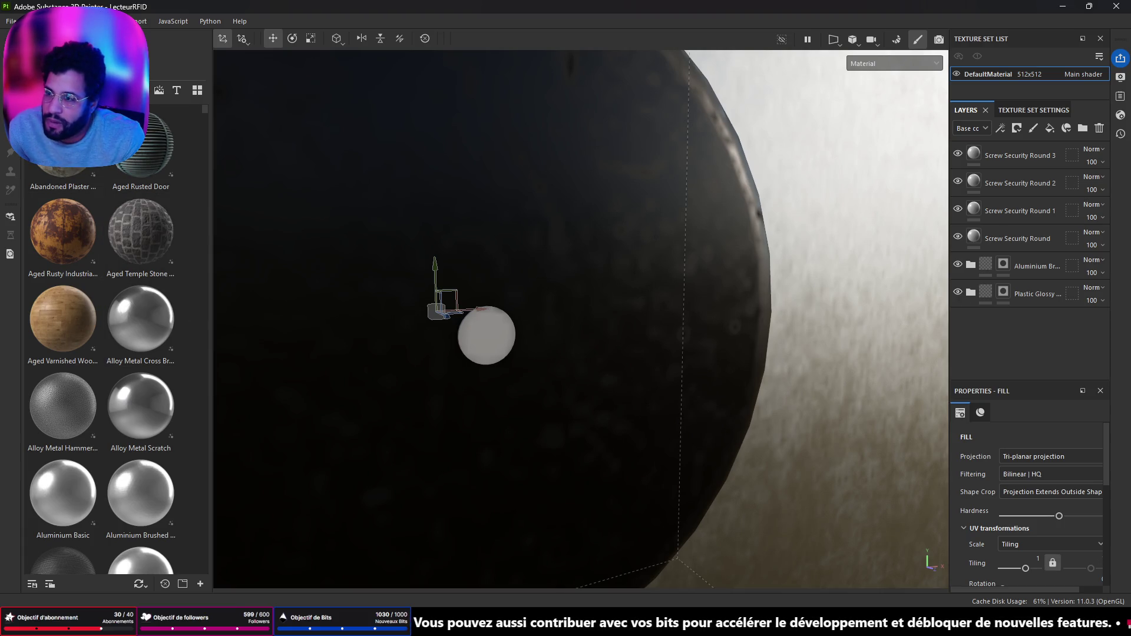
Search the shelf for 'gloss' and apply the Glossy Paint material to the model
{"action": "type", "text": "gloss"}
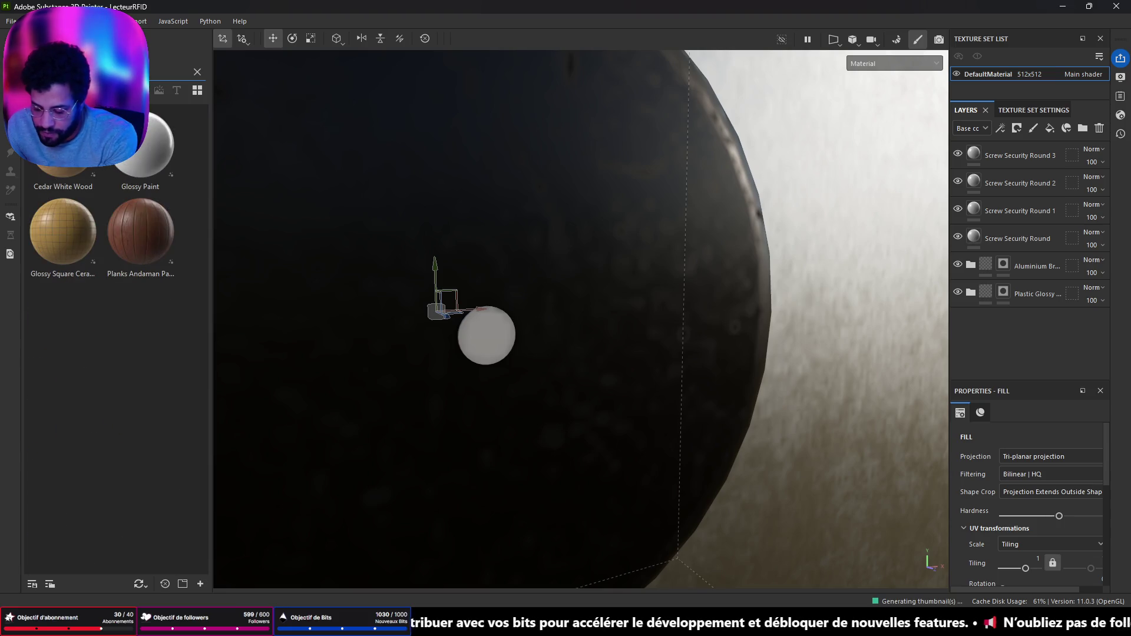
{"action": "mouse_move", "coordinate": [142, 148]}
{"action": "left_mouse_down"}
{"action": "mouse_move", "coordinate": [317, 276]}
{"action": "mouse_move", "coordinate": [547, 341]}
{"action": "mouse_move", "coordinate": [515, 327]}
{"action": "left_mouse_up"}
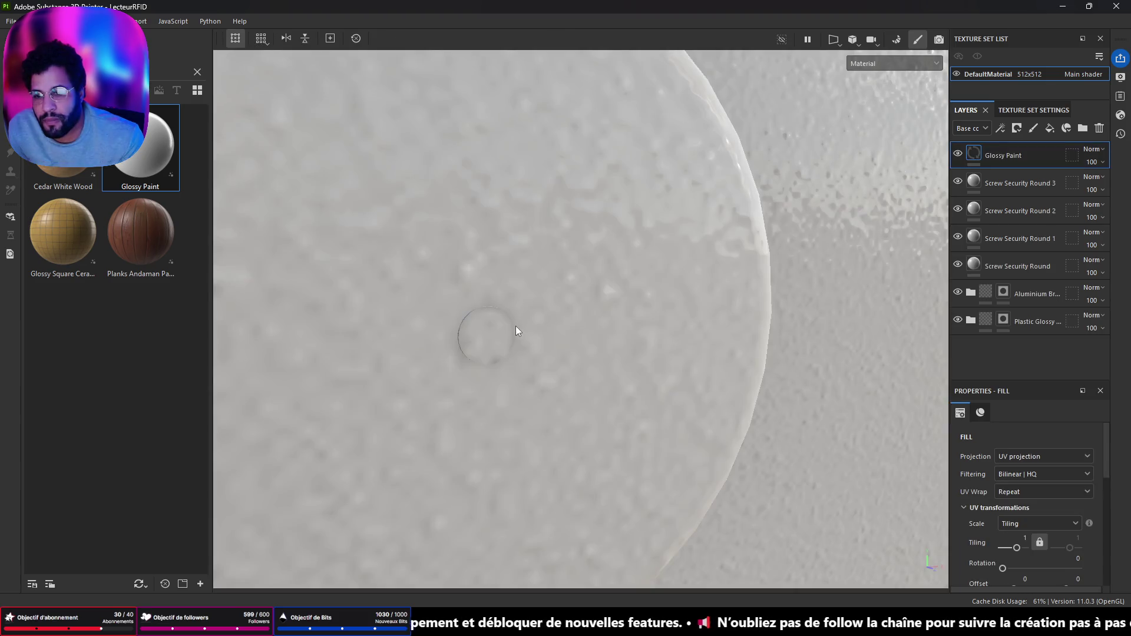
{"action": "scroll", "coordinate": [561, 334], "scroll_direction": "down", "scroll_amount": 5}
{"action": "key", "text": "p"}
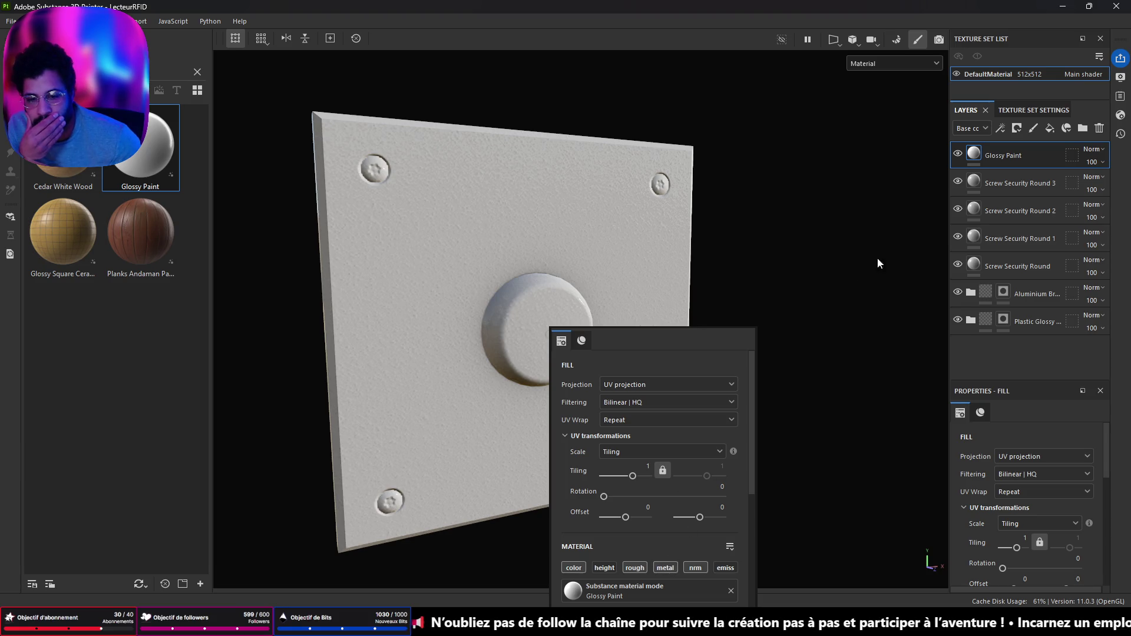
Add a black mask to the Glossy Paint layer and switch to Polygon Fill mode
{"action": "right_click", "coordinate": [1002, 158]}
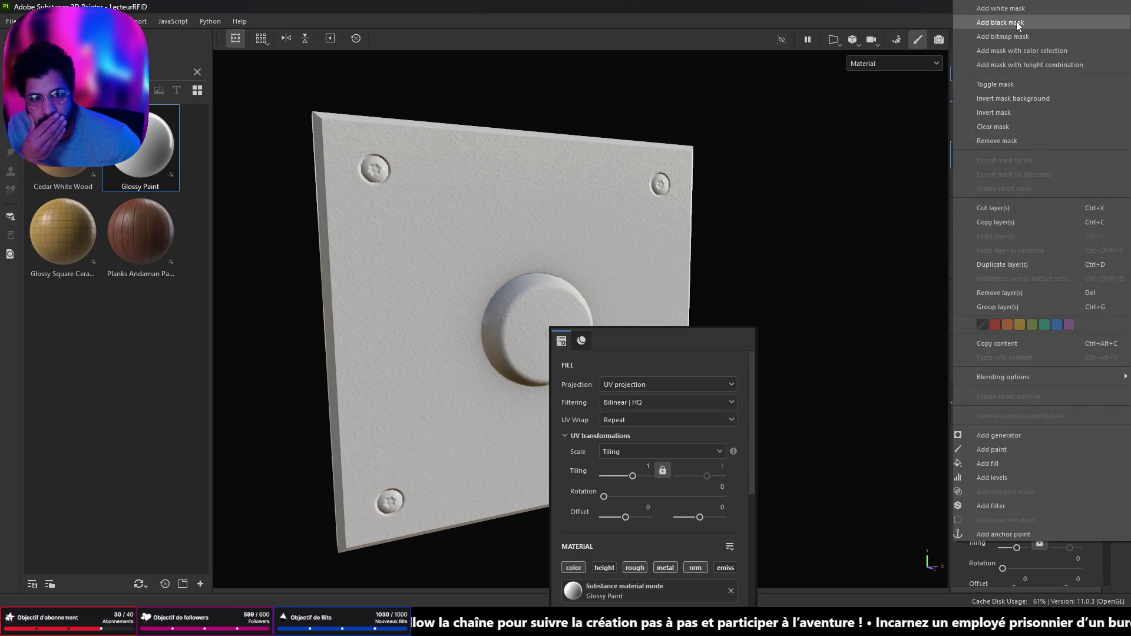
{"action": "left_click", "coordinate": [1017, 22]}
{"action": "scroll", "coordinate": [556, 317], "scroll_direction": "up", "scroll_amount": 5}
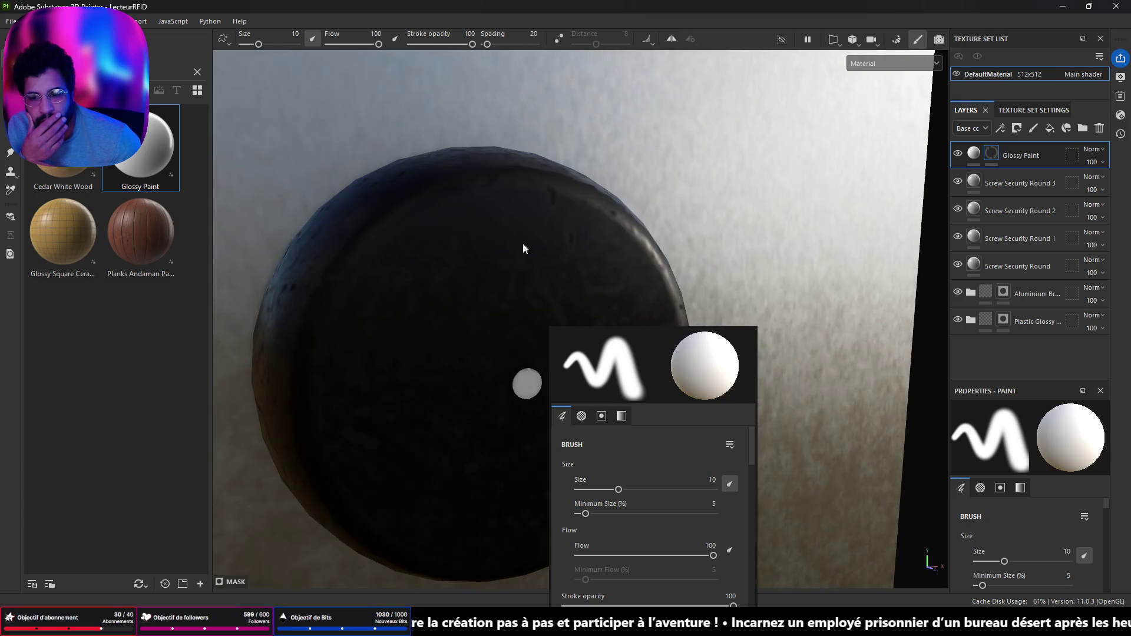
{"action": "key", "text": "p"}
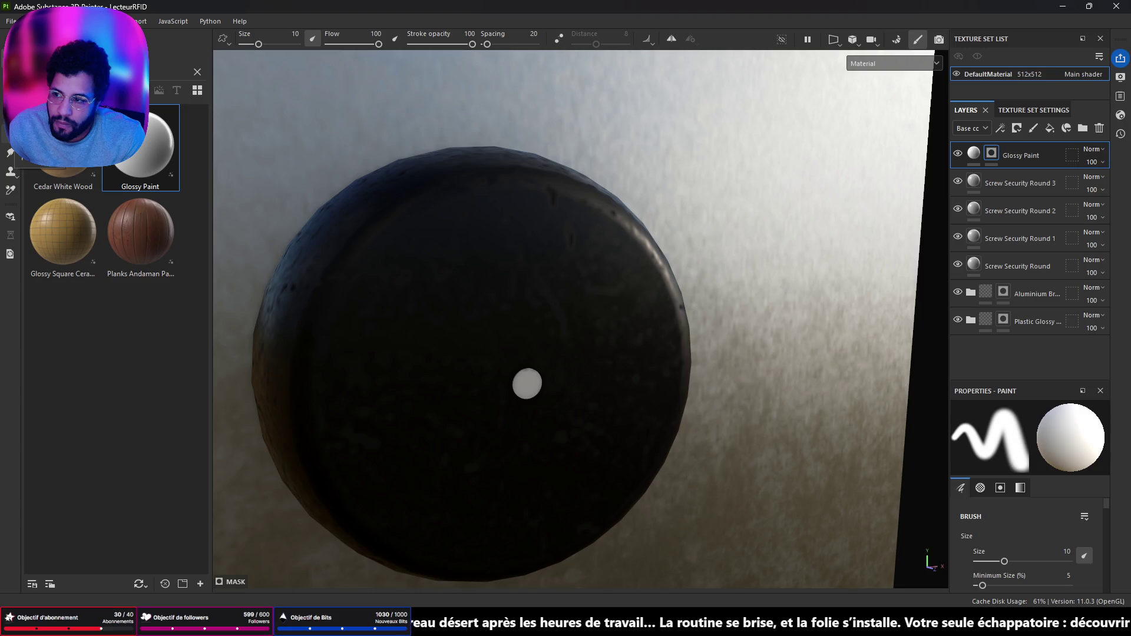
{"action": "key", "text": "4"}
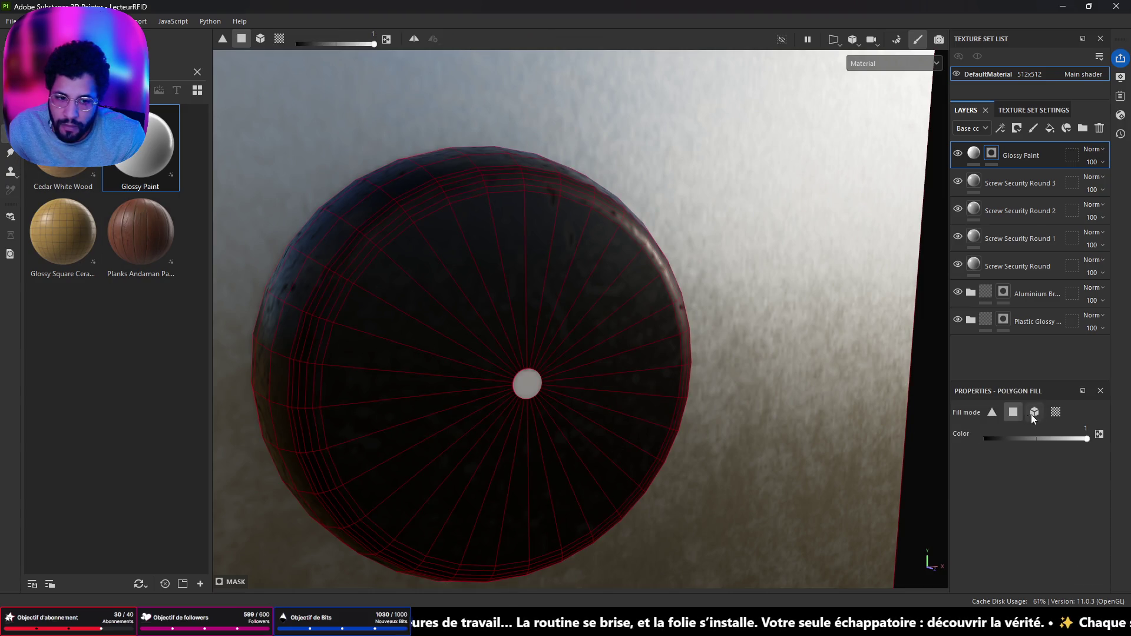
{"action": "scroll", "coordinate": [529, 377], "scroll_direction": "up", "scroll_amount": 5}
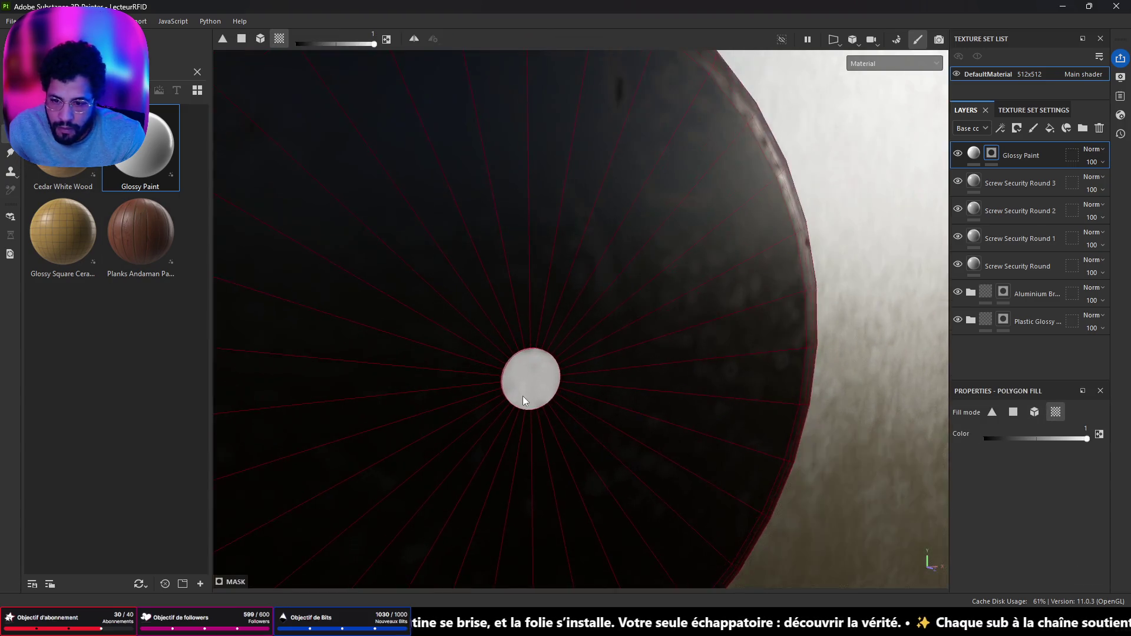
{"action": "mouse_move", "coordinate": [476, 378]}
{"action": "left_mouse_down"}
{"action": "mouse_move", "coordinate": [624, 383]}
{"action": "mouse_move", "coordinate": [566, 346]}
{"action": "mouse_move", "coordinate": [623, 384]}
{"action": "mouse_move", "coordinate": [669, 333]}
{"action": "mouse_move", "coordinate": [573, 321]}
{"action": "mouse_move", "coordinate": [631, 318]}
{"action": "mouse_move", "coordinate": [573, 330]}
{"action": "left_mouse_up"}
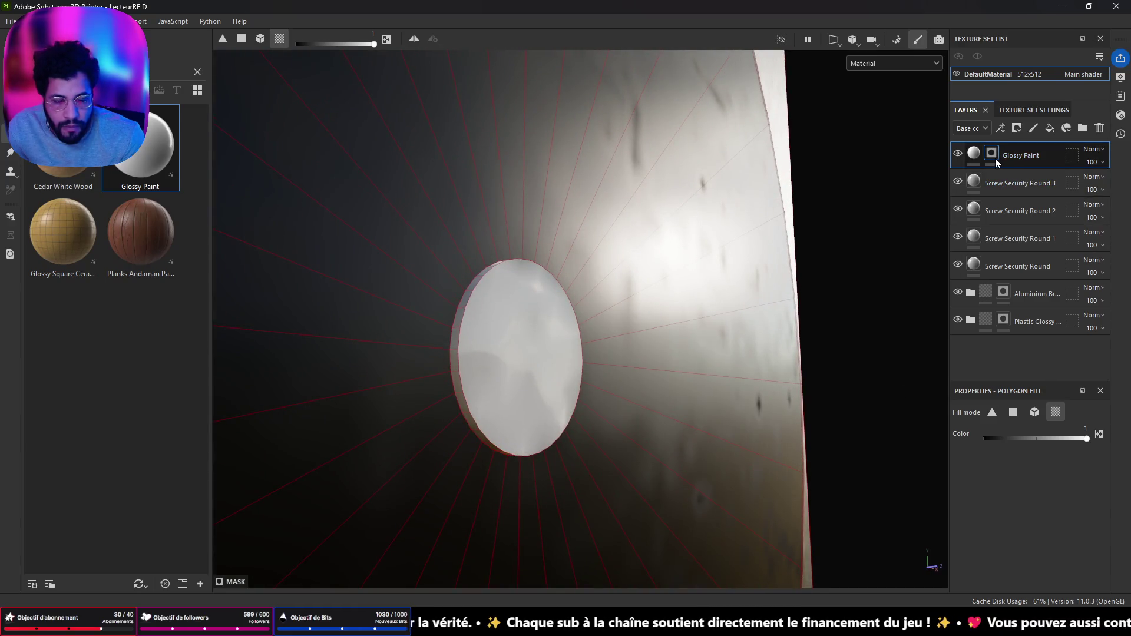
Enable the emissive channel on the Glossy Paint layer so the centre disc glows
{"action": "left_click", "coordinate": [977, 161]}
{"action": "scroll", "coordinate": [1007, 472], "scroll_direction": "down", "scroll_amount": 5}
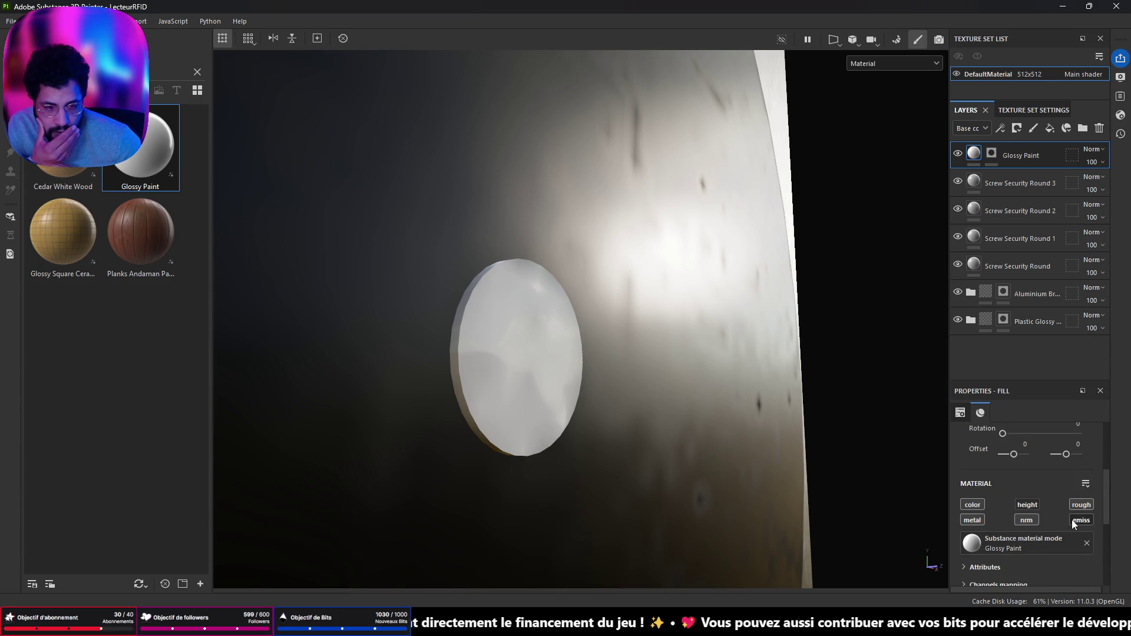
{"action": "left_click", "coordinate": [1080, 521]}
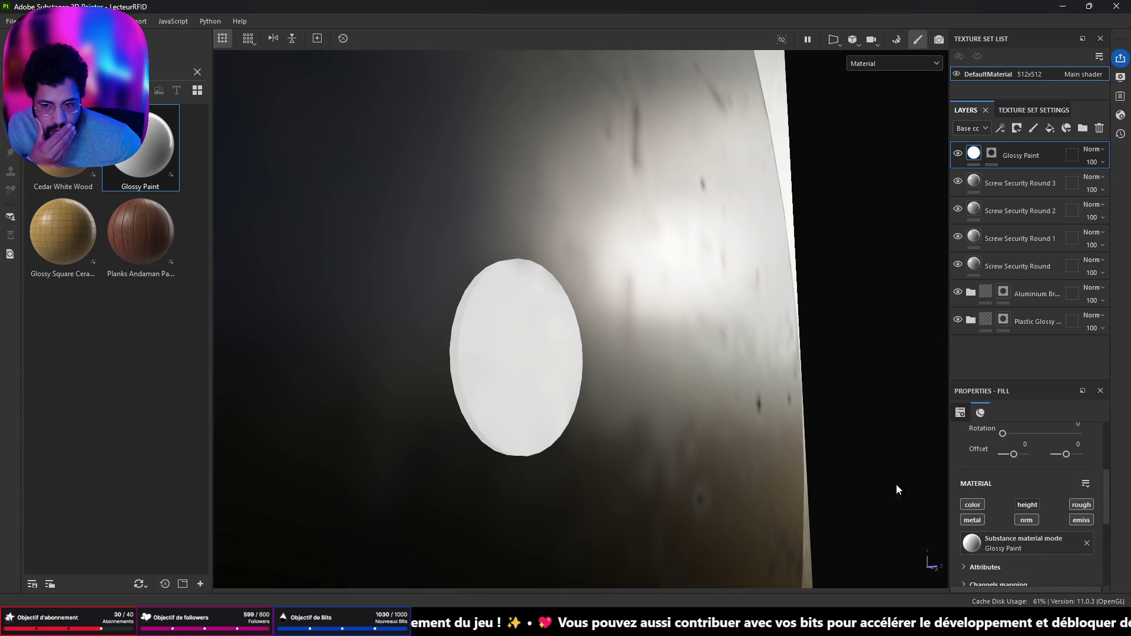
{"action": "left_click_drag", "start_coordinate": [643, 445], "coordinate": [437, 320]}
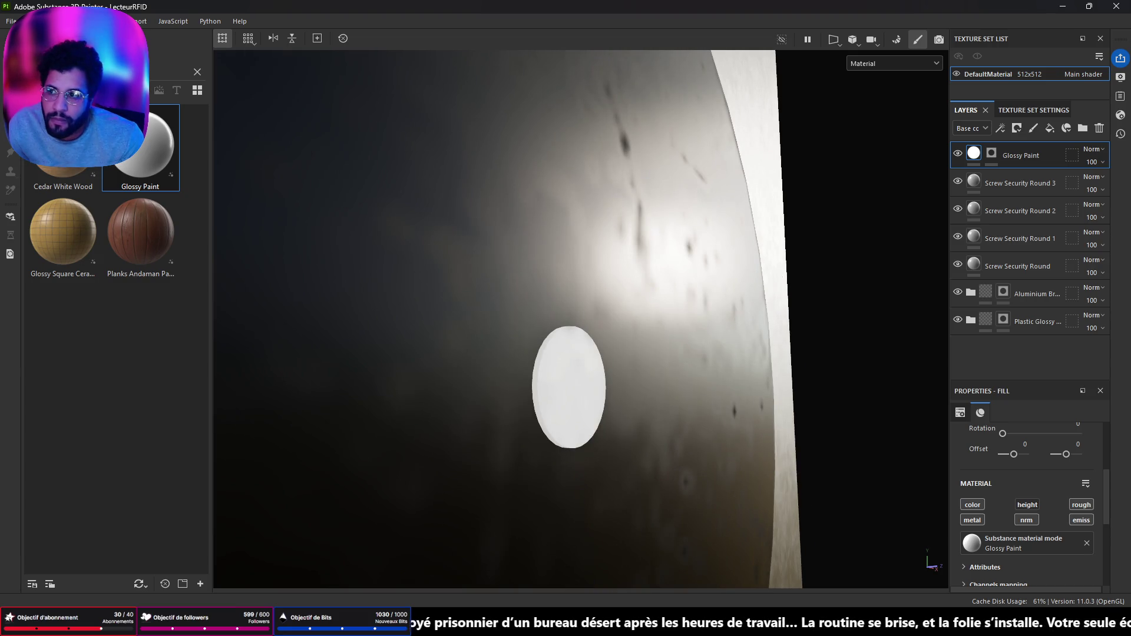
Export the four DigikReader texture maps through File > Export Textures
{"action": "left_click", "coordinate": [10, 21]}
{"action": "left_click", "coordinate": [88, 193]}
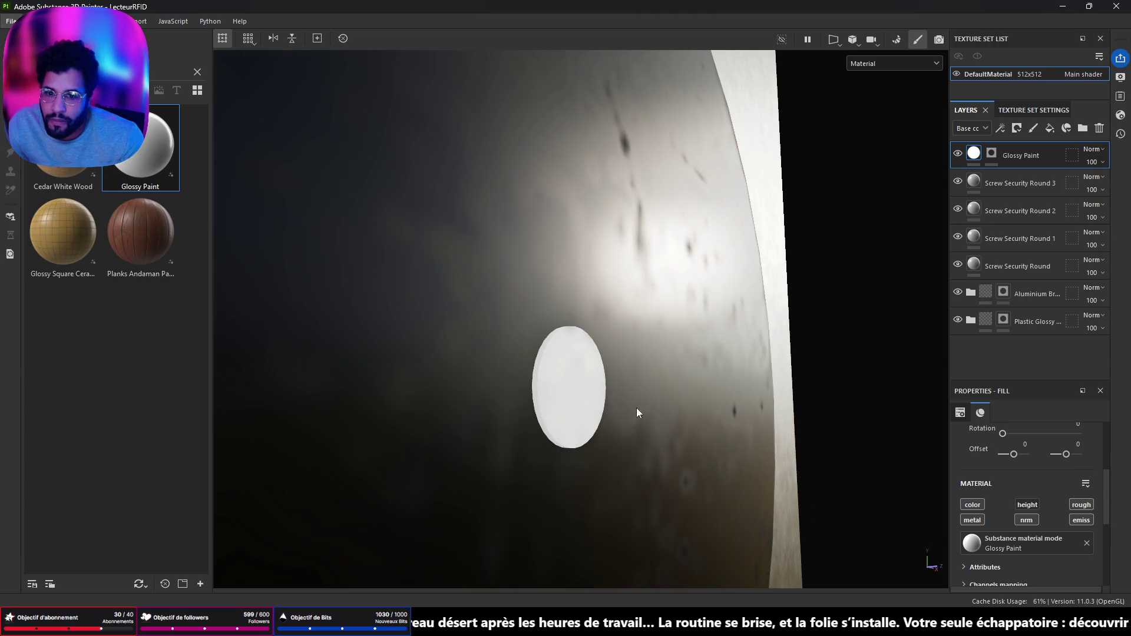
{"action": "left_click", "coordinate": [853, 508]}
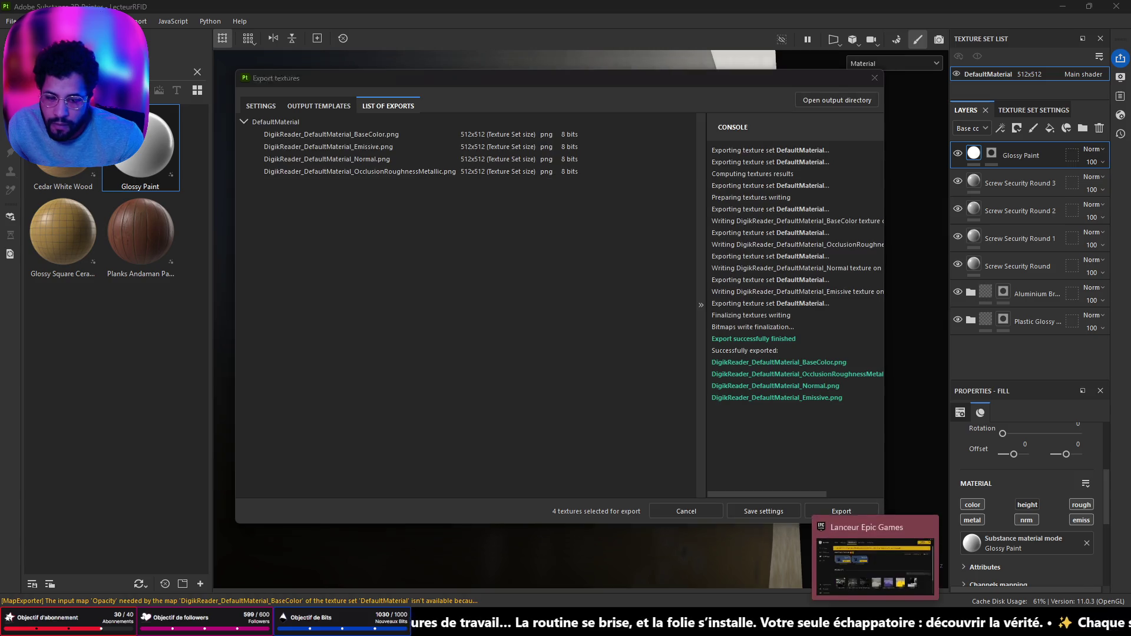
In Unreal Engine, select the four exported DigikReader textures
{"action": "key", "text": "alt+Tab"}
{"action": "key", "text": "ctrl+space"}
{"action": "left_click", "coordinate": [249, 474]}
{"action": "left_click", "coordinate": [424, 472], "text": "shift"}
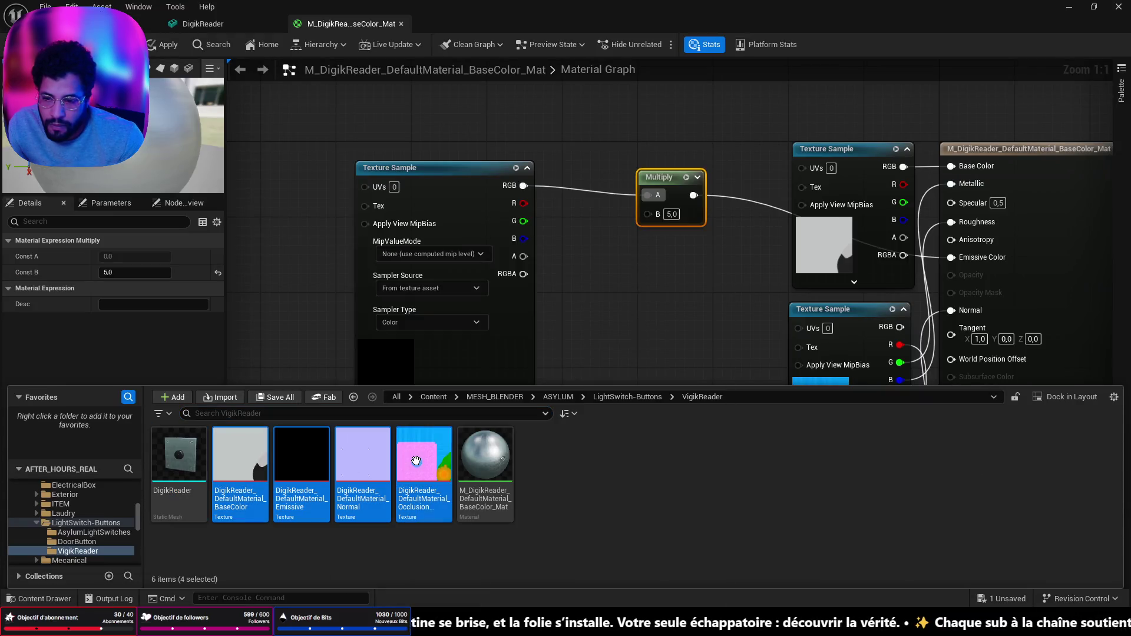
Reimport the updated DigikReader textures and shift the Texture Sample node left
{"action": "right_click", "coordinate": [450, 472]}
{"action": "left_click", "coordinate": [543, 147]}
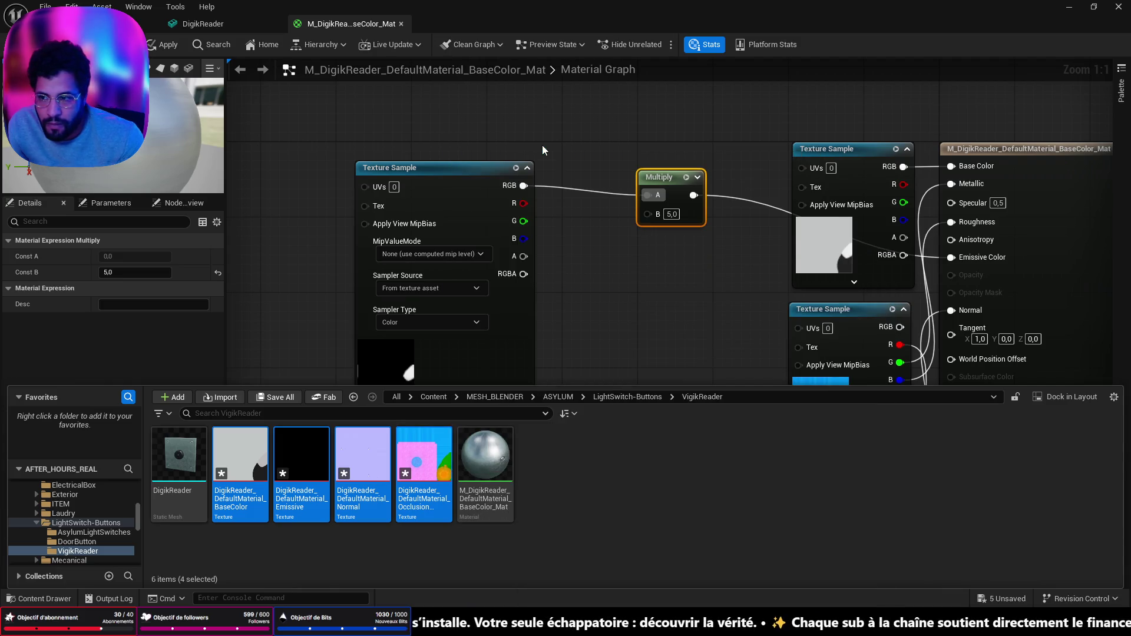
{"action": "mouse_move", "coordinate": [505, 191]}
{"action": "left_mouse_down"}
{"action": "mouse_move", "coordinate": [326, 191]}
{"action": "mouse_move", "coordinate": [419, 219]}
{"action": "left_mouse_up"}
Add a Multiply node and chain it between the Texture Sample and the 5,0 Multiply
{"action": "type", "text": "multi"}
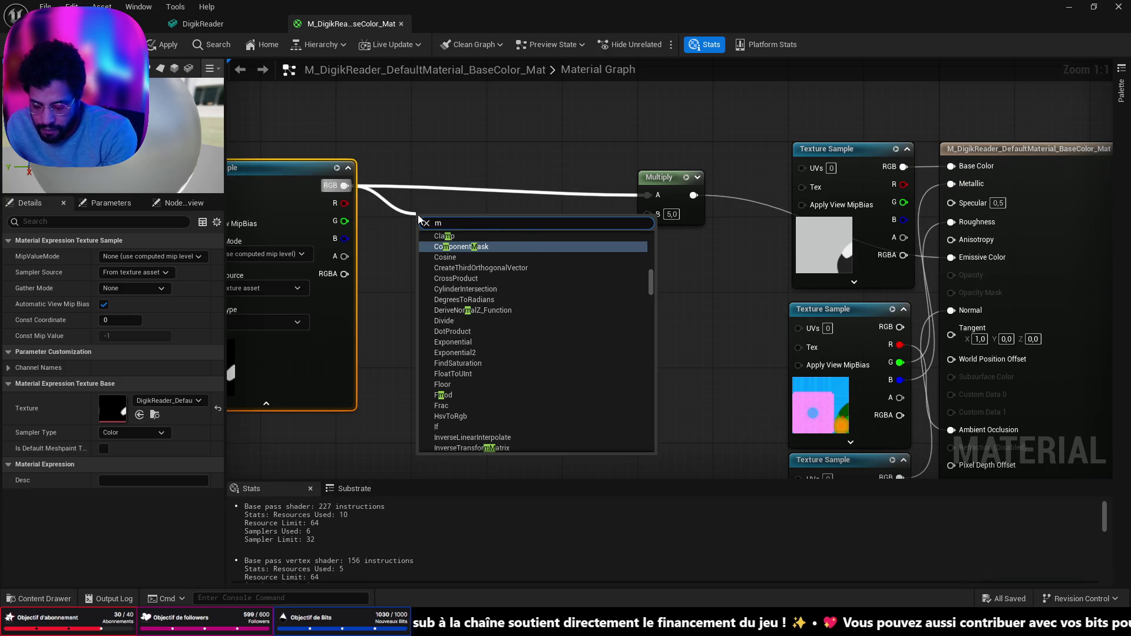
{"action": "key", "text": "Return"}
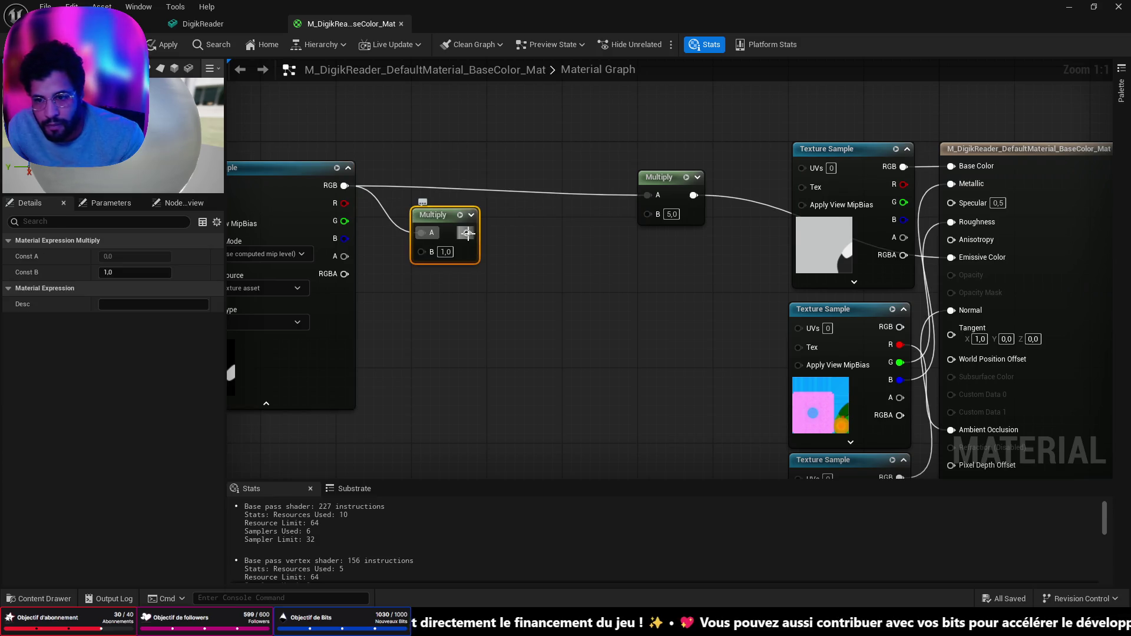
{"action": "left_click_drag", "start_coordinate": [468, 232], "coordinate": [646, 203]}
{"action": "left_click_drag", "start_coordinate": [433, 215], "coordinate": [509, 176]}
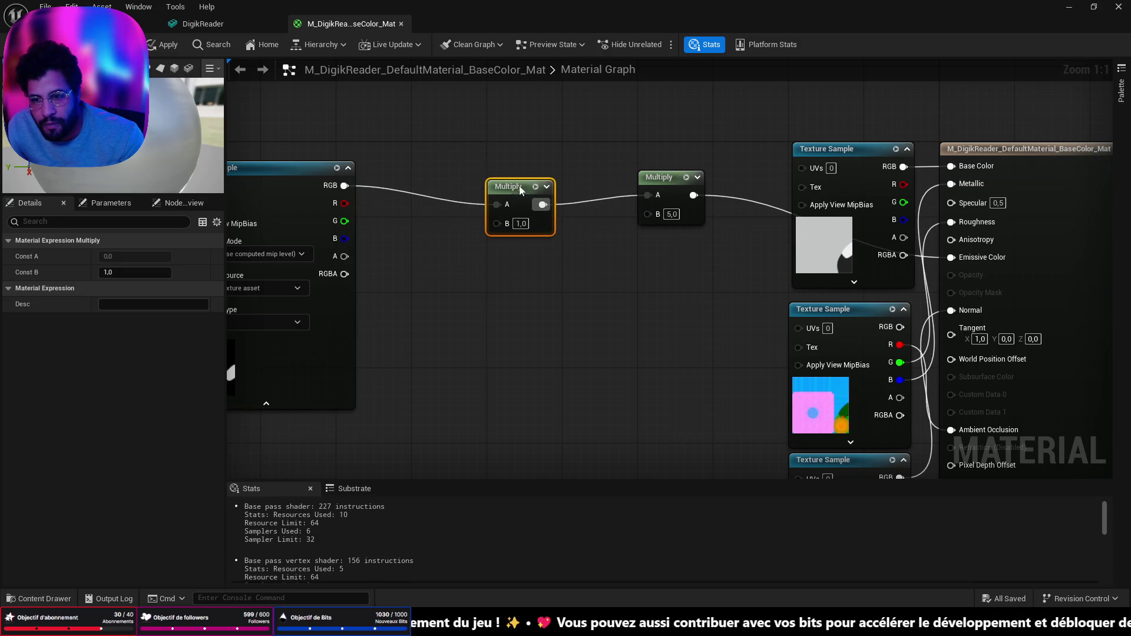
{"action": "left_click_drag", "start_coordinate": [295, 167], "coordinate": [351, 233]}
{"action": "mouse_move", "coordinate": [401, 252]}
{"action": "left_mouse_down"}
{"action": "mouse_move", "coordinate": [495, 292]}
{"action": "mouse_move", "coordinate": [473, 306]}
{"action": "left_mouse_up"}
Add a Constant3Vector node and wire it into the first Multiply's B input
{"action": "type", "text": "mul"}
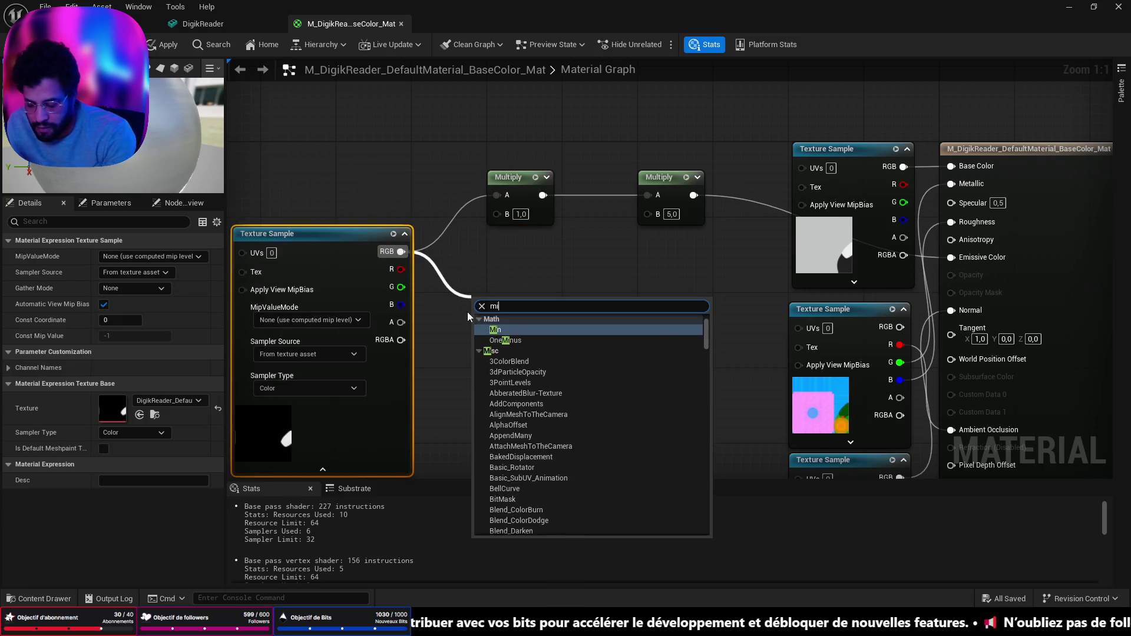
{"action": "left_click", "coordinate": [531, 280]}
{"action": "left_click_drag", "start_coordinate": [377, 277], "coordinate": [330, 192]}
{"action": "left_click", "coordinate": [476, 294]}
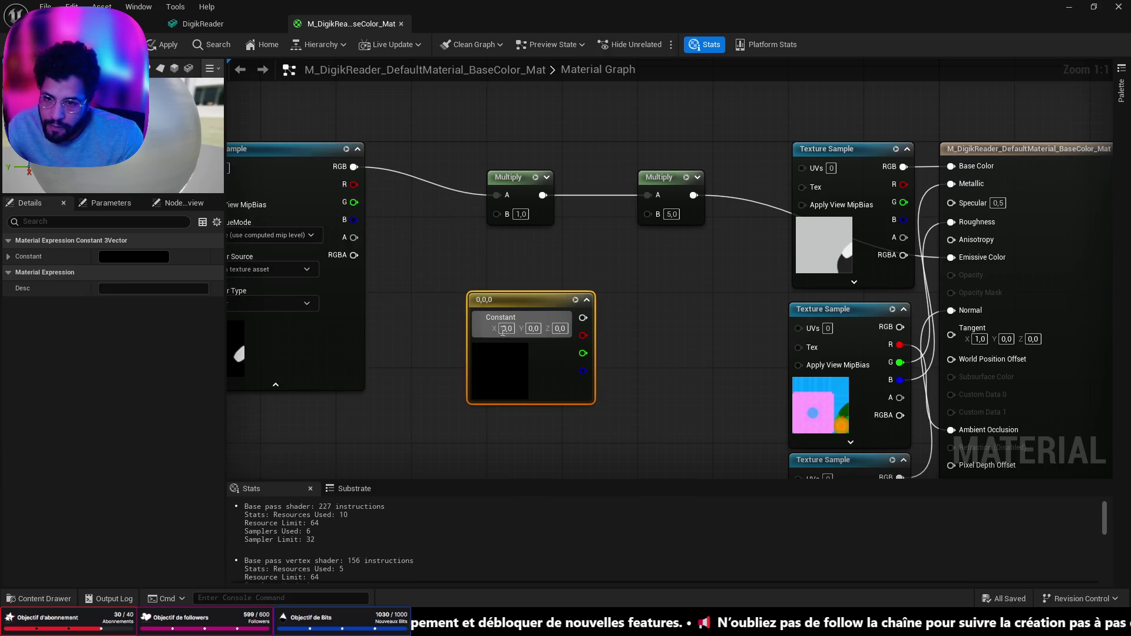
{"action": "left_click_drag", "start_coordinate": [583, 317], "coordinate": [502, 219]}
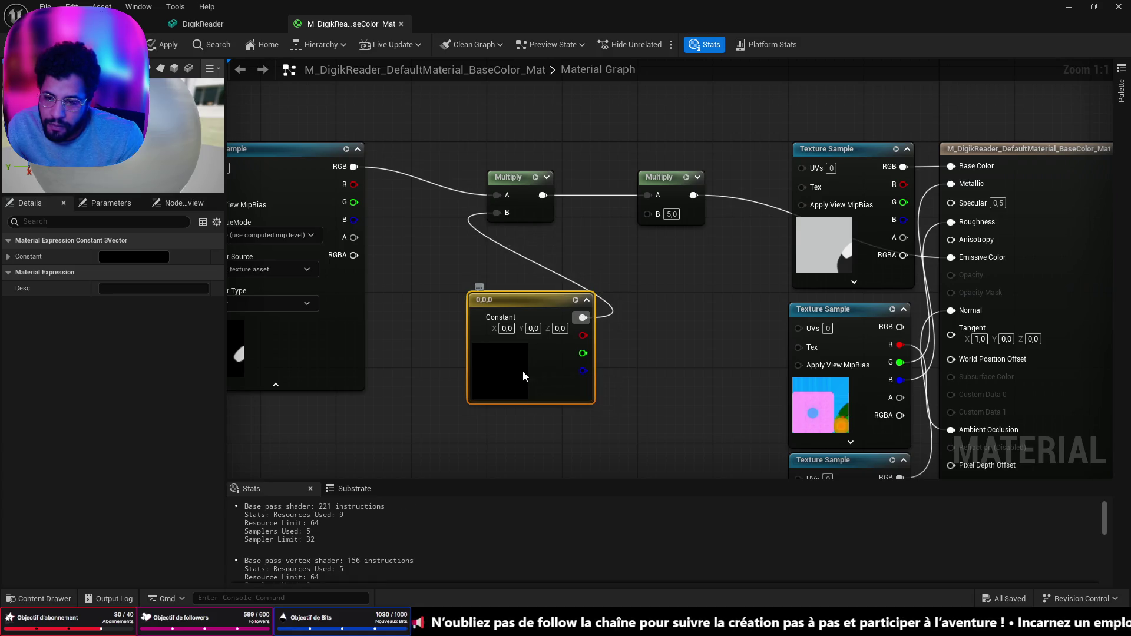
Set the constant to dark red with Value 0.599 and apply the material
{"action": "double_click", "coordinate": [522, 372]}
{"action": "left_click_drag", "start_coordinate": [593, 358], "coordinate": [651, 355]}
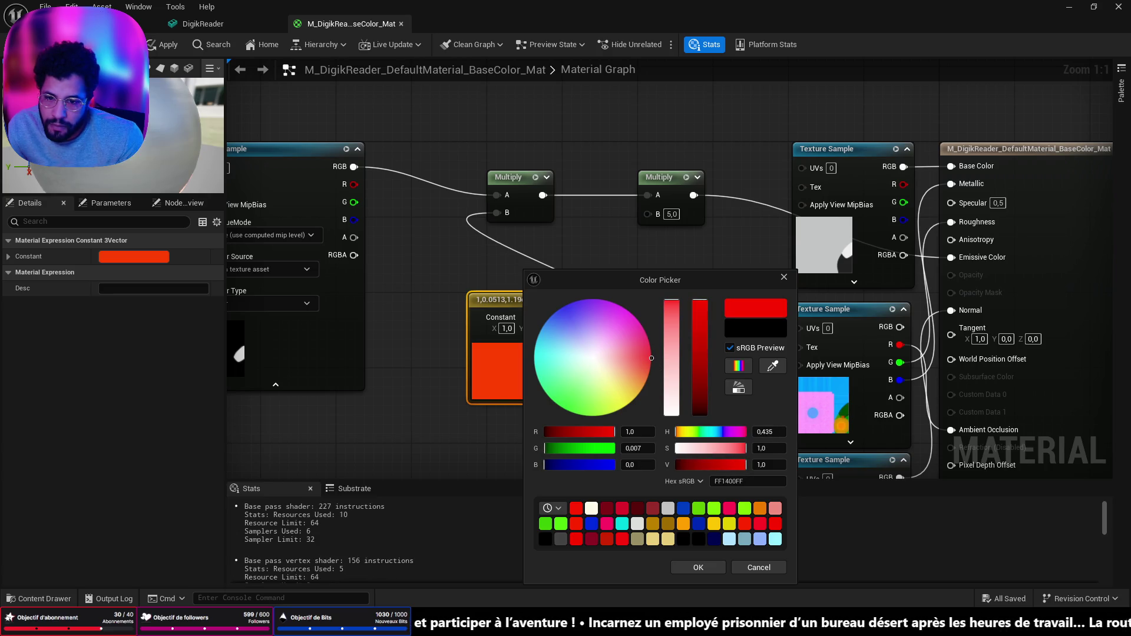
{"action": "left_click_drag", "start_coordinate": [693, 362], "coordinate": [700, 345]}
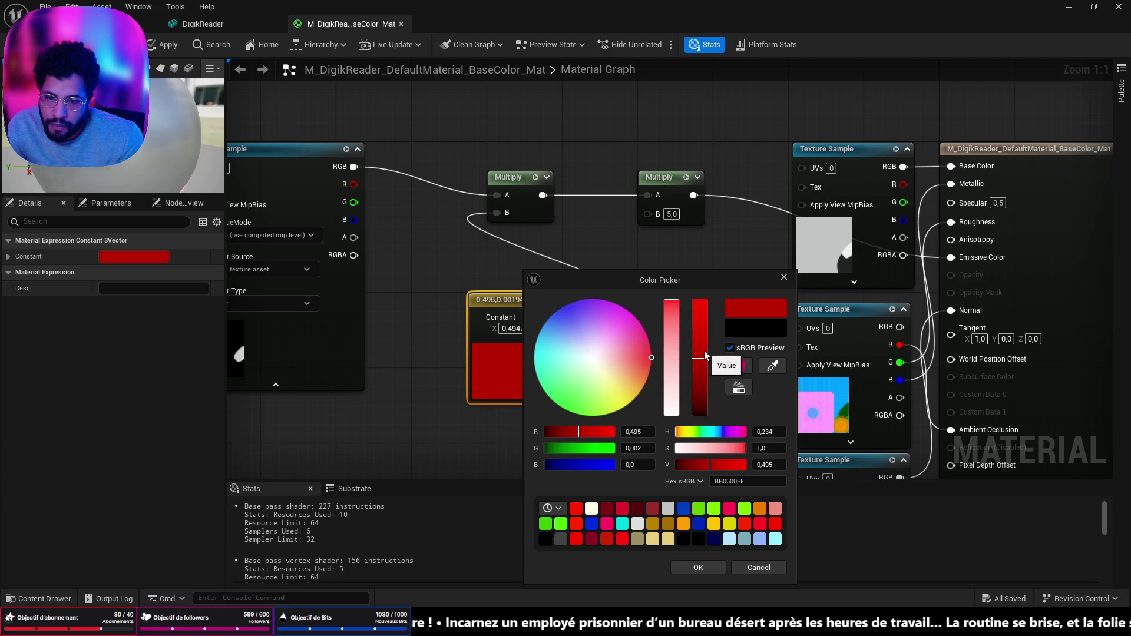
{"action": "left_click", "coordinate": [710, 566]}
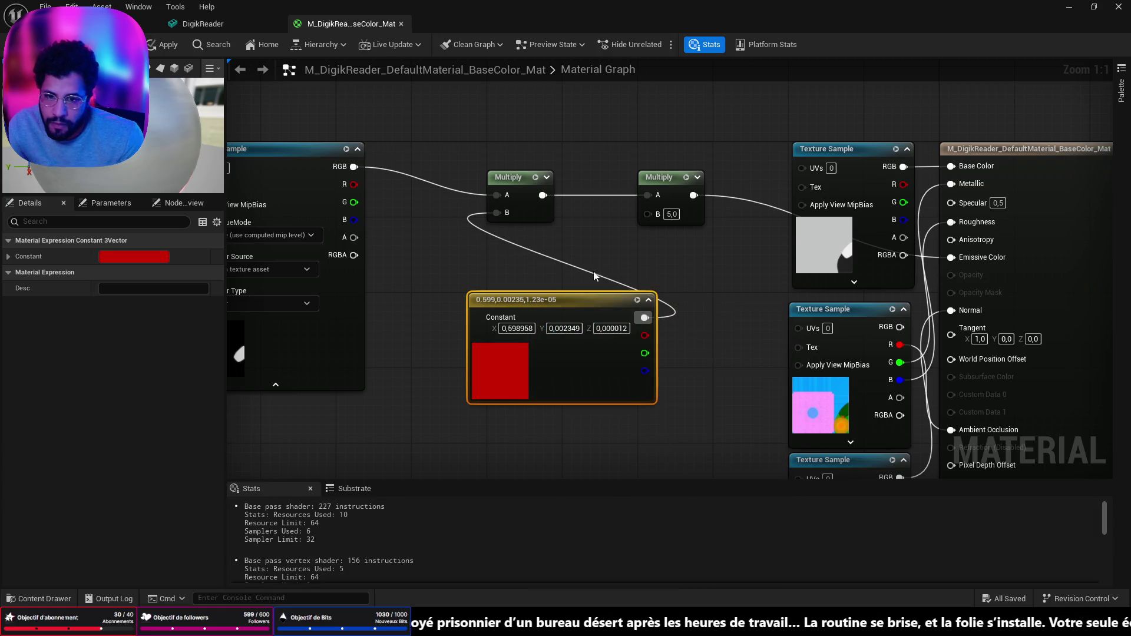
{"action": "key", "text": "ctrl+s"}
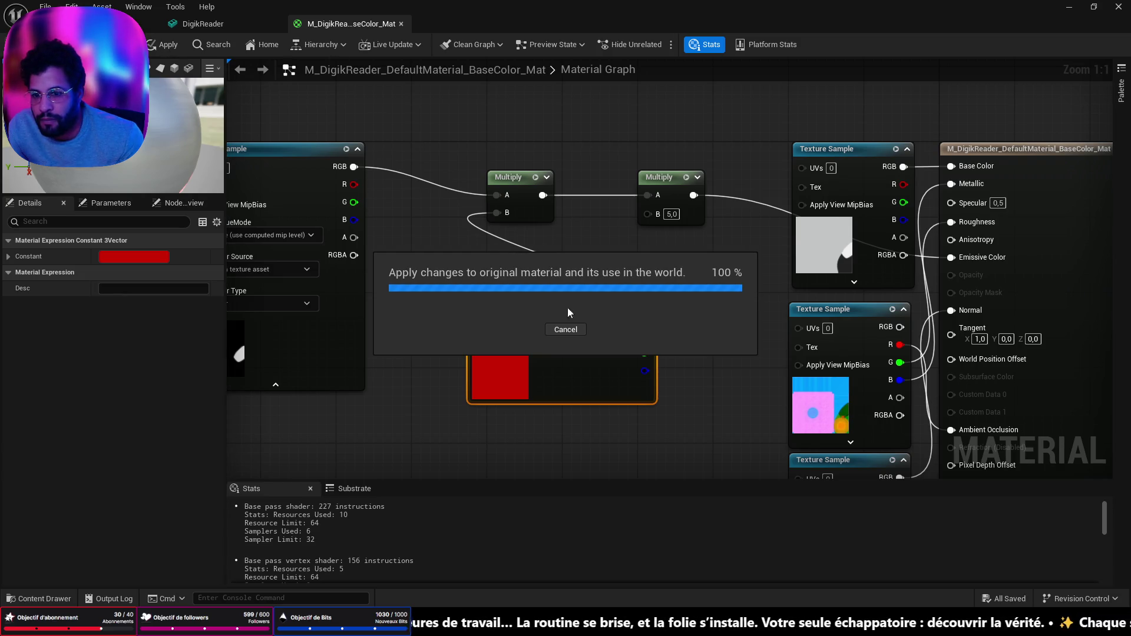
In the level viewport, start Play From Here on a floor spot
{"action": "left_click", "coordinate": [167, 29]}
{"action": "left_click_drag", "start_coordinate": [442, 330], "coordinate": [465, 283]}
{"action": "mouse_move", "coordinate": [538, 542]}
{"action": "left_mouse_down"}
{"action": "mouse_move", "coordinate": [530, 518]}
{"action": "mouse_move", "coordinate": [538, 542]}
{"action": "left_mouse_up"}
{"action": "right_click", "coordinate": [538, 542]}
{"action": "left_click", "coordinate": [539, 552]}
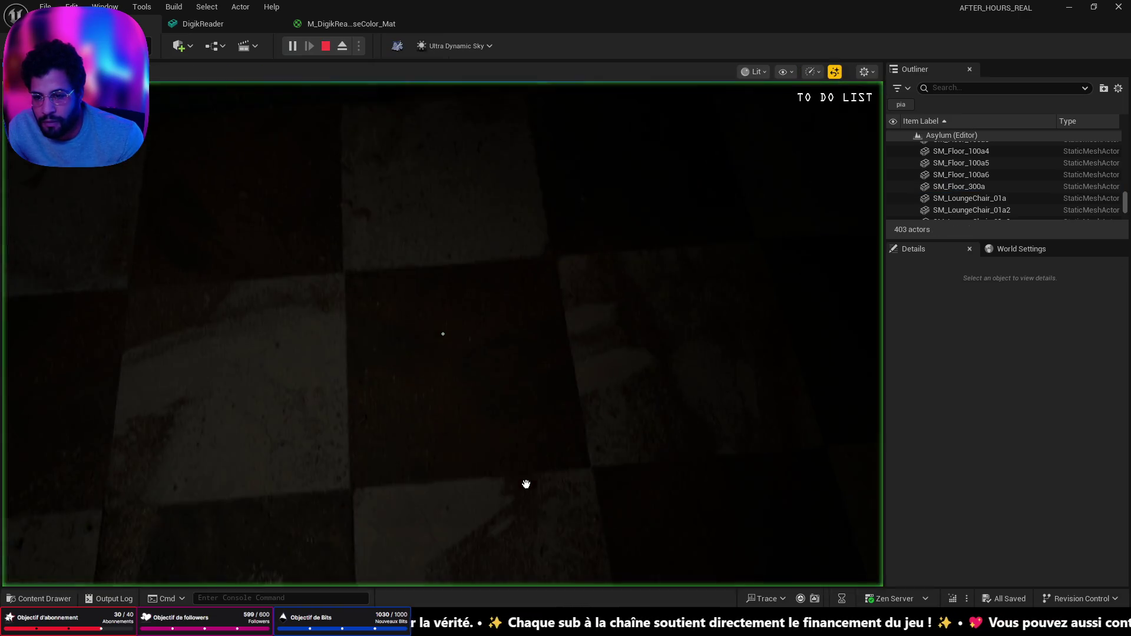
Walk up to the tiled wall to inspect the reader plate's red light
{"action": "left_click", "coordinate": [526, 484]}
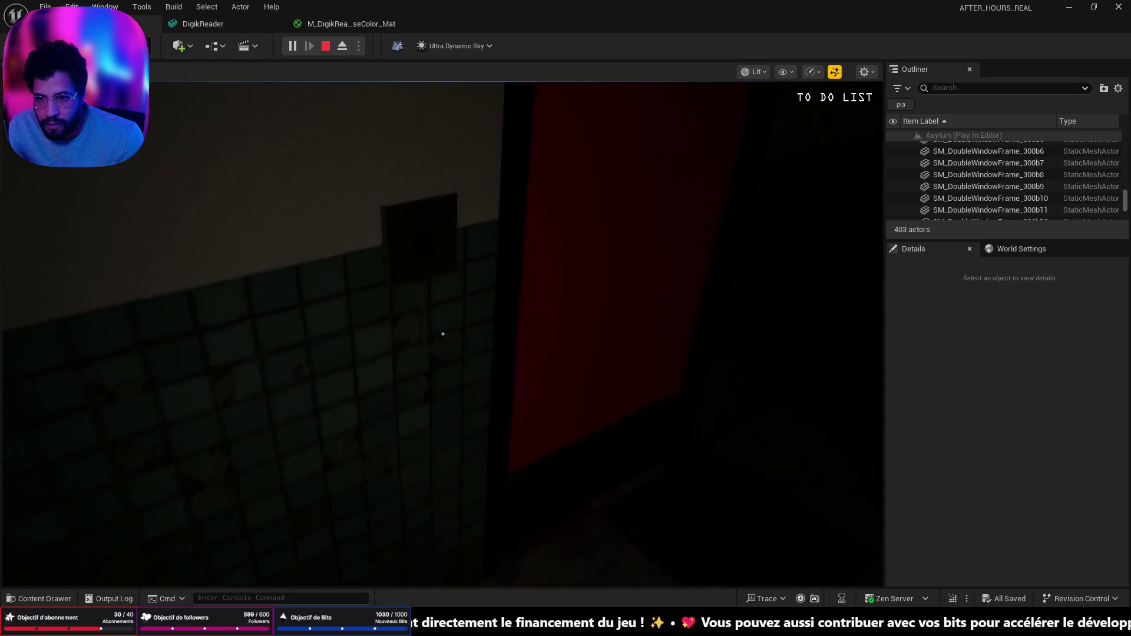
{"action": "key", "text": "w"}
{"action": "key", "text": "s"}
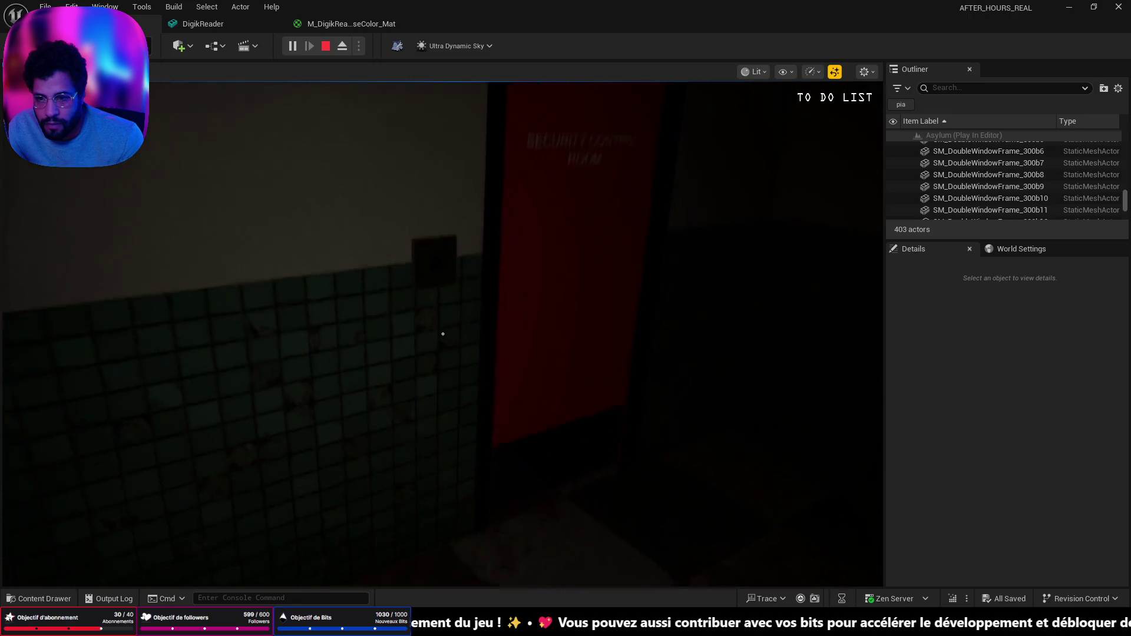
{"action": "key", "text": "w"}
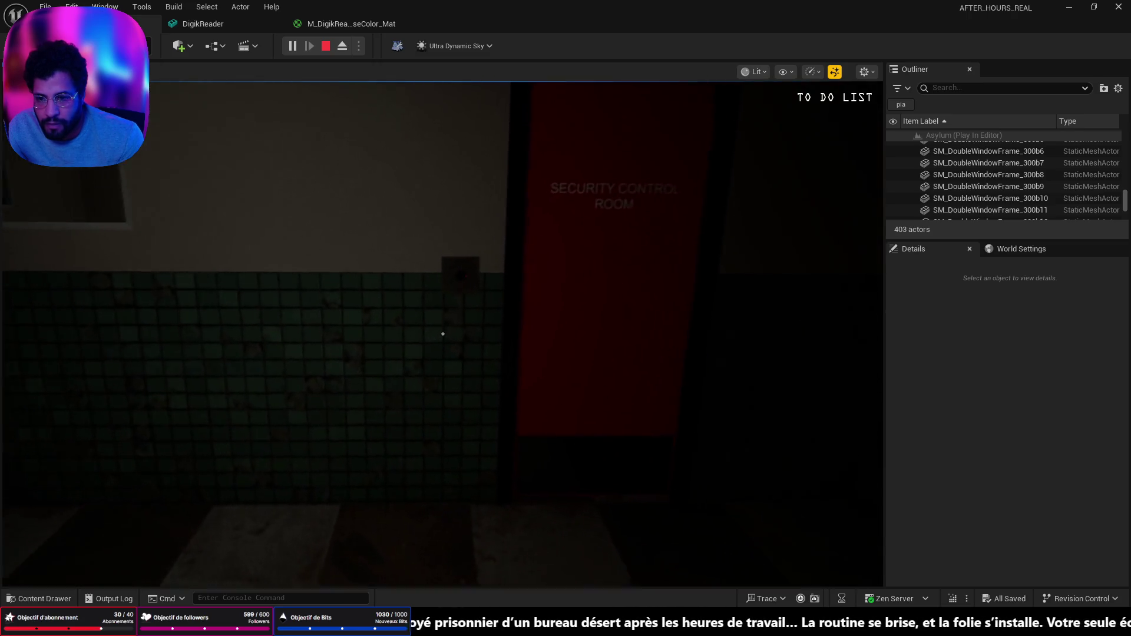
{"action": "key", "text": "w"}
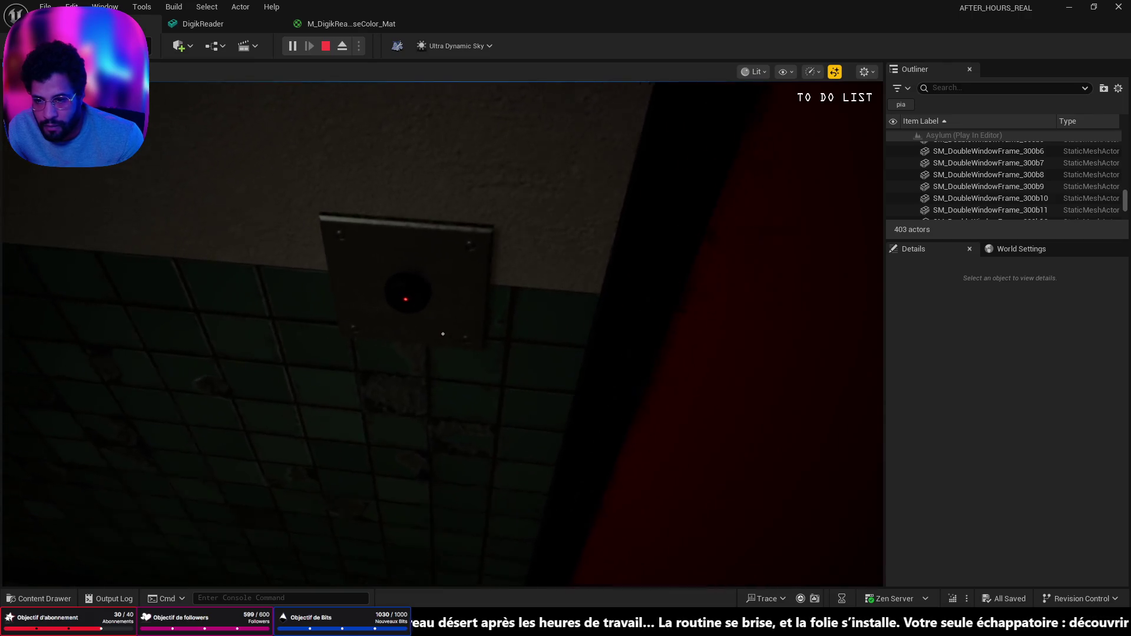
{"action": "key", "text": "s"}
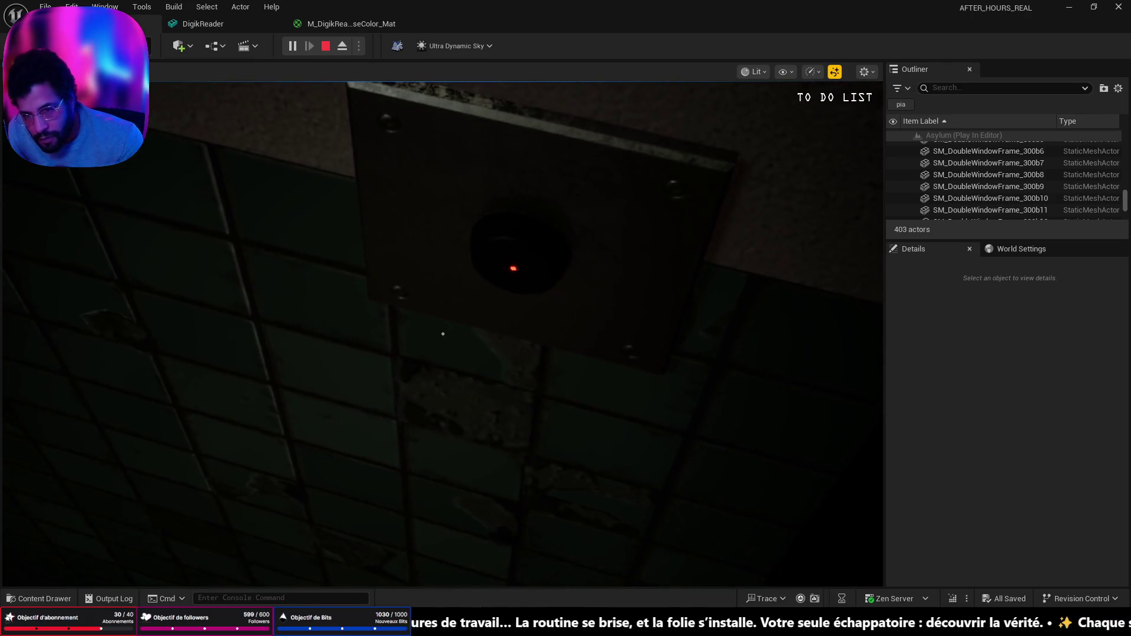
{"action": "key", "text": "w"}
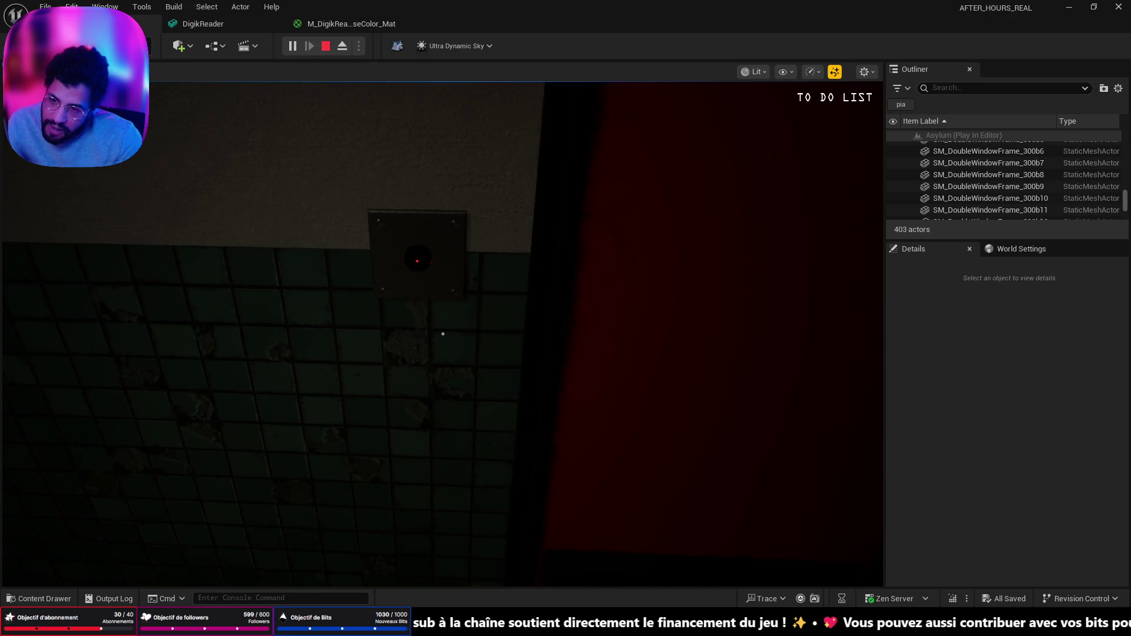
Stop play-testing, fly around the room, and inspect the disc in the DigikReader mesh editor
{"action": "key", "text": "Escape"}
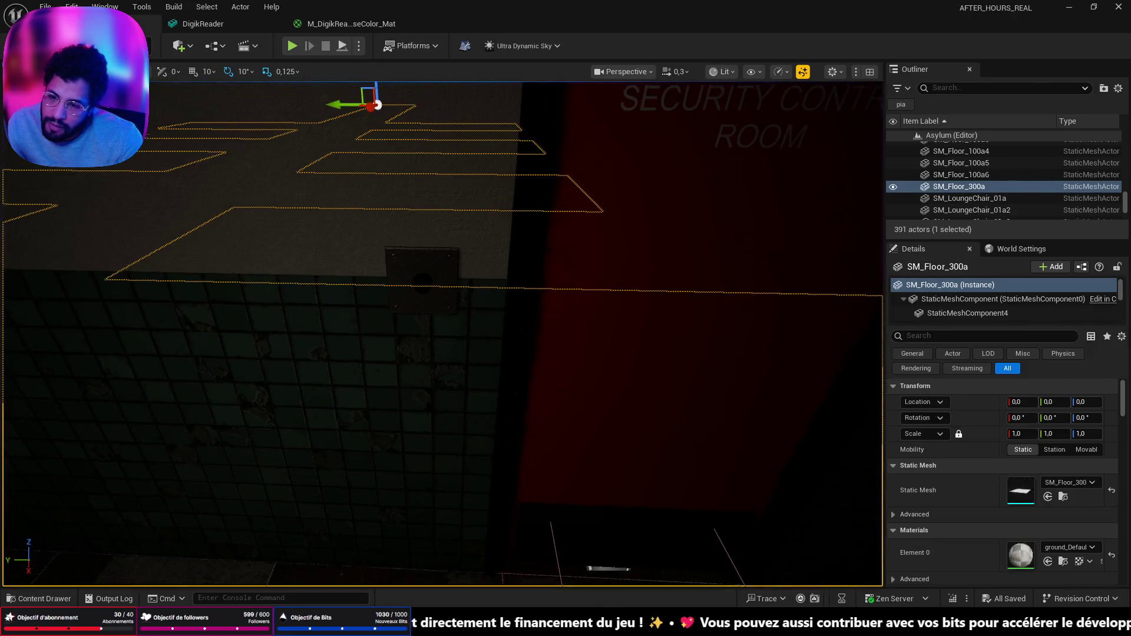
{"action": "scroll", "coordinate": [442, 329], "scroll_direction": "down", "scroll_amount": 2}
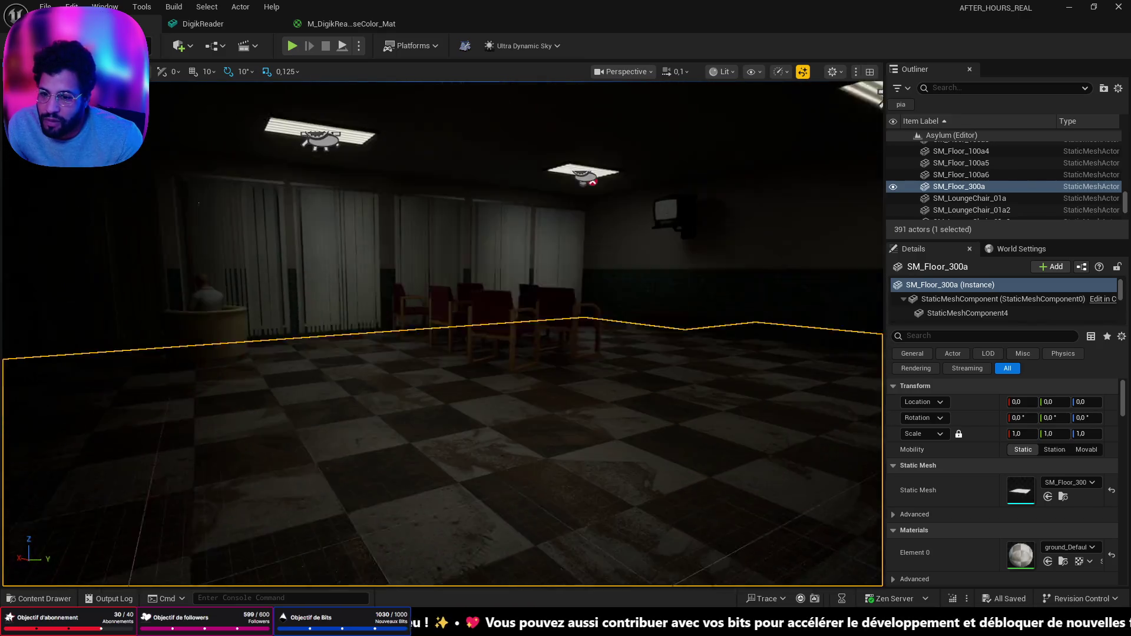
{"action": "mouse_move", "coordinate": [442, 330]}
{"action": "left_mouse_down"}
{"action": "mouse_move", "coordinate": [412, 353]}
{"action": "mouse_move", "coordinate": [382, 330]}
{"action": "mouse_move", "coordinate": [471, 318]}
{"action": "mouse_move", "coordinate": [465, 369]}
{"action": "mouse_move", "coordinate": [425, 360]}
{"action": "mouse_move", "coordinate": [506, 192]}
{"action": "left_mouse_up"}
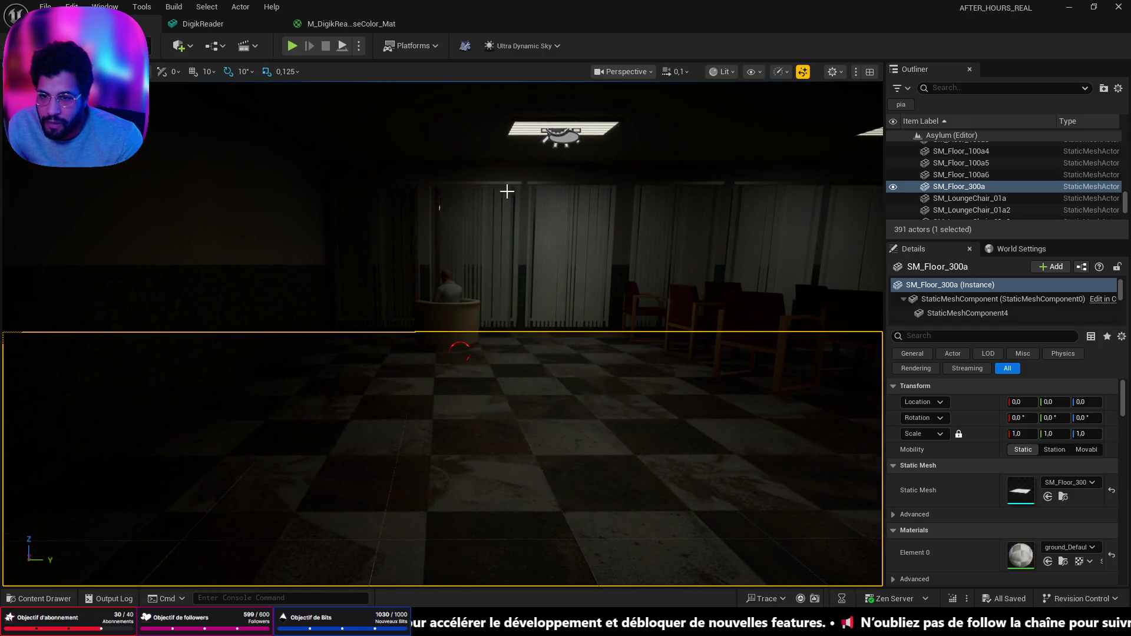
{"action": "left_click", "coordinate": [267, 27]}
{"action": "mouse_move", "coordinate": [362, 208]}
{"action": "left_mouse_down"}
{"action": "mouse_move", "coordinate": [401, 248]}
{"action": "mouse_move", "coordinate": [448, 333]}
{"action": "mouse_move", "coordinate": [505, 316]}
{"action": "mouse_move", "coordinate": [471, 348]}
{"action": "mouse_move", "coordinate": [424, 341]}
{"action": "mouse_move", "coordinate": [442, 344]}
{"action": "mouse_move", "coordinate": [418, 351]}
{"action": "mouse_move", "coordinate": [412, 388]}
{"action": "mouse_move", "coordinate": [430, 356]}
{"action": "left_mouse_up"}
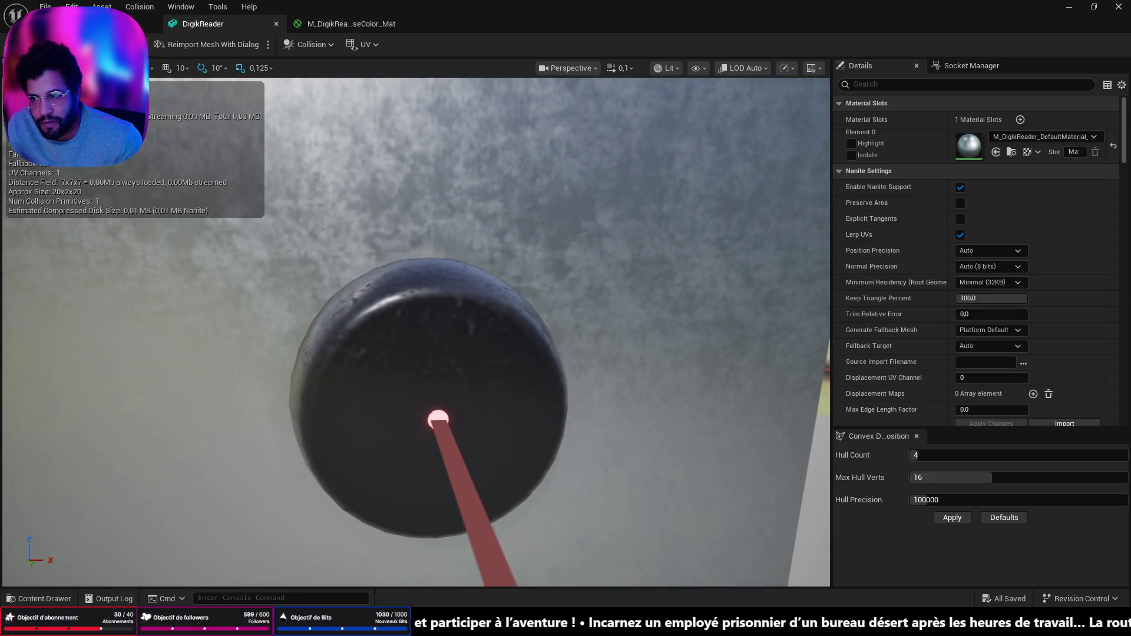
Return to the level editor tab and lower the camera toward the floor
{"action": "left_click", "coordinate": [88, 23]}
{"action": "mouse_move", "coordinate": [288, 255]}
{"action": "left_mouse_down"}
{"action": "mouse_move", "coordinate": [116, 353]}
{"action": "mouse_move", "coordinate": [252, 320]}
{"action": "mouse_move", "coordinate": [286, 342]}
{"action": "left_mouse_up"}
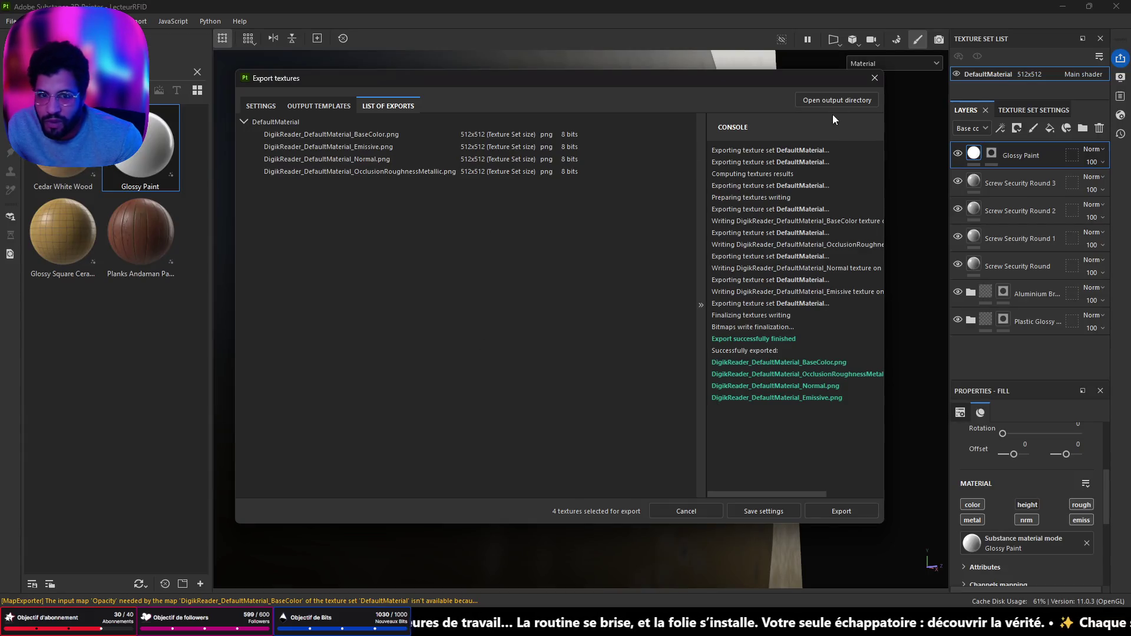
Close the Export textures window and rotate to a front view of the reader disc
{"action": "left_click", "coordinate": [875, 78]}
{"action": "left_click_drag", "start_coordinate": [737, 223], "coordinate": [690, 248]}
{"action": "mouse_move", "coordinate": [633, 269]}
{"action": "left_mouse_down"}
{"action": "mouse_move", "coordinate": [512, 273]}
{"action": "mouse_move", "coordinate": [601, 197]}
{"action": "mouse_move", "coordinate": [592, 354]}
{"action": "mouse_move", "coordinate": [592, 340]}
{"action": "left_mouse_up"}
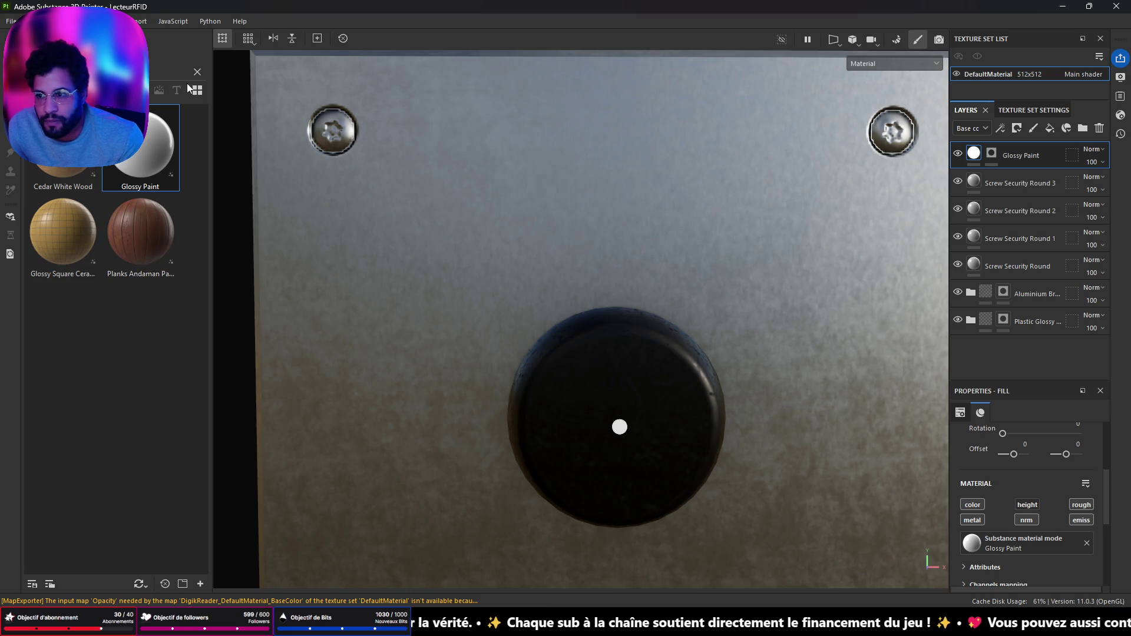
Clear the shelf search and drop the Arial font onto the plate above the disc
{"action": "left_click", "coordinate": [198, 72]}
{"action": "left_click", "coordinate": [175, 97]}
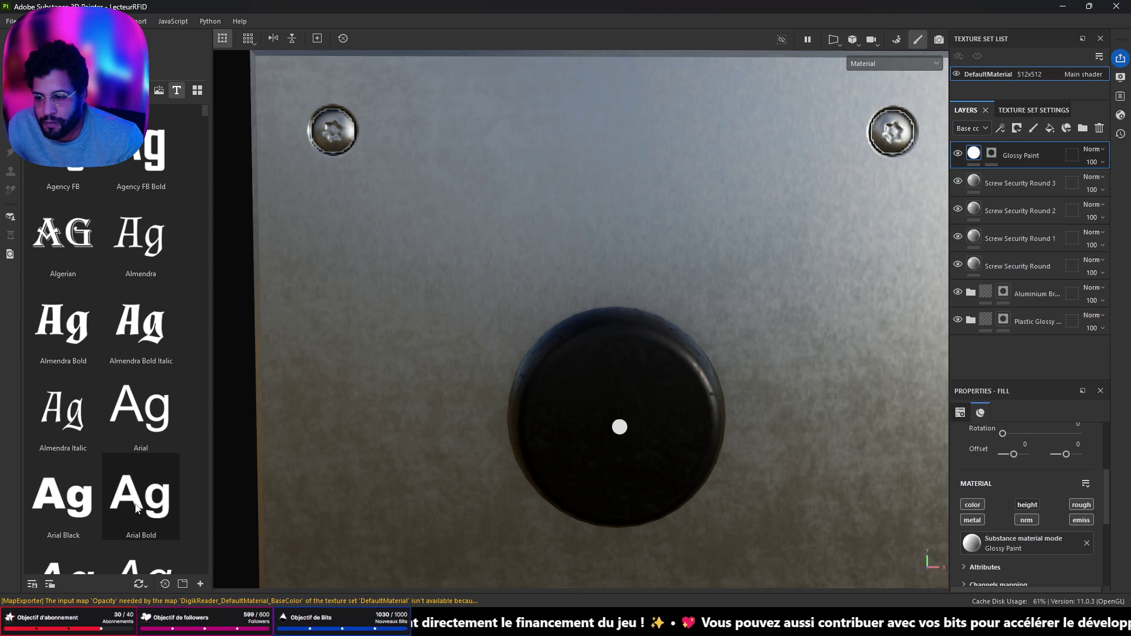
{"action": "left_click_drag", "start_coordinate": [163, 413], "coordinate": [620, 167]}
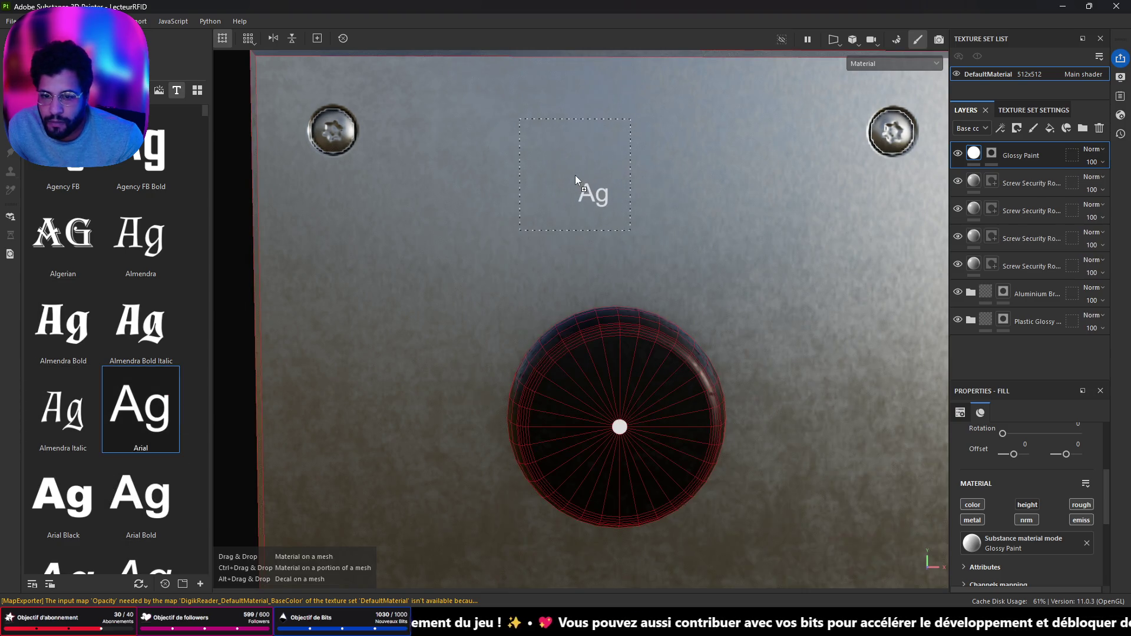
{"action": "left_click_drag", "start_coordinate": [556, 185], "coordinate": [556, 186]}
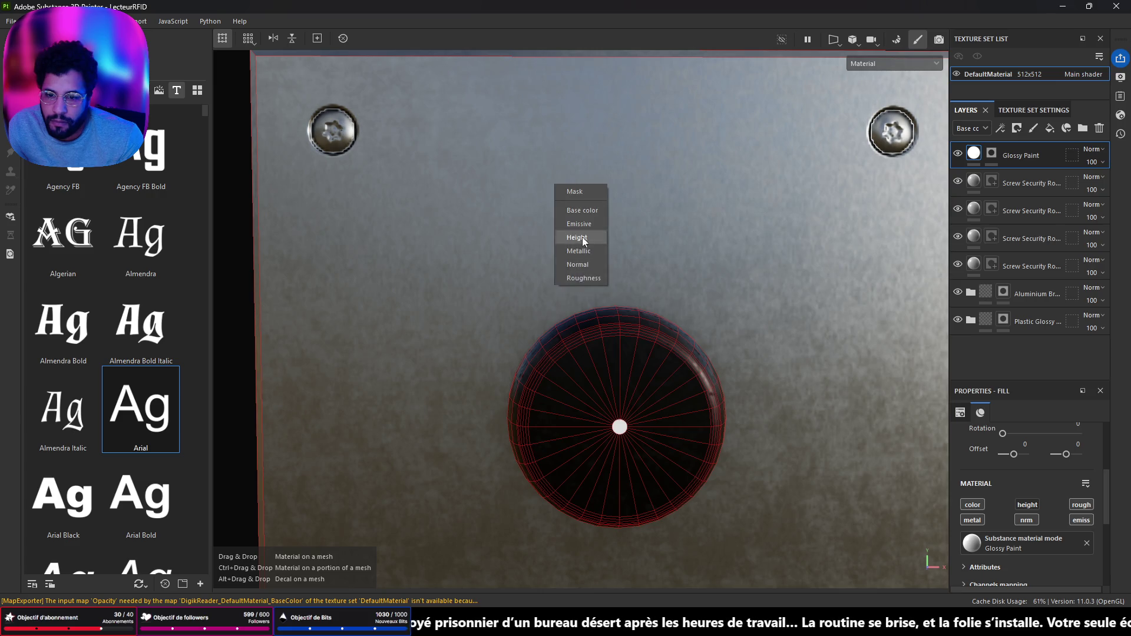
Add an Arial text layer and replace the Lorem ipsum placeholder with a ')' character
{"action": "left_click", "coordinate": [593, 213]}
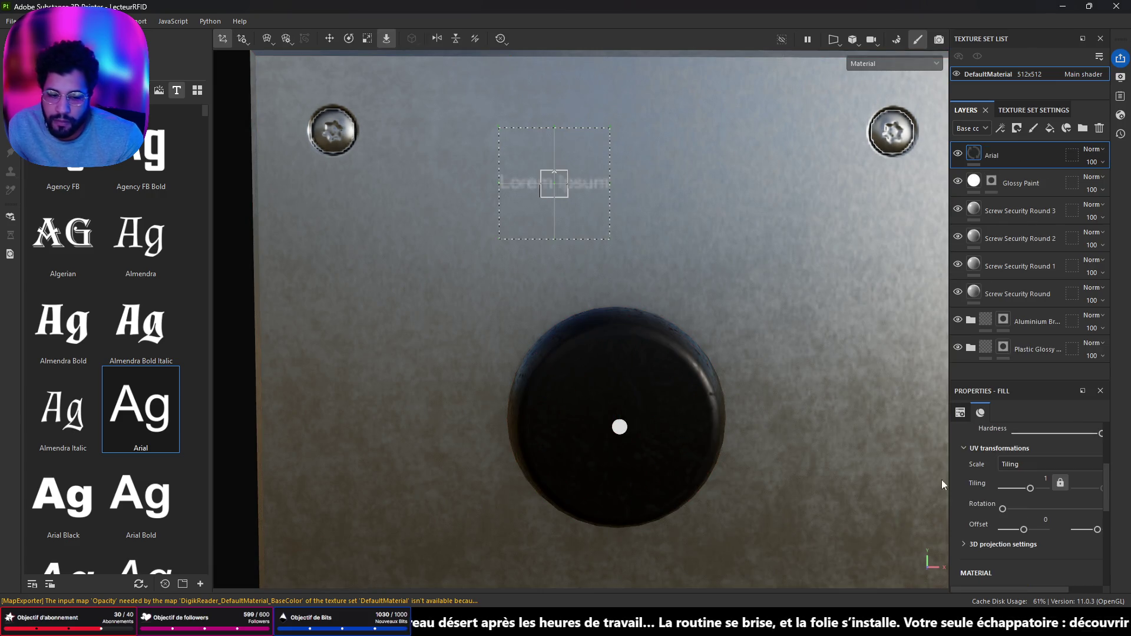
{"action": "scroll", "coordinate": [1021, 508], "scroll_direction": "down", "scroll_amount": 2}
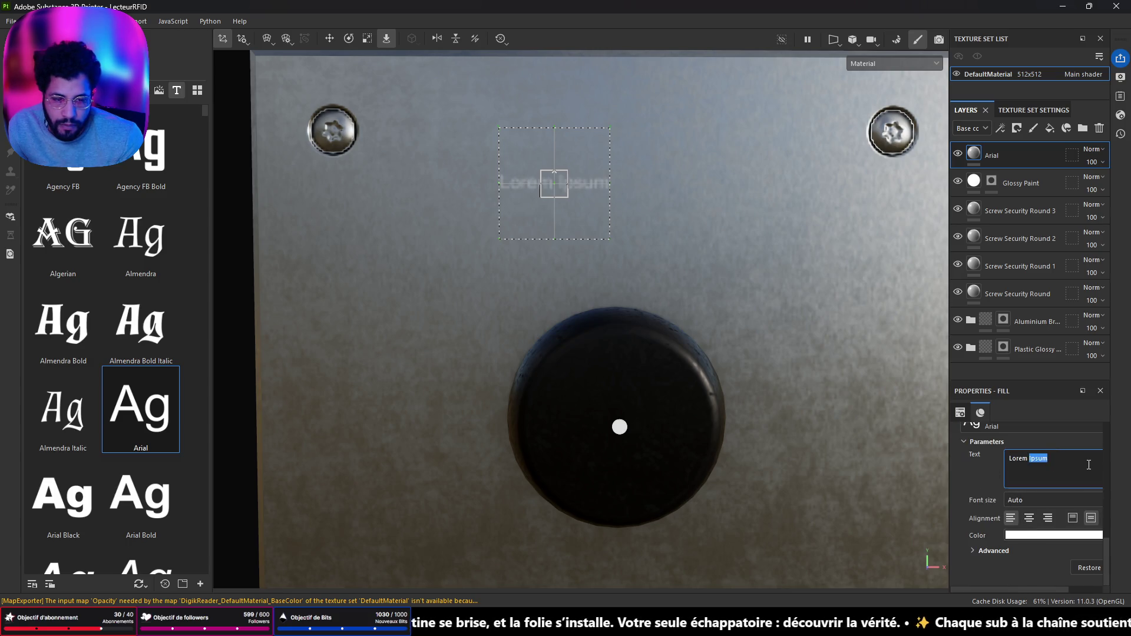
{"action": "key", "text": "BackSpace"}
{"action": "key", "text": "BackSpace"}
{"action": "key", "text": "BackSpace"}
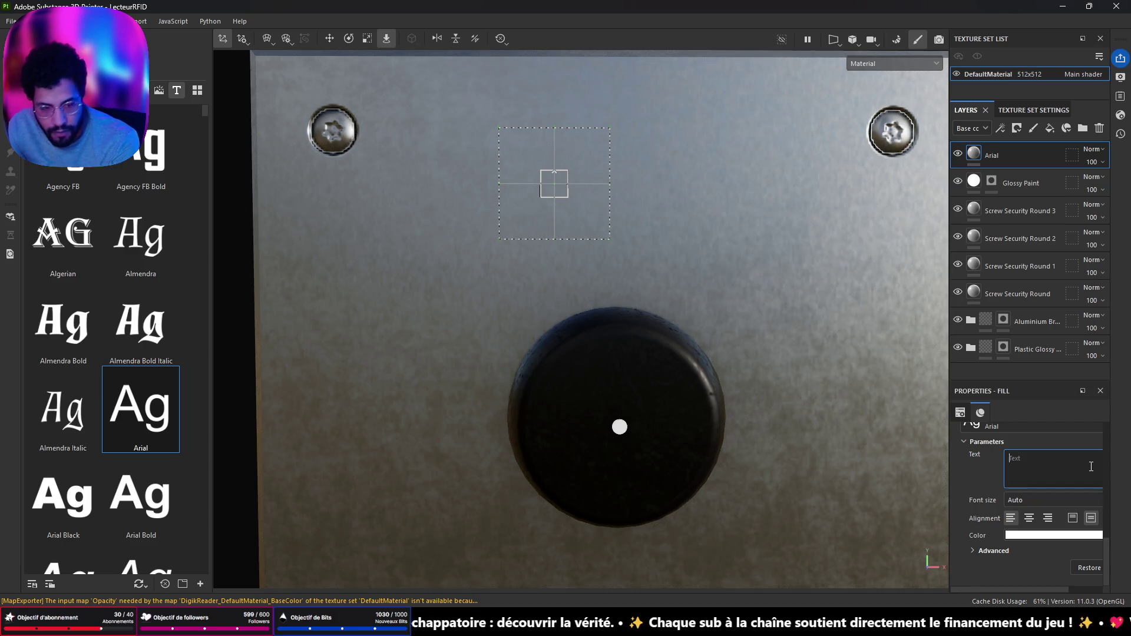
{"action": "type", "text": ")"}
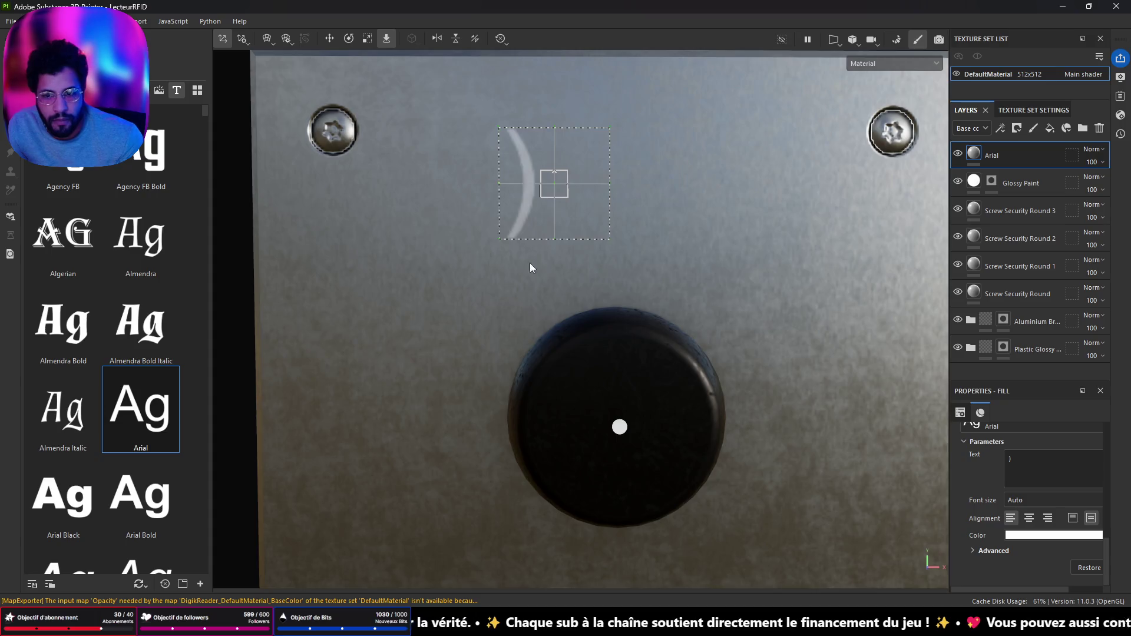
{"action": "scroll", "coordinate": [530, 268], "scroll_direction": "down", "scroll_amount": 3}
{"action": "scroll", "coordinate": [517, 260], "scroll_direction": "up", "scroll_amount": 3}
{"action": "mouse_move", "coordinate": [507, 247]}
{"action": "left_mouse_down"}
{"action": "mouse_move", "coordinate": [576, 277]}
{"action": "mouse_move", "coordinate": [202, 426]}
{"action": "left_mouse_up"}
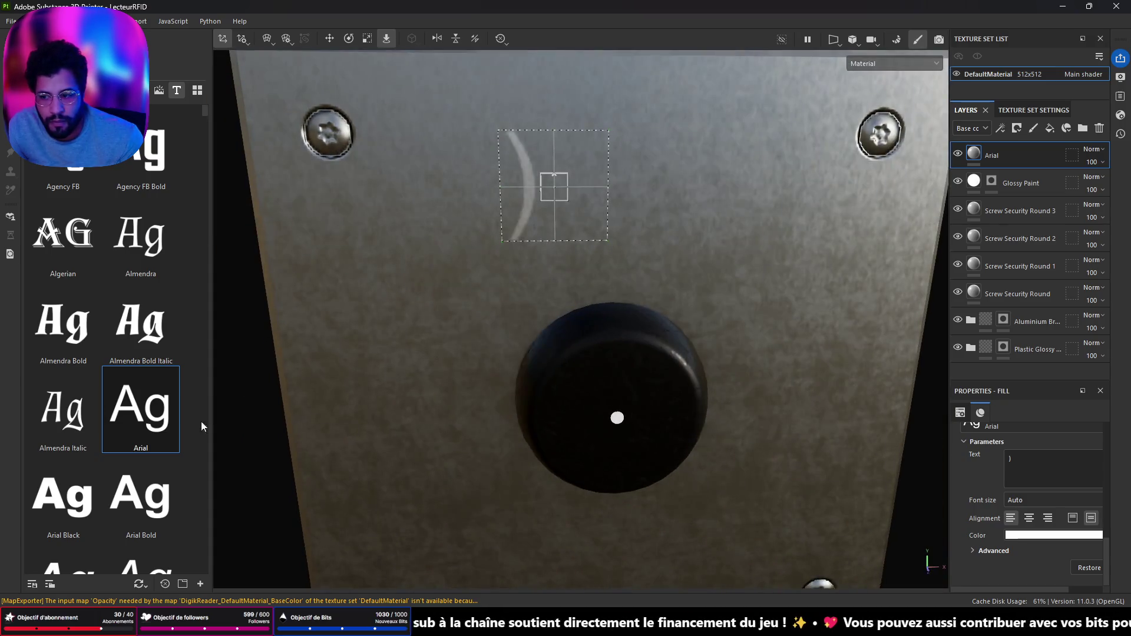
Set the text's font to Arial Bold from the Resources font grid
{"action": "left_click", "coordinate": [157, 495]}
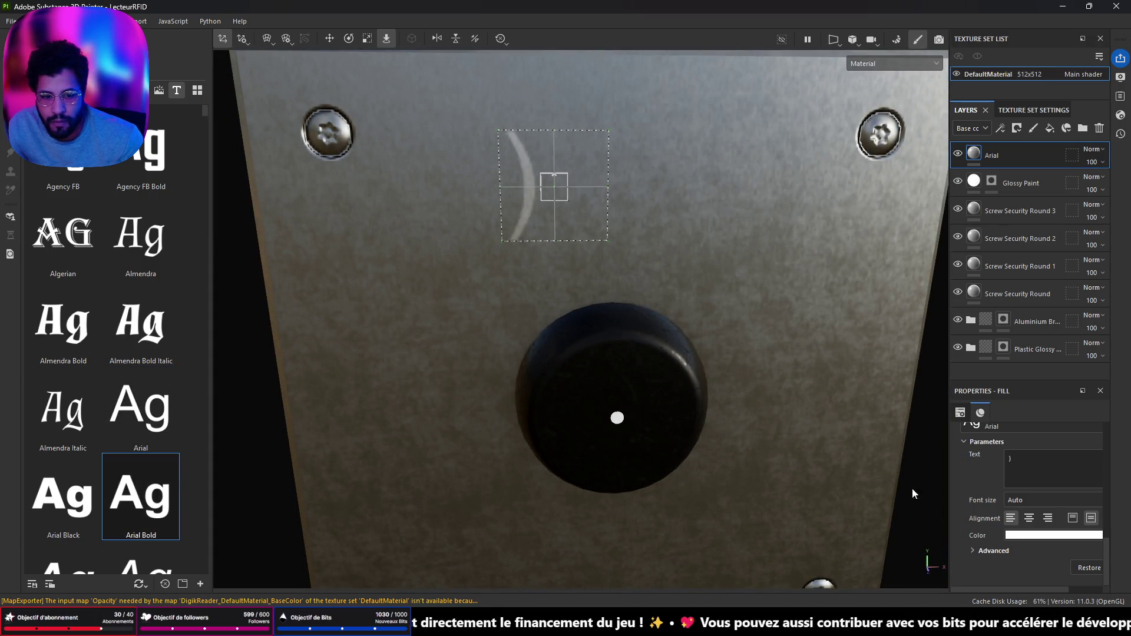
{"action": "scroll", "coordinate": [1023, 466], "scroll_direction": "up", "scroll_amount": 1}
{"action": "left_click", "coordinate": [1023, 466]}
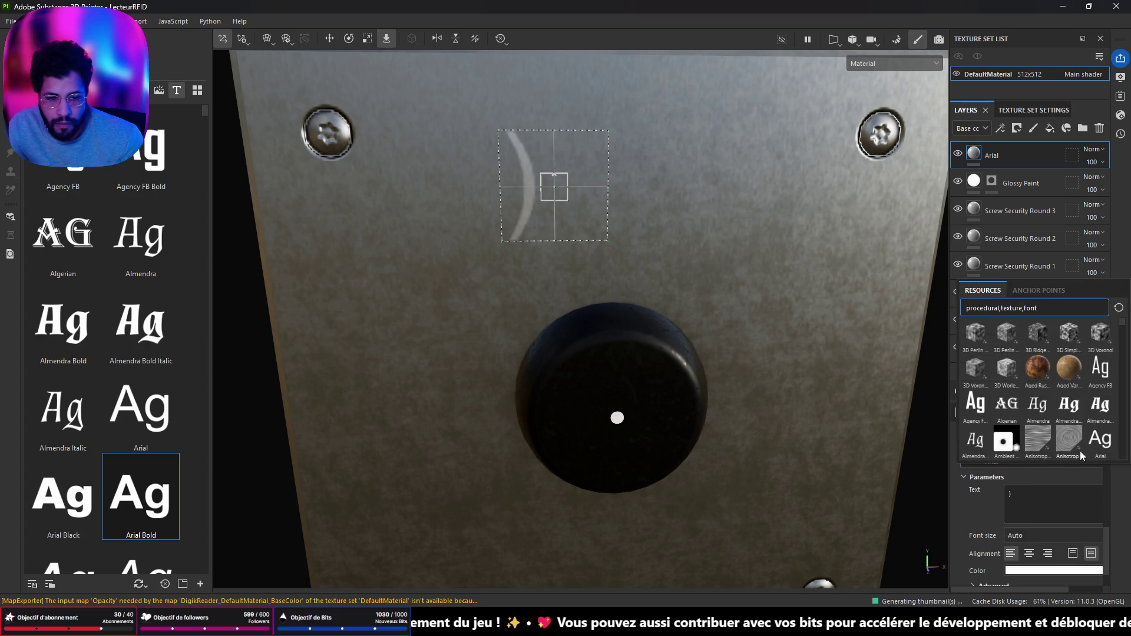
{"action": "scroll", "coordinate": [1096, 409], "scroll_direction": "down", "scroll_amount": 5}
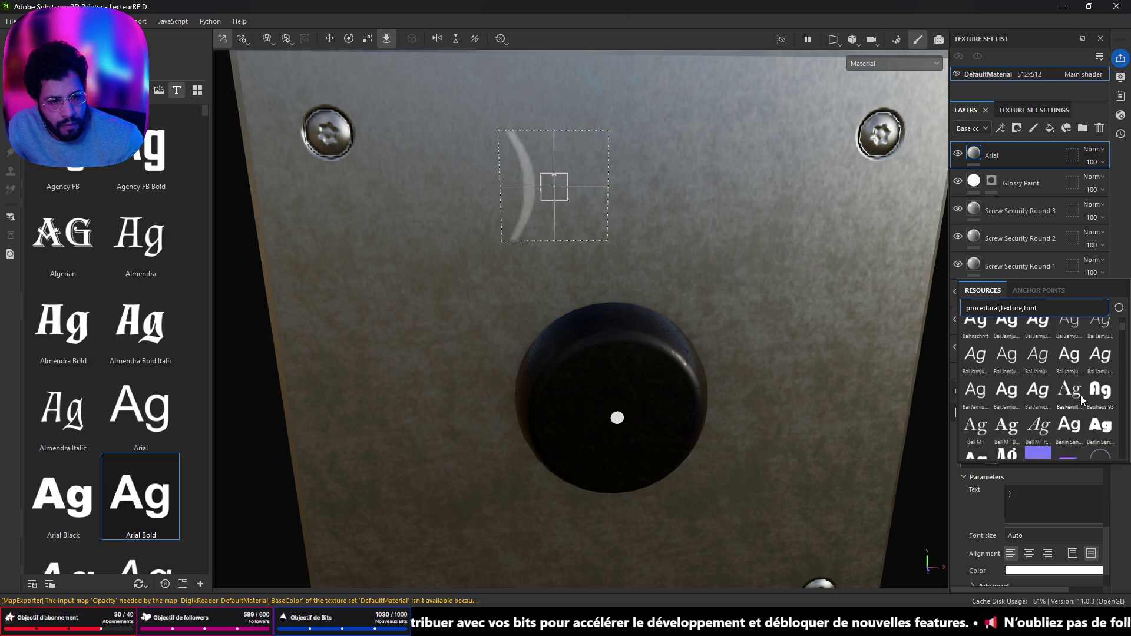
{"action": "scroll", "coordinate": [1080, 395], "scroll_direction": "up", "scroll_amount": 3}
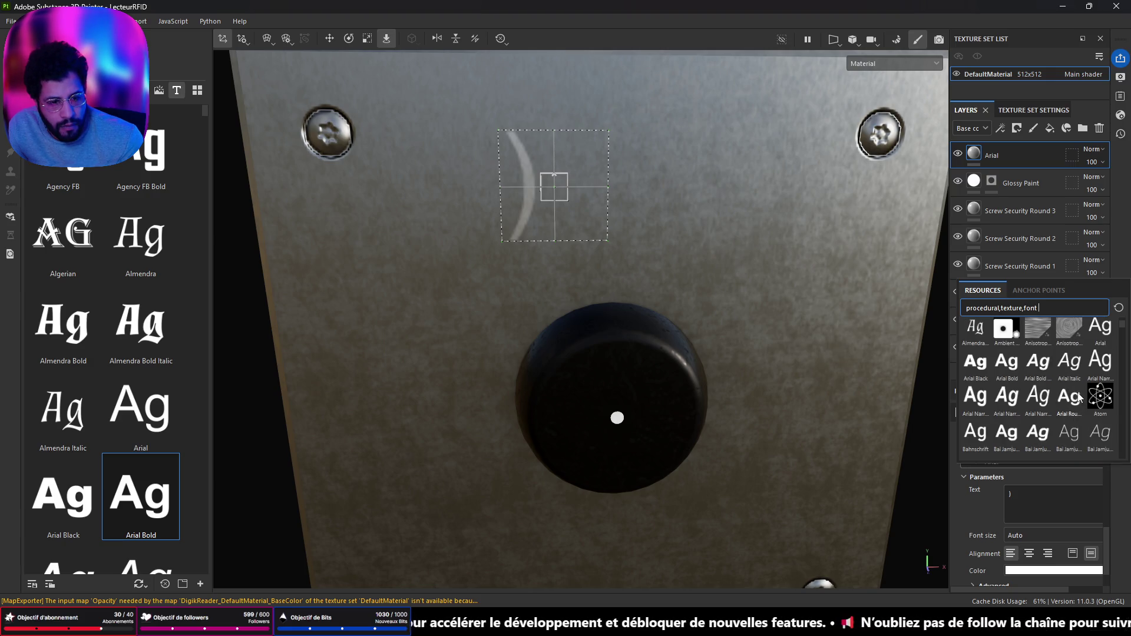
{"action": "left_click", "coordinate": [1006, 363]}
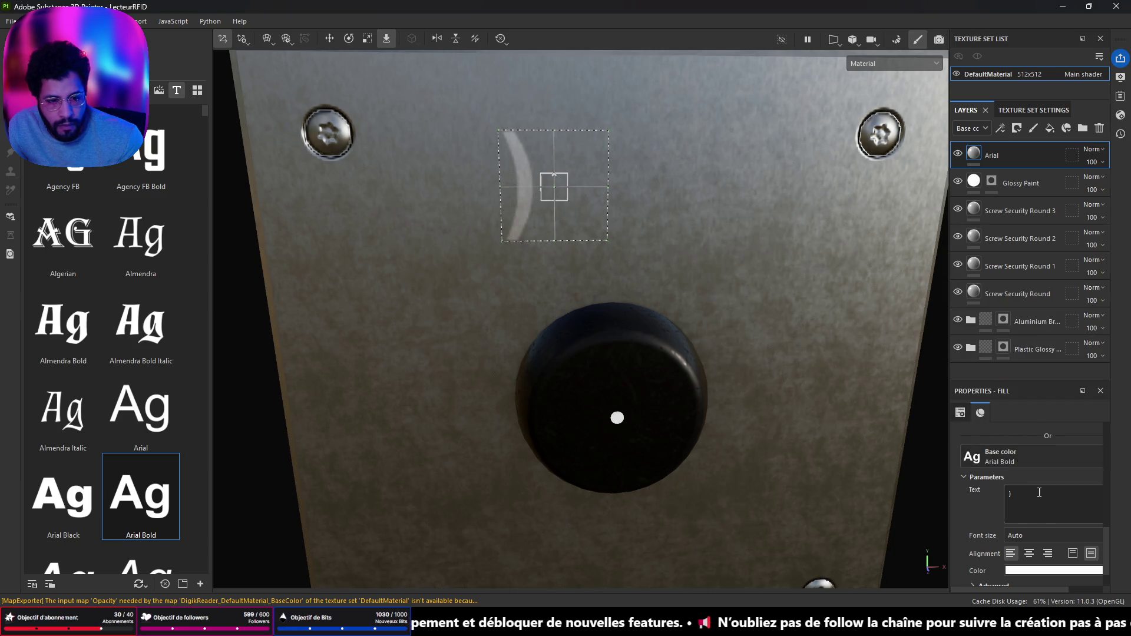
{"action": "mouse_move", "coordinate": [645, 215]}
{"action": "left_mouse_down"}
{"action": "mouse_move", "coordinate": [758, 263]}
{"action": "mouse_move", "coordinate": [727, 293]}
{"action": "mouse_move", "coordinate": [619, 270]}
{"action": "mouse_move", "coordinate": [475, 295]}
{"action": "mouse_move", "coordinate": [494, 223]}
{"action": "left_mouse_up"}
{"action": "scroll", "coordinate": [505, 232], "scroll_direction": "down", "scroll_amount": 5}
{"action": "mouse_move", "coordinate": [530, 273]}
{"action": "left_mouse_down"}
{"action": "mouse_move", "coordinate": [512, 295]}
{"action": "mouse_move", "coordinate": [439, 284]}
{"action": "mouse_move", "coordinate": [532, 275]}
{"action": "left_mouse_up"}
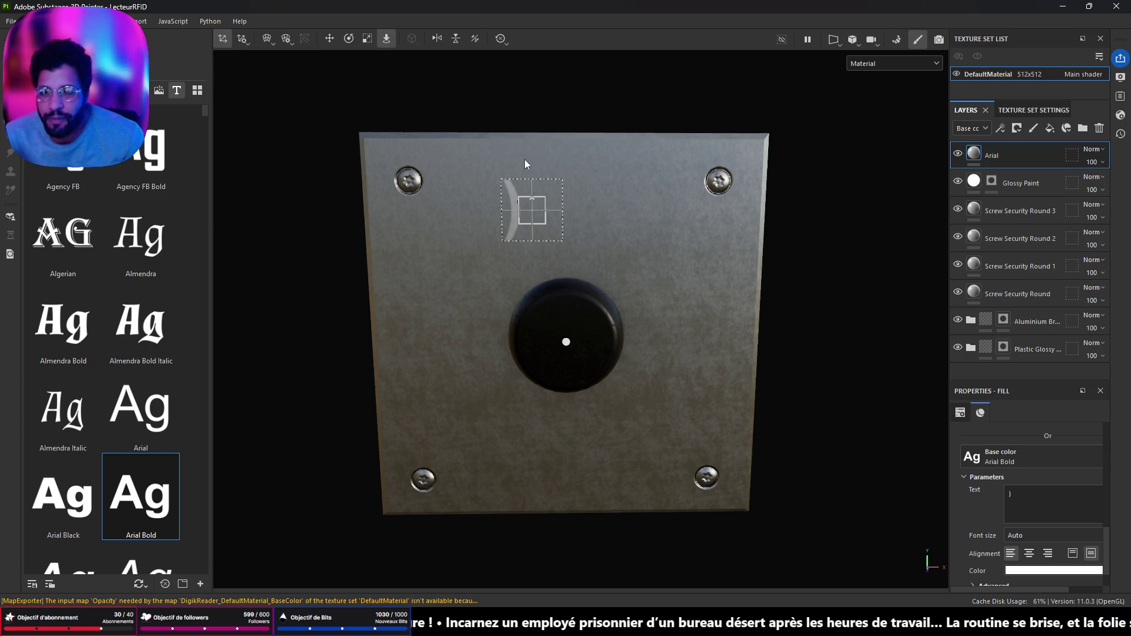
Scale the arc projection down and shift it right above the button
{"action": "scroll", "coordinate": [524, 160], "scroll_direction": "up", "scroll_amount": 2}
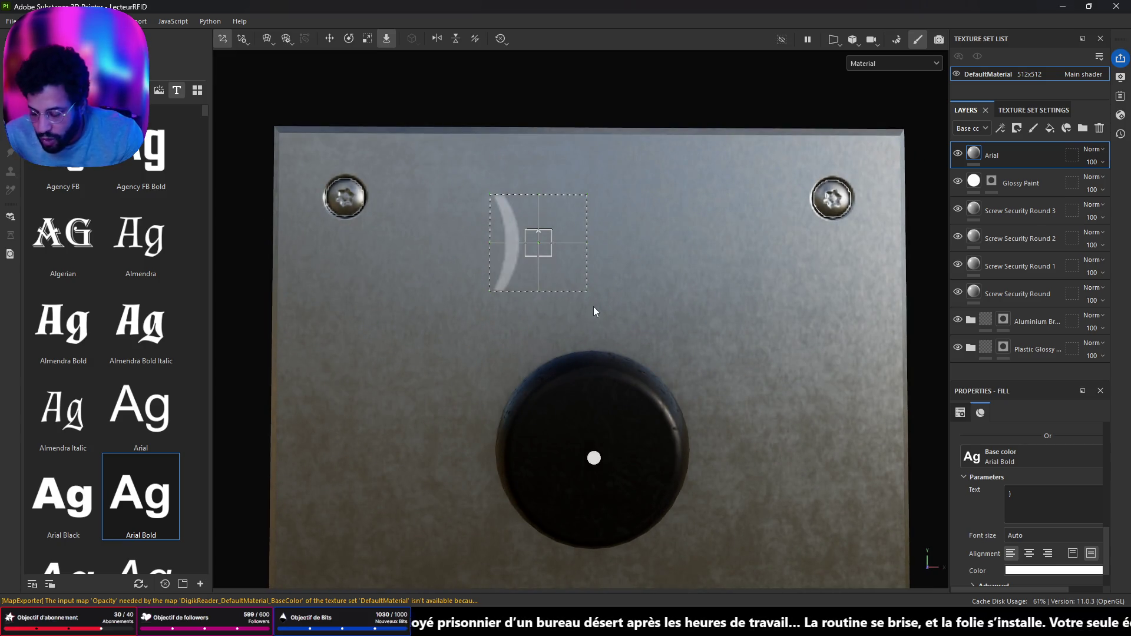
{"action": "key", "text": "e"}
{"action": "key", "text": "w"}
{"action": "key", "text": "r"}
{"action": "mouse_move", "coordinate": [538, 245]}
{"action": "left_mouse_down"}
{"action": "mouse_move", "coordinate": [468, 287]}
{"action": "mouse_move", "coordinate": [465, 317]}
{"action": "left_mouse_up"}
{"action": "key", "text": "w"}
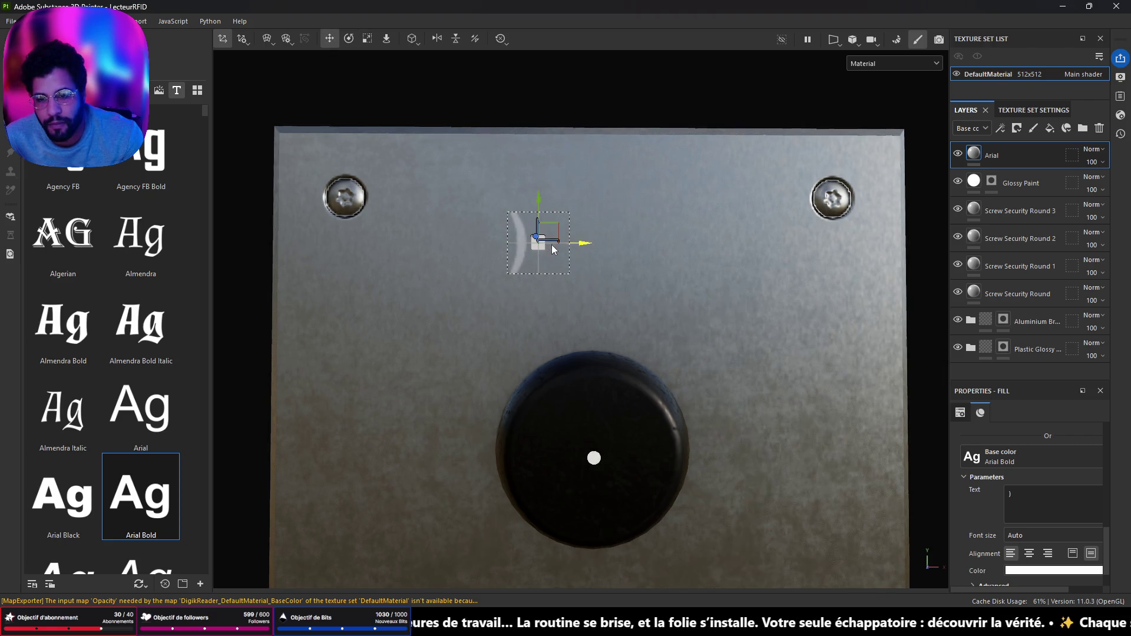
{"action": "left_click_drag", "start_coordinate": [583, 244], "coordinate": [625, 247]}
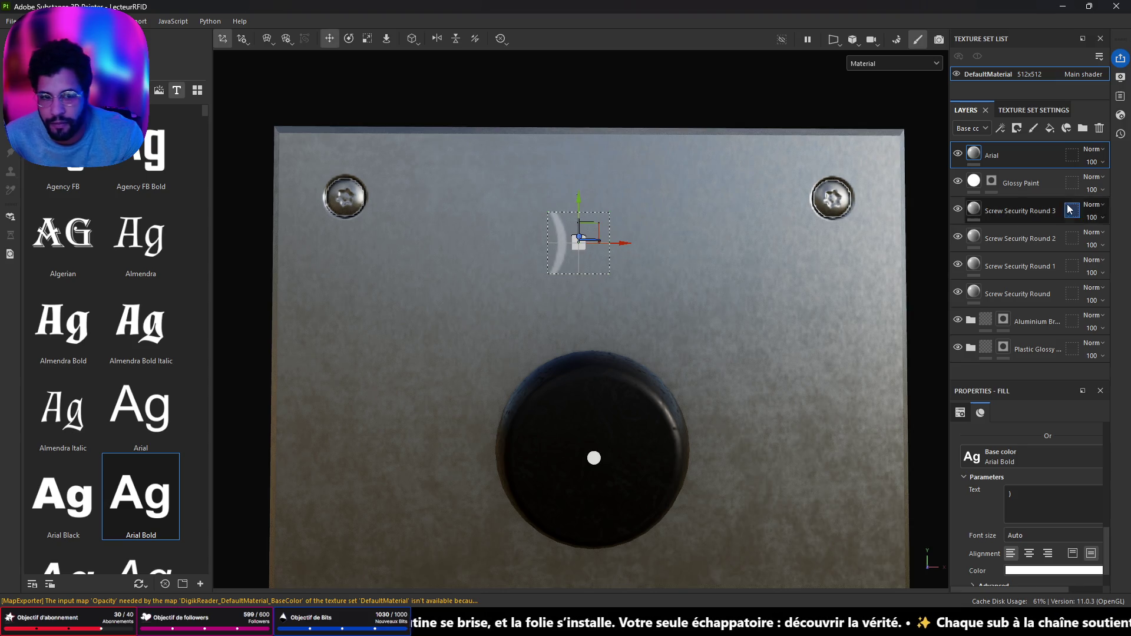
{"action": "mouse_move", "coordinate": [495, 301]}
{"action": "left_mouse_down"}
{"action": "mouse_move", "coordinate": [709, 397]}
{"action": "mouse_move", "coordinate": [498, 344]}
{"action": "left_mouse_up"}
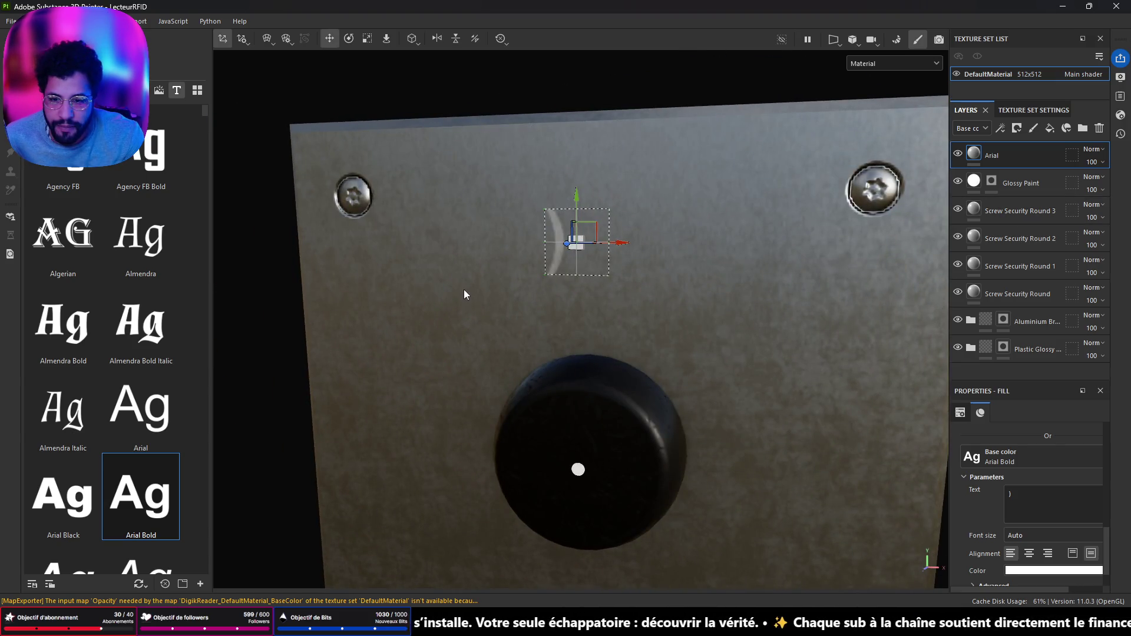
{"action": "left_click_drag", "start_coordinate": [464, 288], "coordinate": [904, 482]}
Check the text's base colour, then duplicate the Arial layer into Arial 1
{"action": "left_click", "coordinate": [1053, 570]}
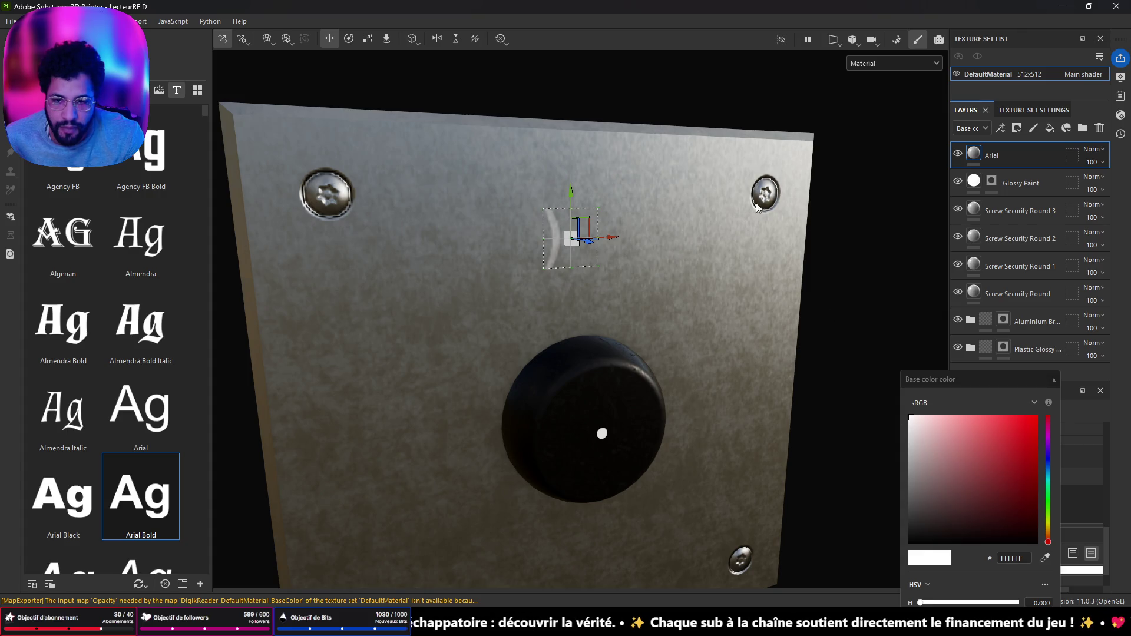
{"action": "scroll", "coordinate": [739, 225], "scroll_direction": "up", "scroll_amount": 3}
{"action": "mouse_move", "coordinate": [738, 225]}
{"action": "left_mouse_down"}
{"action": "mouse_move", "coordinate": [410, 307]}
{"action": "mouse_move", "coordinate": [508, 315]}
{"action": "mouse_move", "coordinate": [414, 303]}
{"action": "mouse_move", "coordinate": [426, 307]}
{"action": "mouse_move", "coordinate": [323, 328]}
{"action": "mouse_move", "coordinate": [349, 319]}
{"action": "mouse_move", "coordinate": [405, 327]}
{"action": "left_mouse_up"}
{"action": "scroll", "coordinate": [359, 316], "scroll_direction": "up", "scroll_amount": 5}
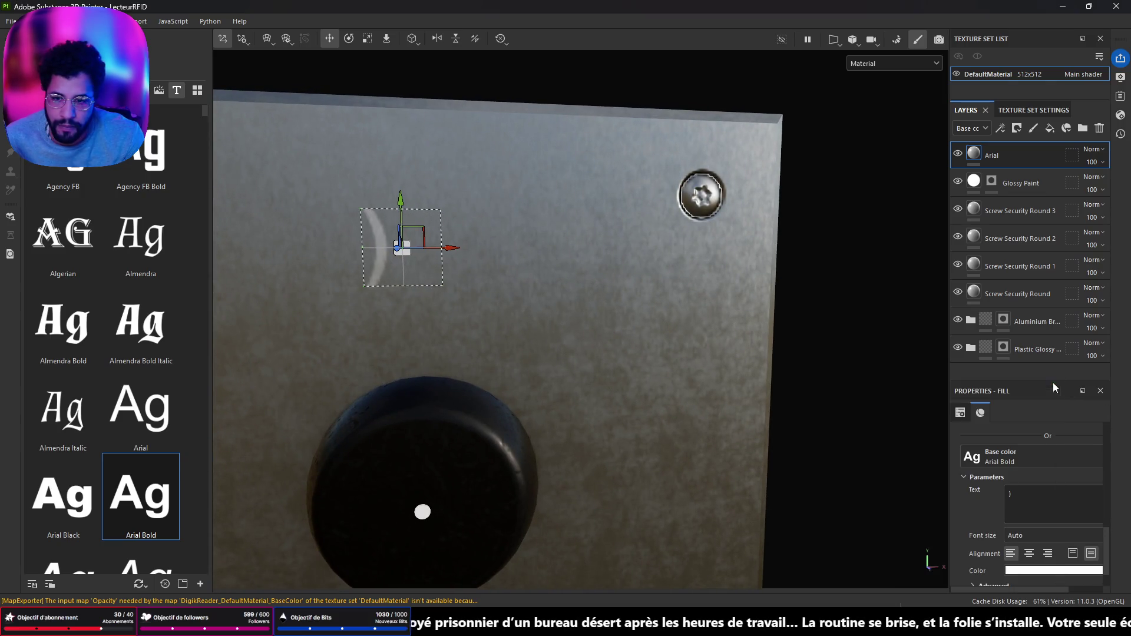
{"action": "scroll", "coordinate": [615, 387], "scroll_direction": "down", "scroll_amount": 5}
{"action": "mouse_move", "coordinate": [539, 361]}
{"action": "left_mouse_down"}
{"action": "mouse_move", "coordinate": [518, 357]}
{"action": "mouse_move", "coordinate": [538, 342]}
{"action": "left_mouse_up"}
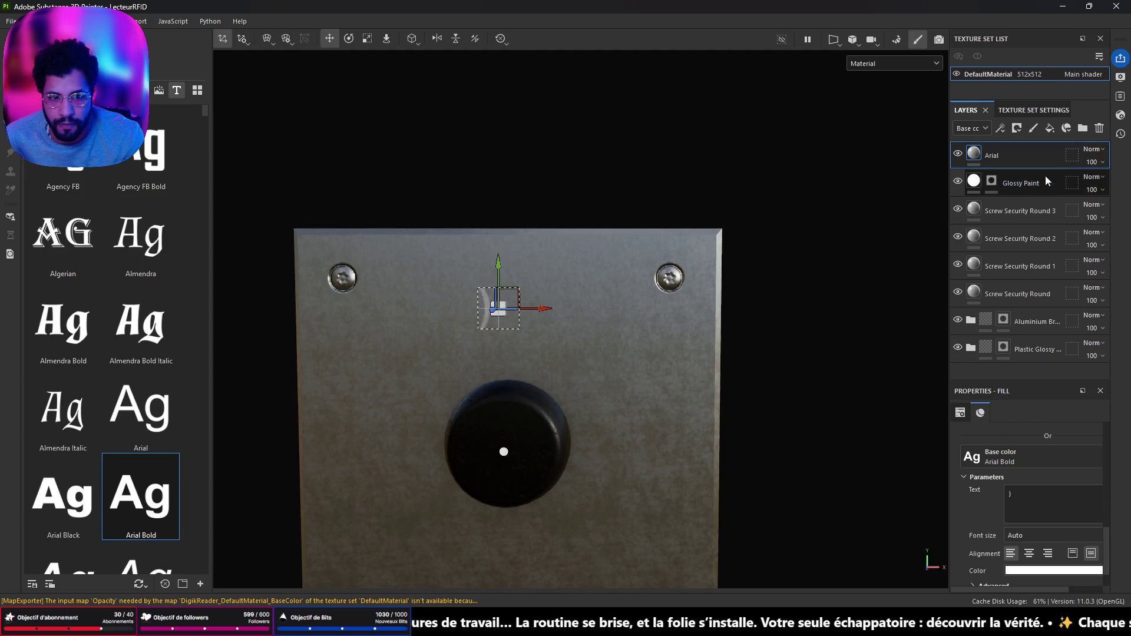
{"action": "key", "text": "ctrl+d"}
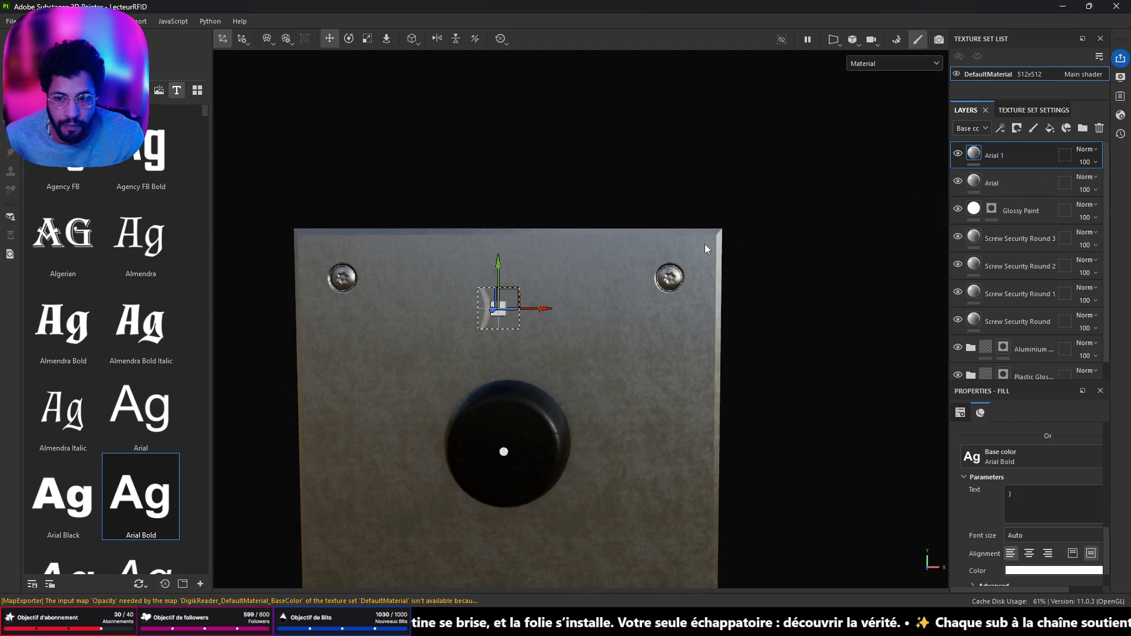
Enlarge the Arial 1 arc and move it further right of the first
{"action": "left_click_drag", "start_coordinate": [546, 310], "coordinate": [551, 312]}
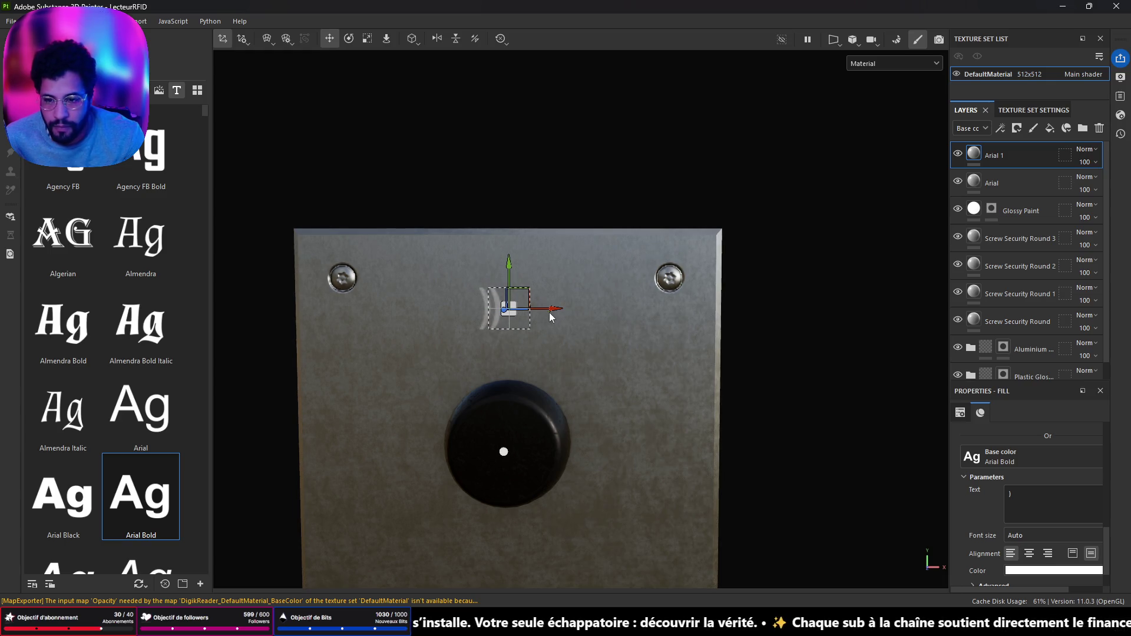
{"action": "key", "text": "r"}
{"action": "left_click_drag", "start_coordinate": [511, 308], "coordinate": [639, 209]}
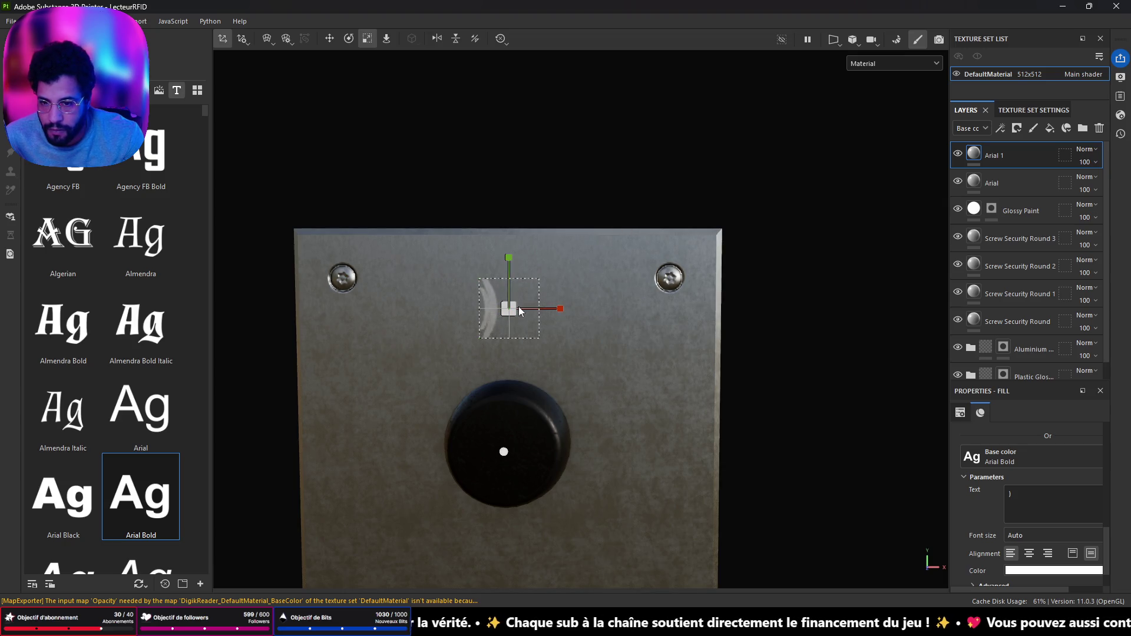
{"action": "key", "text": "e"}
{"action": "key", "text": "w"}
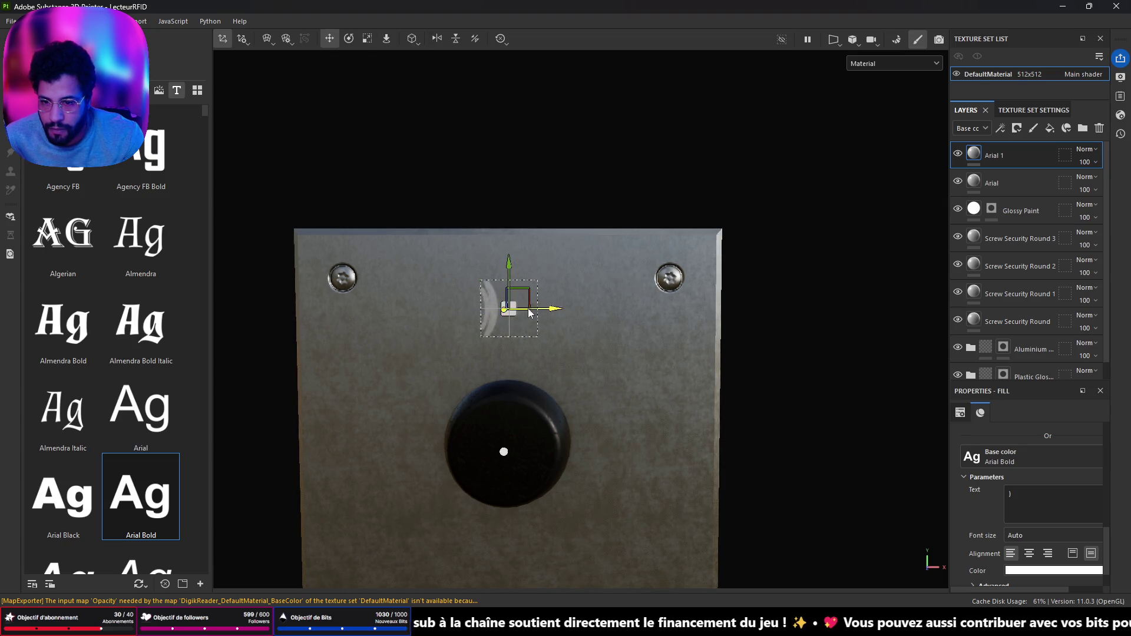
{"action": "left_click_drag", "start_coordinate": [556, 310], "coordinate": [560, 308]}
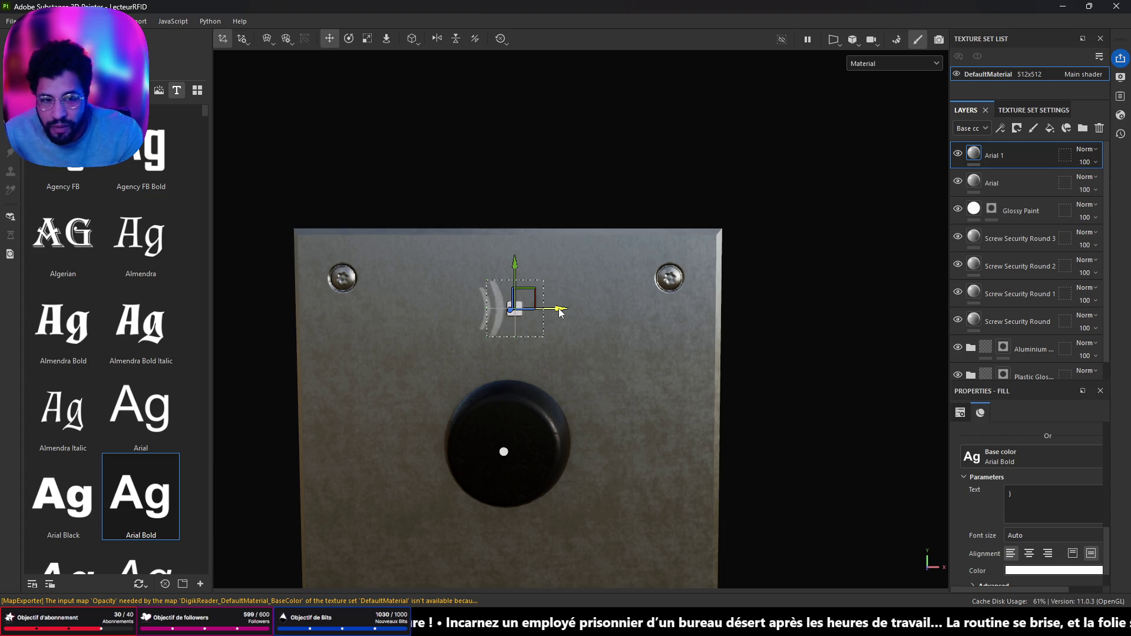
Duplicate into Arial 2, enlarging the third arc and positioning it to the right
{"action": "key", "text": "ctrl+d"}
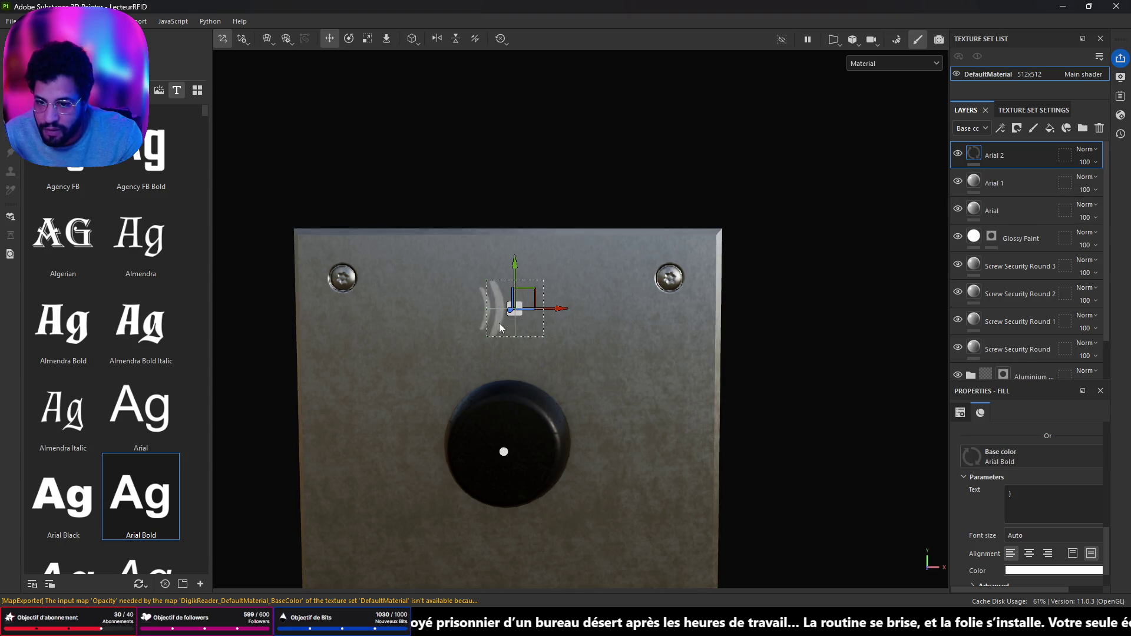
{"action": "left_click_drag", "start_coordinate": [559, 308], "coordinate": [571, 313]}
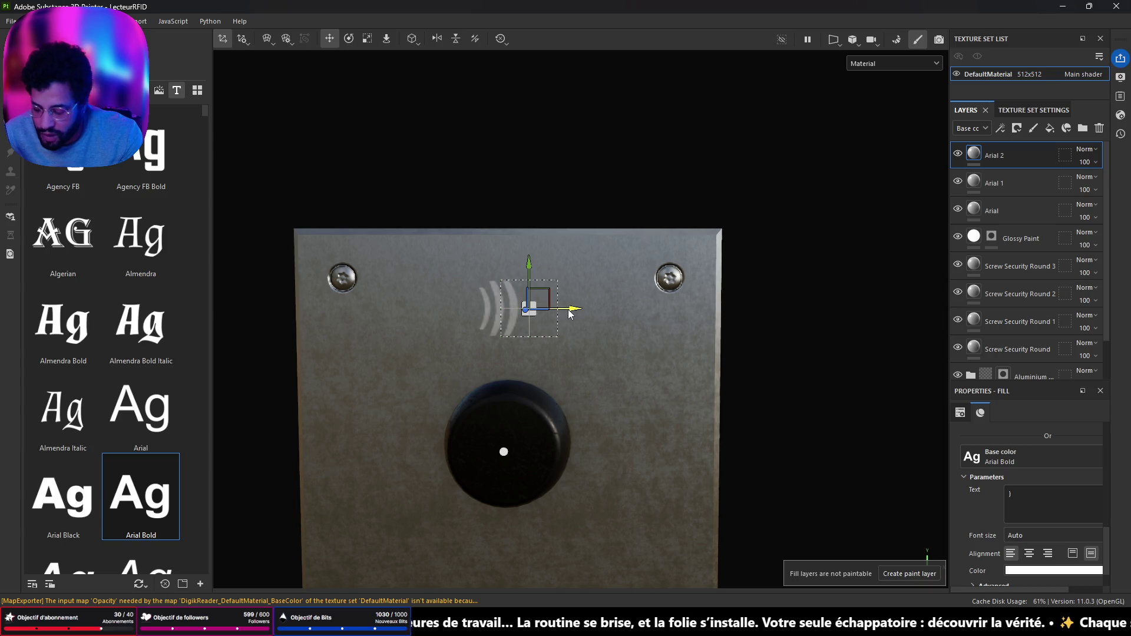
{"action": "key", "text": "r"}
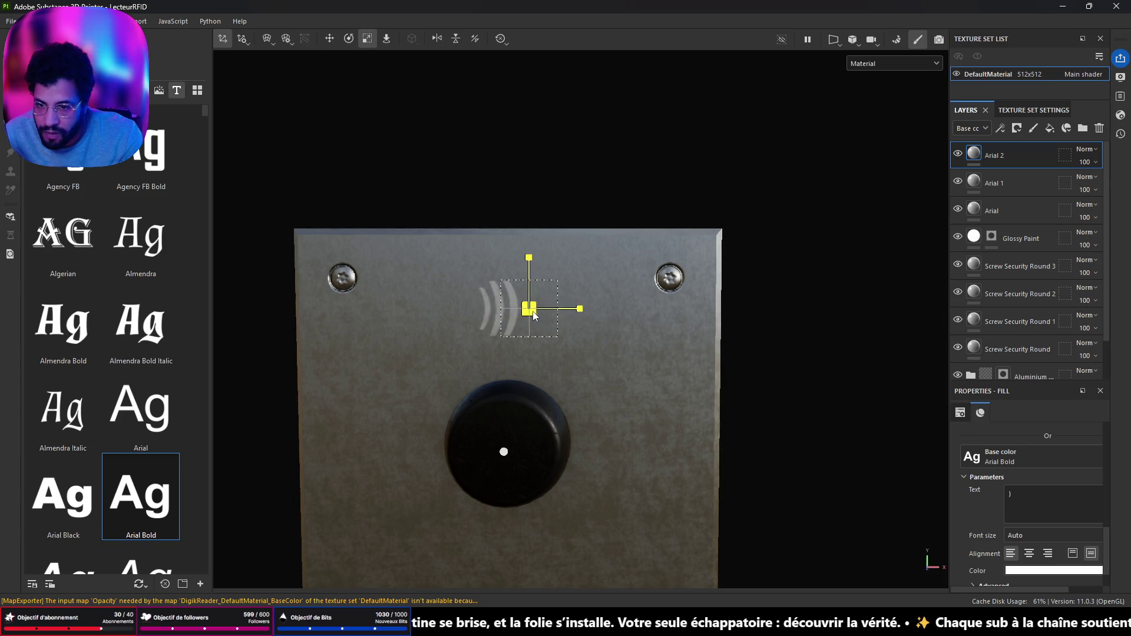
{"action": "left_click_drag", "start_coordinate": [538, 305], "coordinate": [585, 275]}
{"action": "key", "text": "w"}
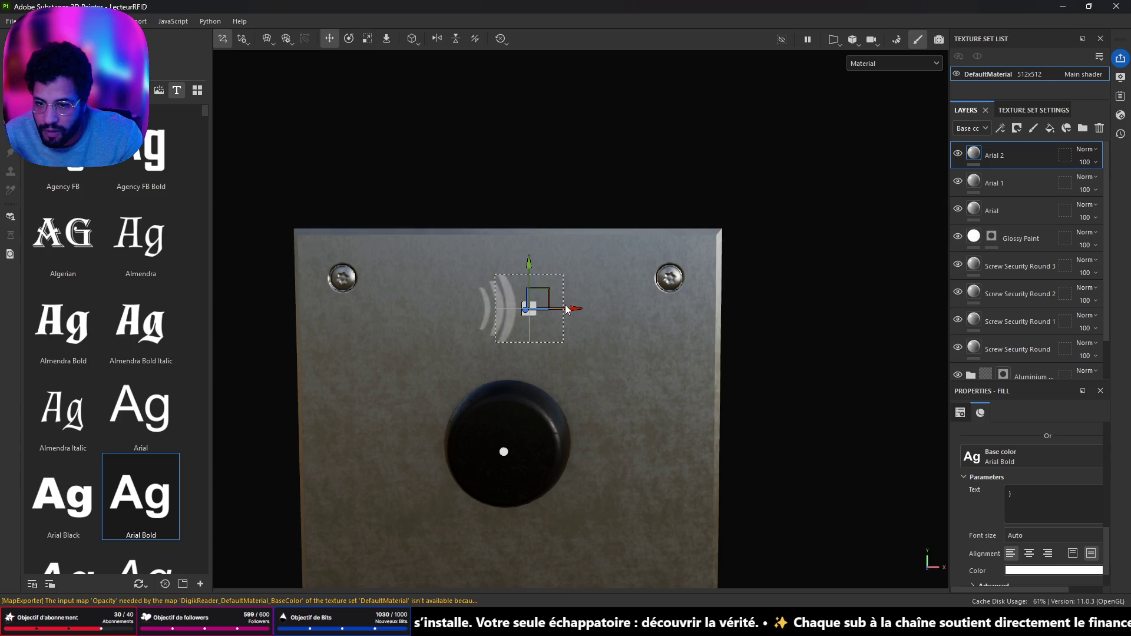
{"action": "left_click_drag", "start_coordinate": [578, 316], "coordinate": [575, 316]}
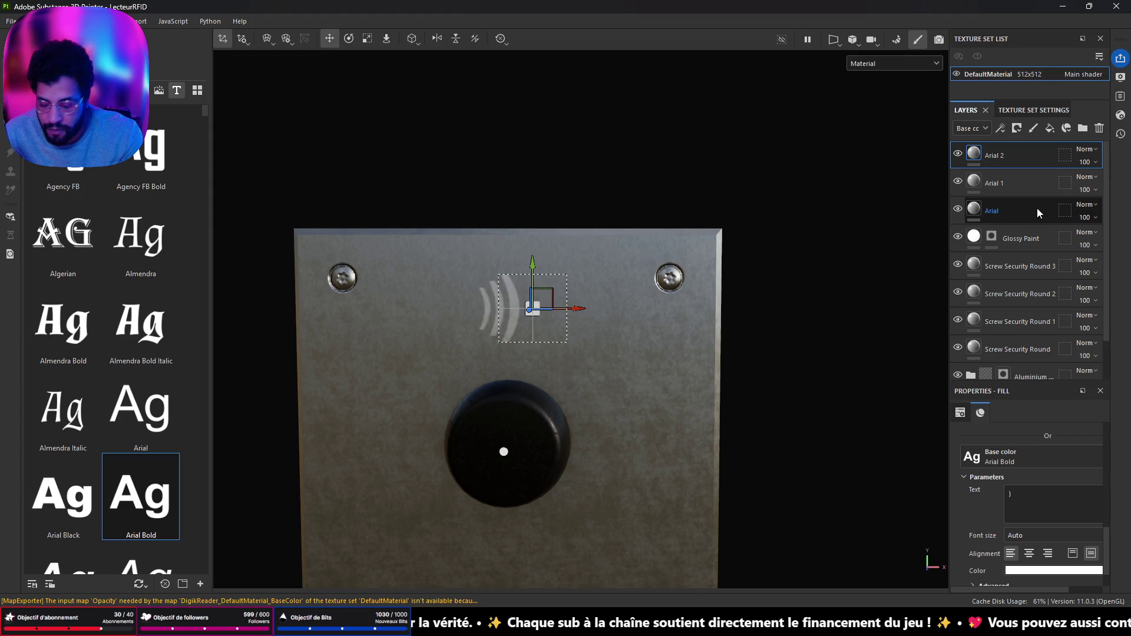
Duplicate into Arial 3 and place the largest, outermost arc to the right
{"action": "key", "text": "ctrl+d"}
{"action": "mouse_move", "coordinate": [578, 309]}
{"action": "left_mouse_down"}
{"action": "mouse_move", "coordinate": [595, 310]}
{"action": "mouse_move", "coordinate": [617, 260]}
{"action": "left_mouse_up"}
{"action": "key", "text": "e"}
{"action": "key", "text": "r"}
{"action": "key", "text": "w"}
{"action": "left_click_drag", "start_coordinate": [593, 309], "coordinate": [600, 311]}
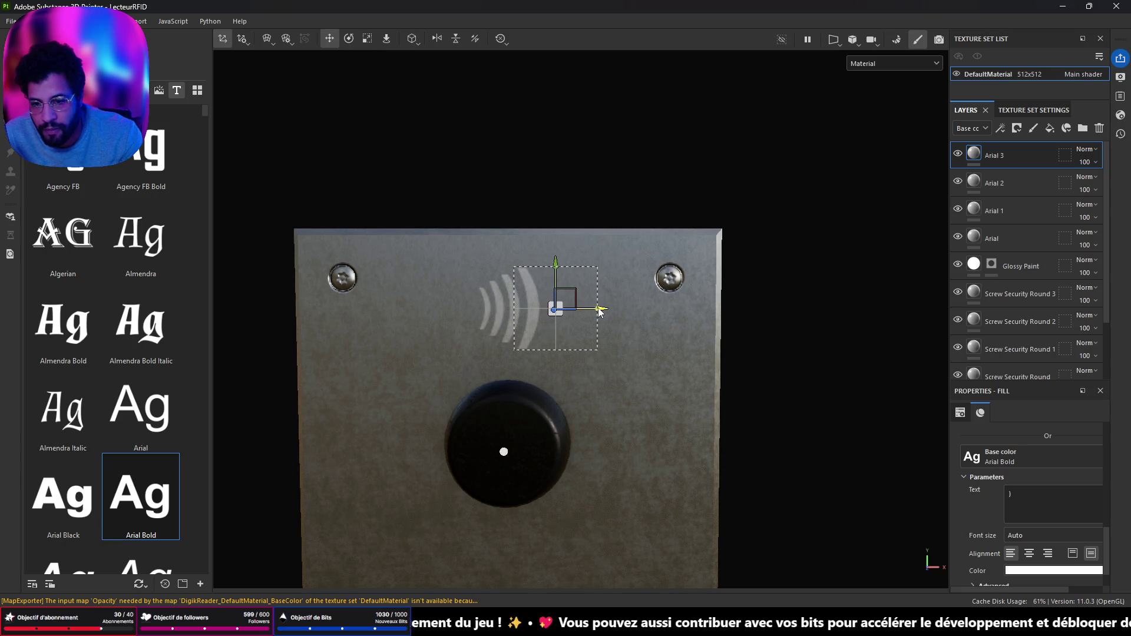
{"action": "scroll", "coordinate": [587, 361], "scroll_direction": "down", "scroll_amount": 5}
{"action": "scroll", "coordinate": [532, 348], "scroll_direction": "up", "scroll_amount": 3}
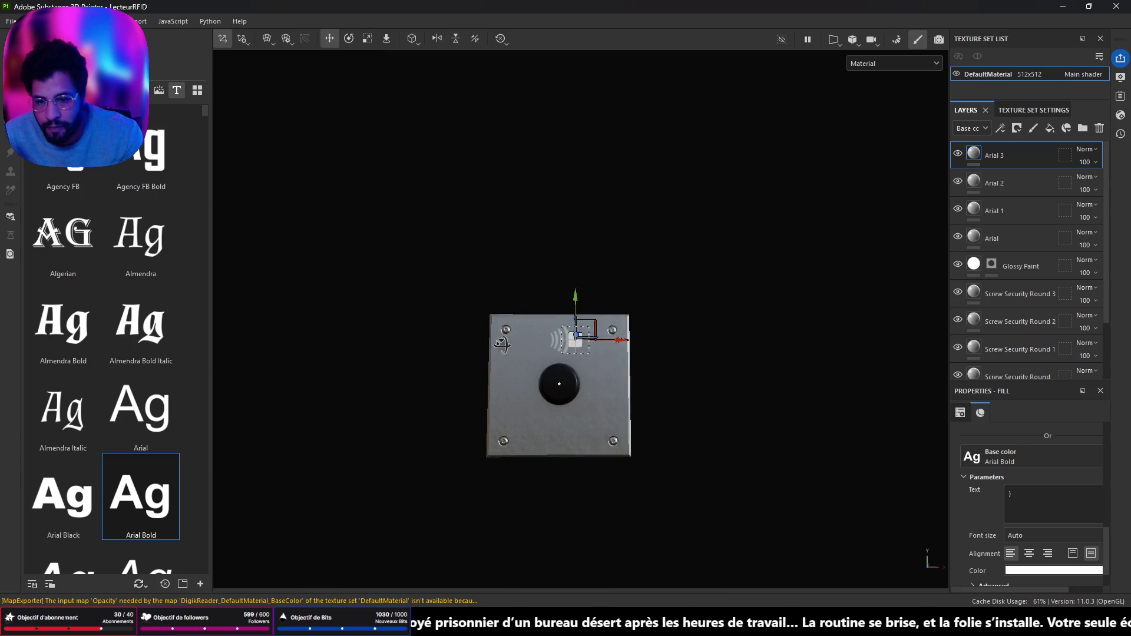
{"action": "scroll", "coordinate": [534, 351], "scroll_direction": "up", "scroll_amount": 3}
{"action": "mouse_move", "coordinate": [538, 354]}
{"action": "left_mouse_down"}
{"action": "mouse_move", "coordinate": [586, 386]}
{"action": "mouse_move", "coordinate": [505, 379]}
{"action": "left_mouse_up"}
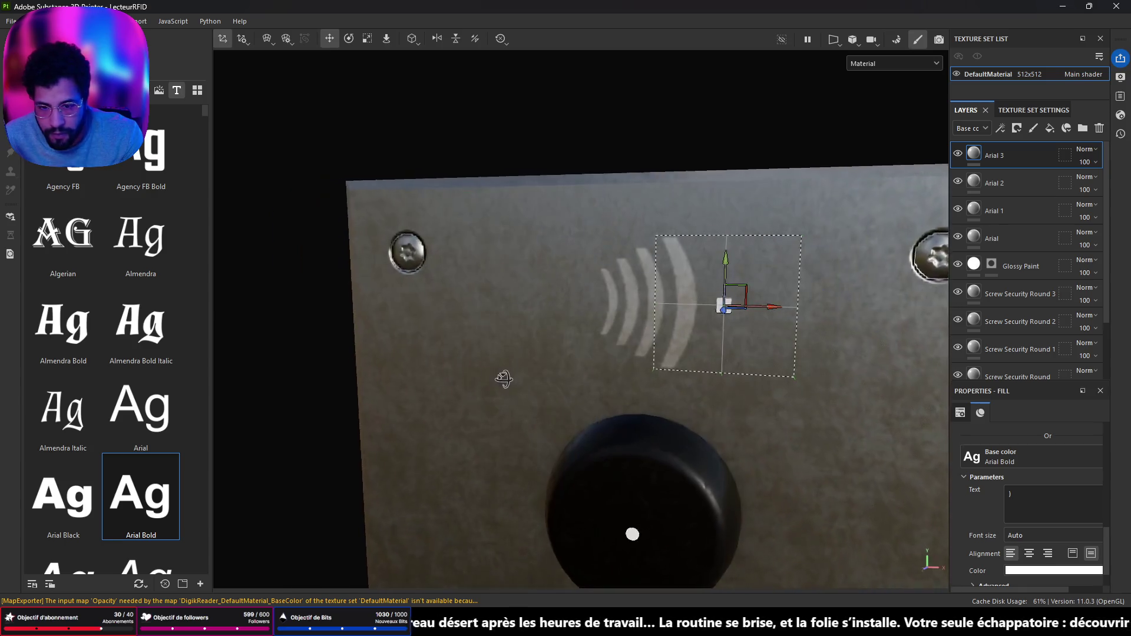
{"action": "left_click_drag", "start_coordinate": [723, 307], "coordinate": [721, 308]}
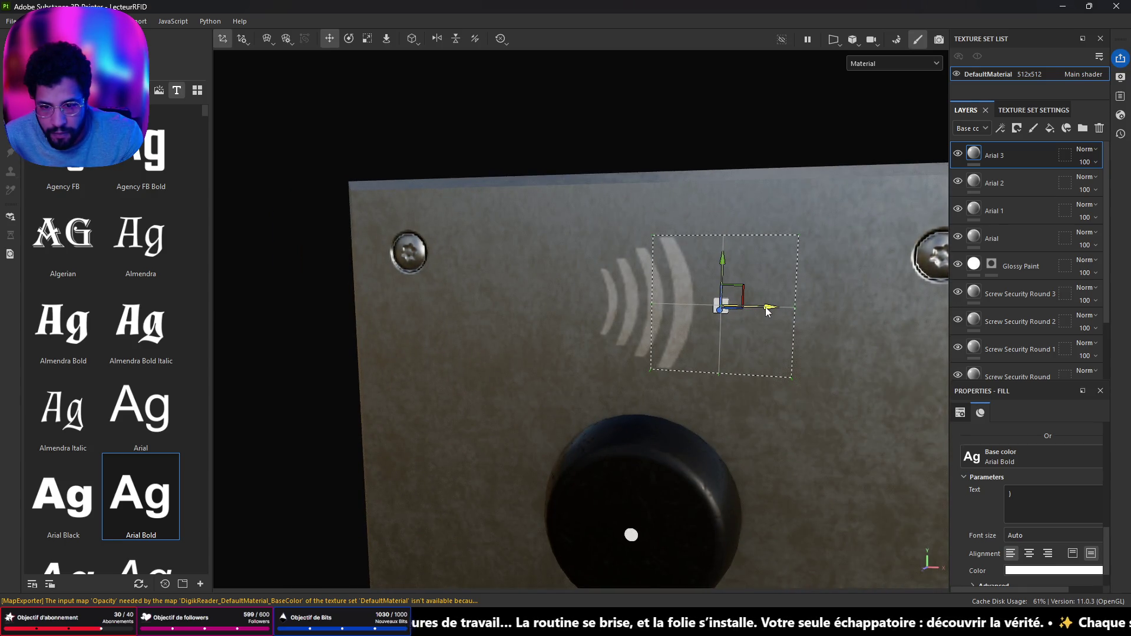
Open the texture export settings via File > Export Textures
{"action": "scroll", "coordinate": [713, 328], "scroll_direction": "down", "scroll_amount": 5}
{"action": "mouse_move", "coordinate": [677, 356]}
{"action": "left_mouse_down"}
{"action": "mouse_move", "coordinate": [770, 348]}
{"action": "mouse_move", "coordinate": [567, 348]}
{"action": "mouse_move", "coordinate": [808, 354]}
{"action": "mouse_move", "coordinate": [523, 335]}
{"action": "mouse_move", "coordinate": [586, 454]}
{"action": "mouse_move", "coordinate": [653, 344]}
{"action": "left_mouse_up"}
{"action": "scroll", "coordinate": [683, 352], "scroll_direction": "up", "scroll_amount": 4}
{"action": "scroll", "coordinate": [682, 352], "scroll_direction": "down", "scroll_amount": 2}
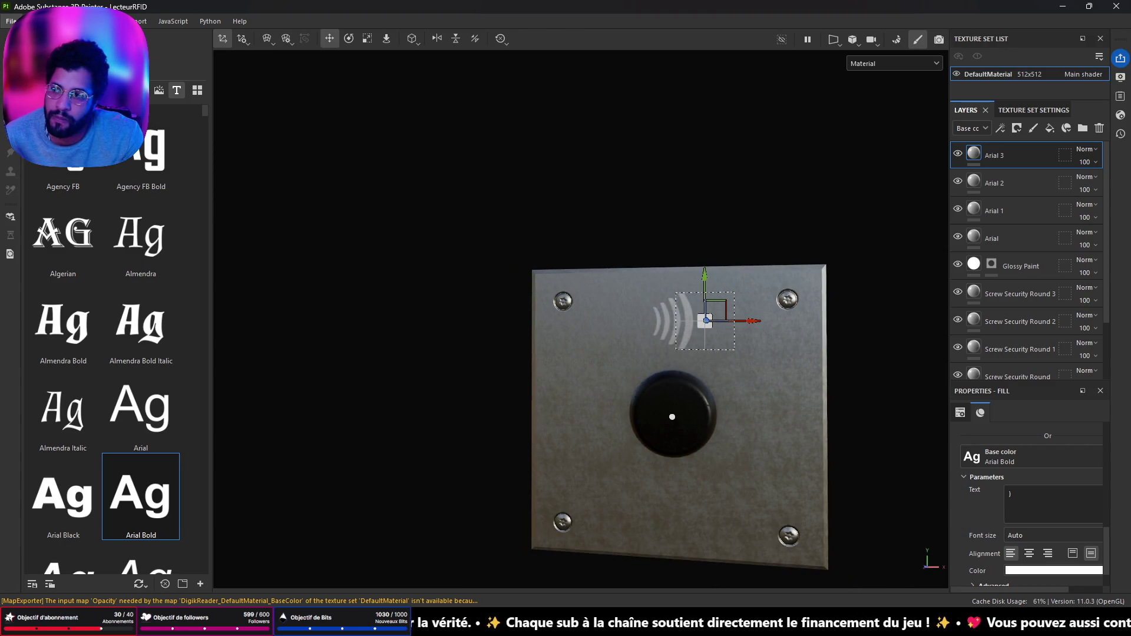
{"action": "left_click", "coordinate": [10, 20]}
{"action": "left_click", "coordinate": [109, 200]}
Export the textures and reimport the four DigikReader textures in Unreal's Content Drawer
{"action": "left_click", "coordinate": [844, 508]}
{"action": "key", "text": "alt+Tab"}
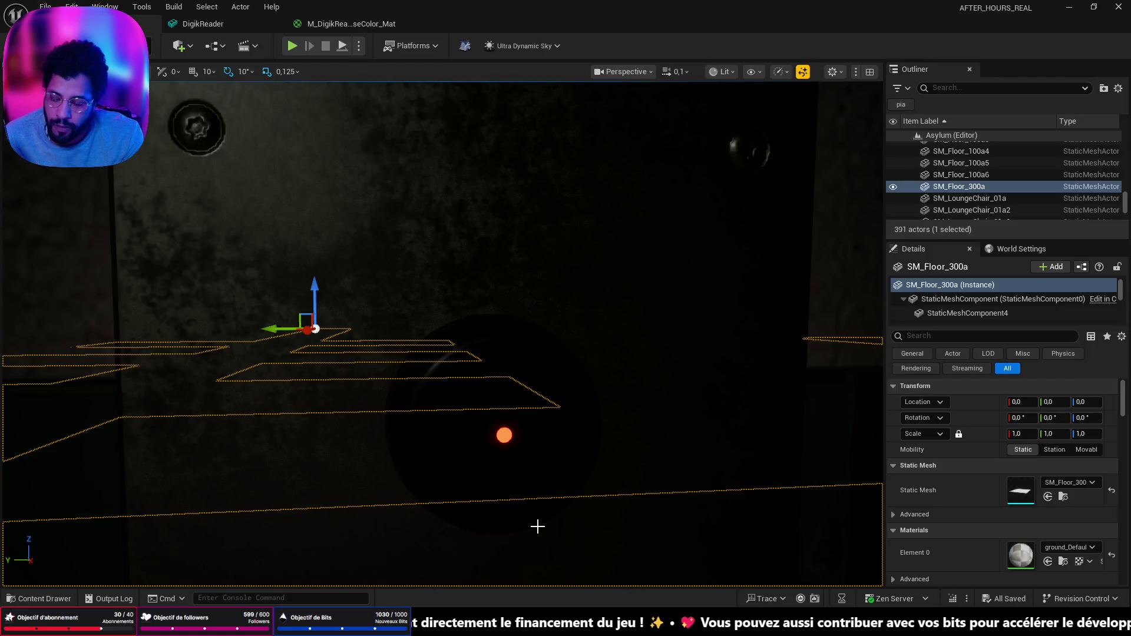
{"action": "key", "text": "ctrl+space"}
{"action": "right_click", "coordinate": [445, 428]}
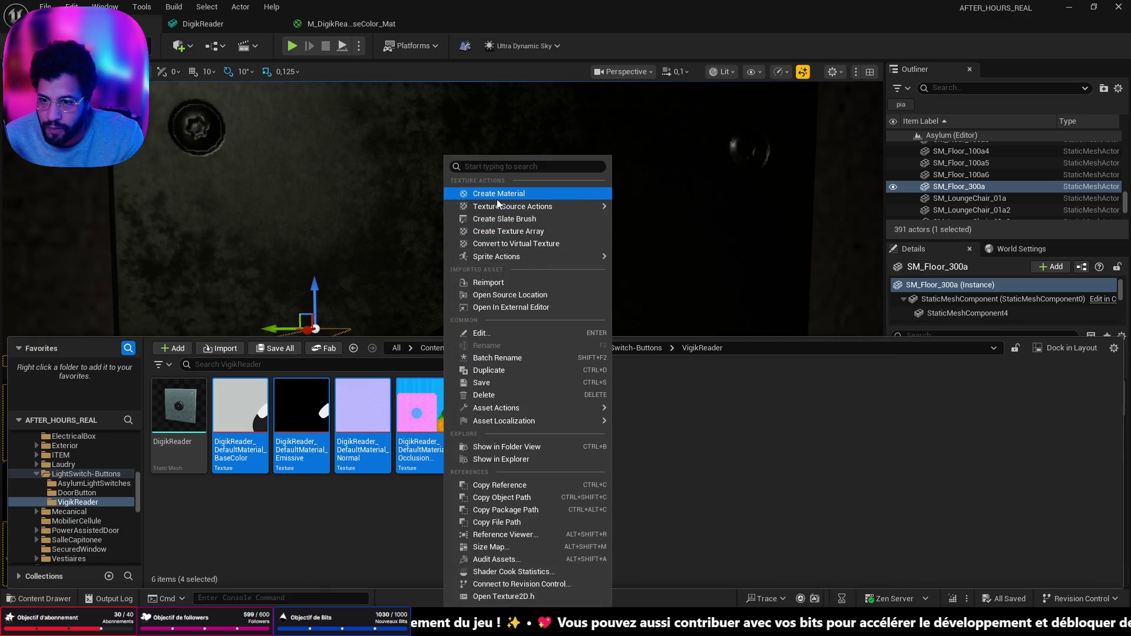
{"action": "left_click", "coordinate": [495, 282]}
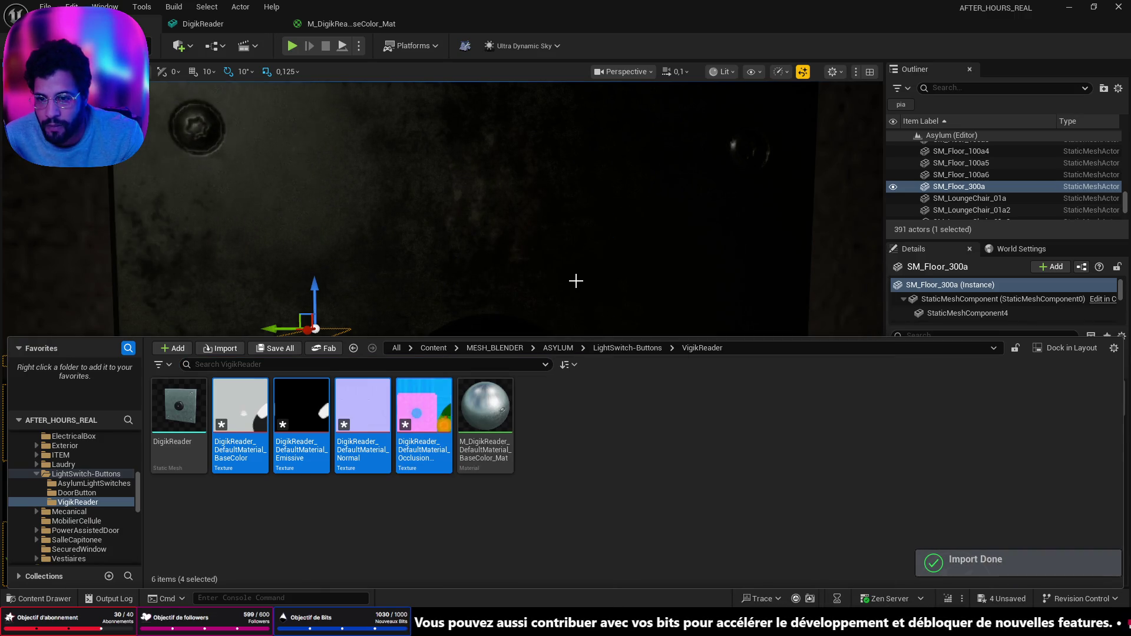
{"action": "scroll", "coordinate": [566, 282], "scroll_direction": "down", "scroll_amount": 3}
{"action": "mouse_move", "coordinate": [524, 313]}
{"action": "left_mouse_down"}
{"action": "mouse_move", "coordinate": [525, 330]}
{"action": "mouse_move", "coordinate": [504, 295]}
{"action": "mouse_move", "coordinate": [482, 300]}
{"action": "left_mouse_up"}
{"action": "scroll", "coordinate": [501, 295], "scroll_direction": "down", "scroll_amount": 2}
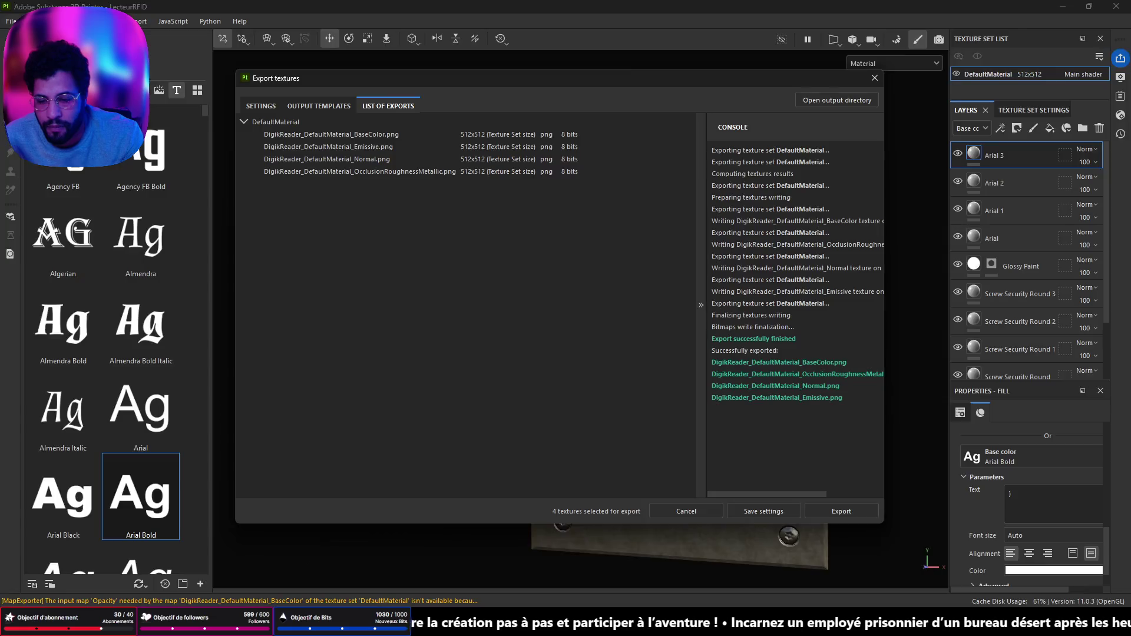
Close the finished Export textures window and inspect the plate's arcs and projection settings
{"action": "left_click", "coordinate": [875, 77]}
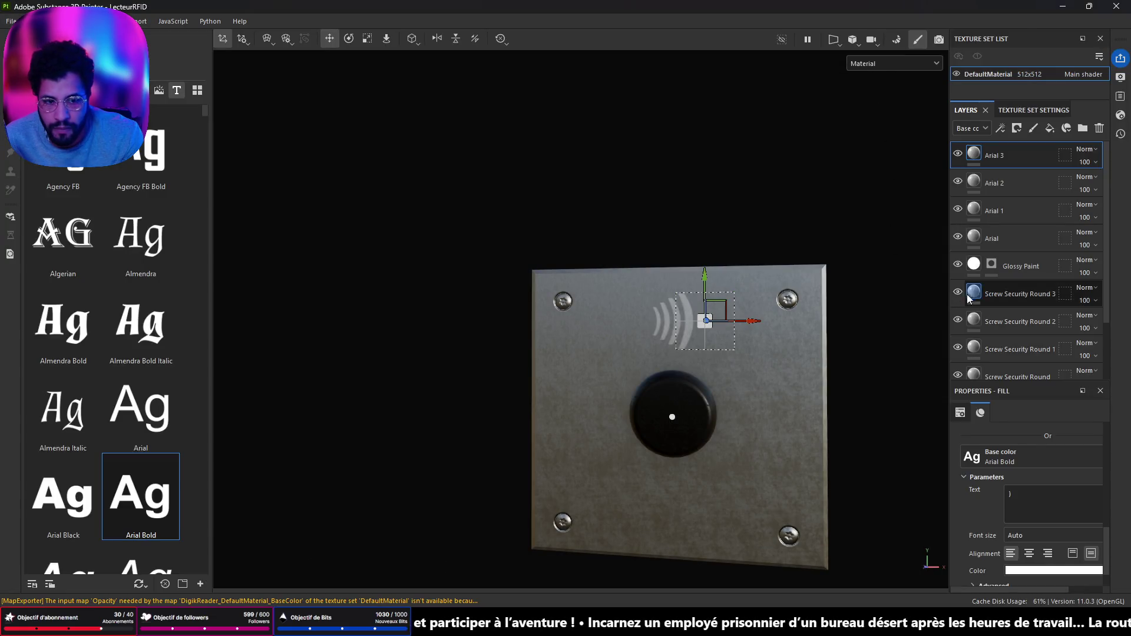
{"action": "scroll", "coordinate": [973, 283], "scroll_direction": "down", "scroll_amount": 3}
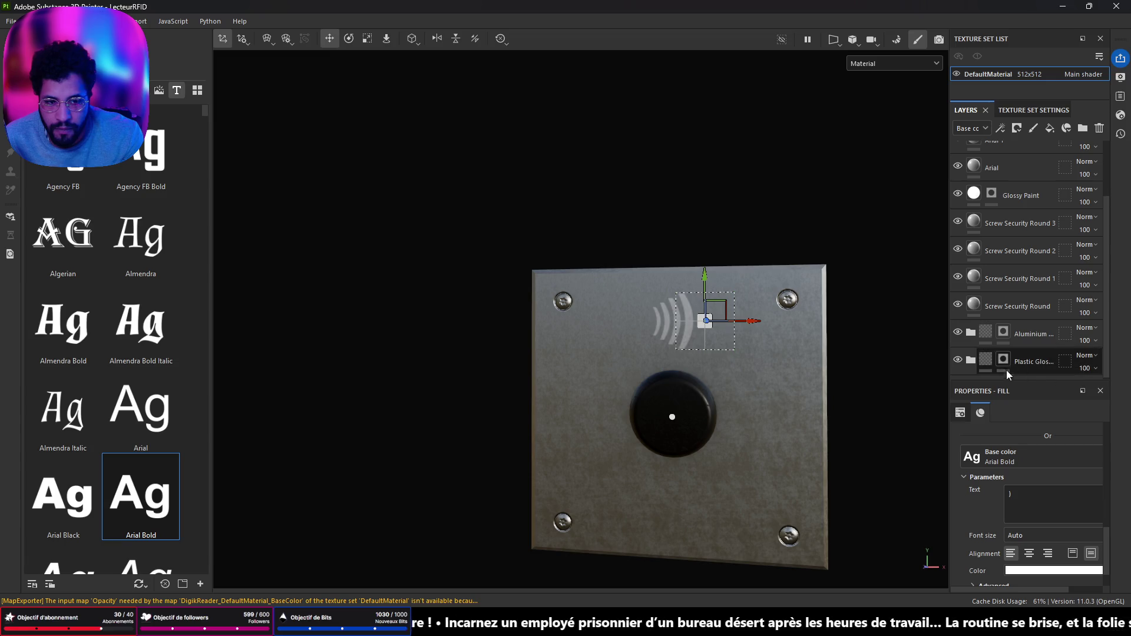
{"action": "right_click", "coordinate": [614, 363]}
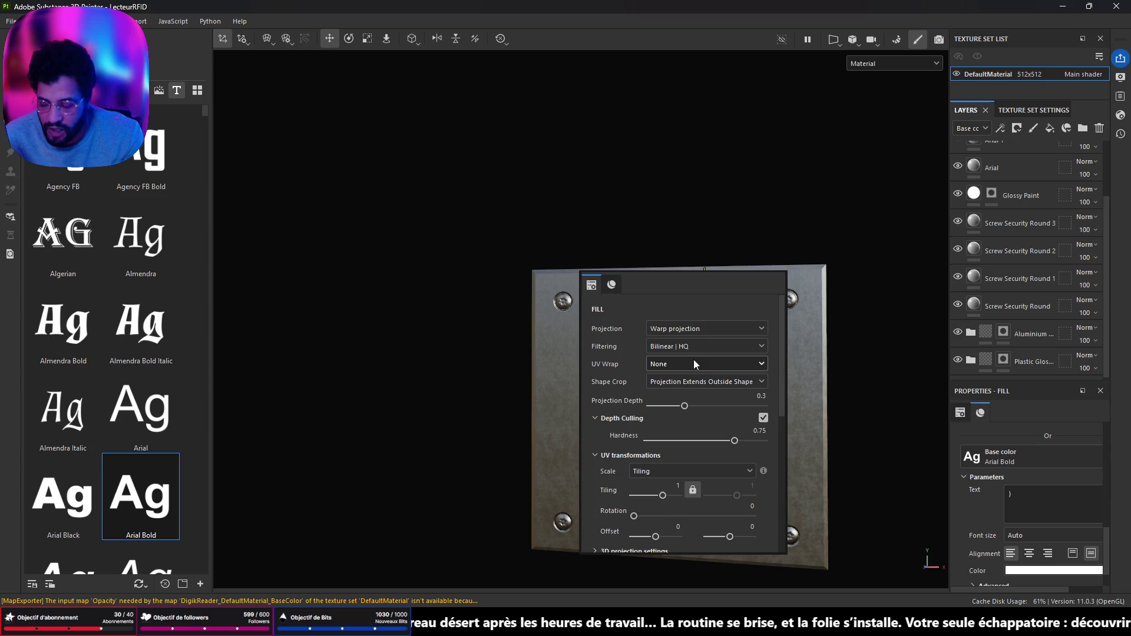
{"action": "left_click_drag", "start_coordinate": [611, 398], "coordinate": [680, 401]}
{"action": "scroll", "coordinate": [680, 401], "scroll_direction": "up", "scroll_amount": 5}
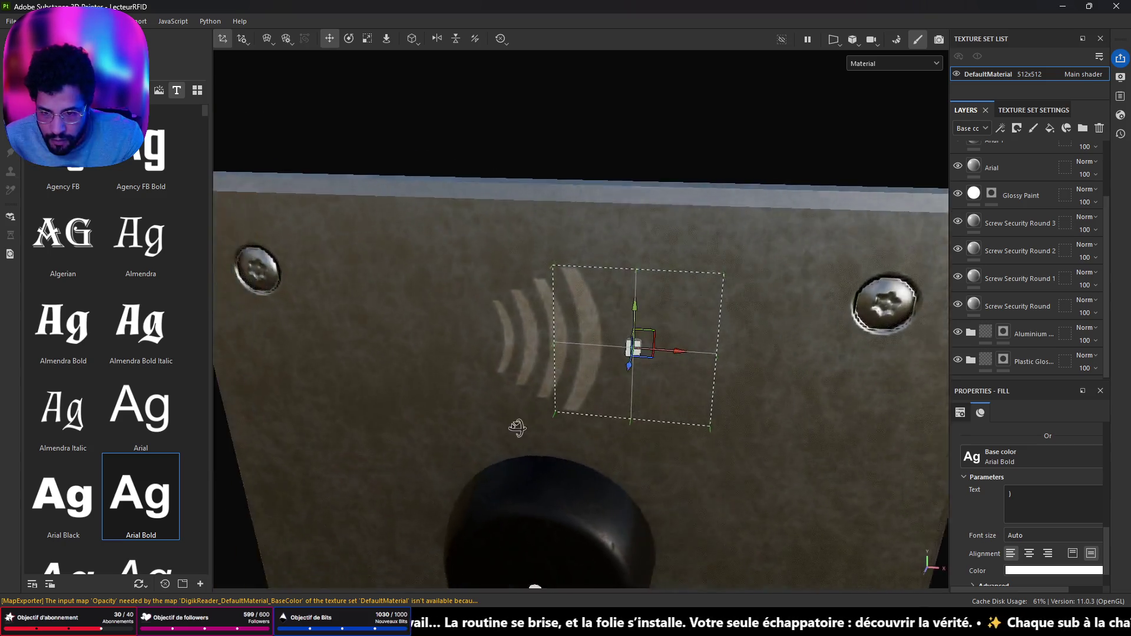
{"action": "mouse_move", "coordinate": [530, 406]}
{"action": "left_mouse_down"}
{"action": "mouse_move", "coordinate": [378, 414]}
{"action": "mouse_move", "coordinate": [568, 391]}
{"action": "left_mouse_up"}
{"action": "scroll", "coordinate": [567, 391], "scroll_direction": "down", "scroll_amount": 2}
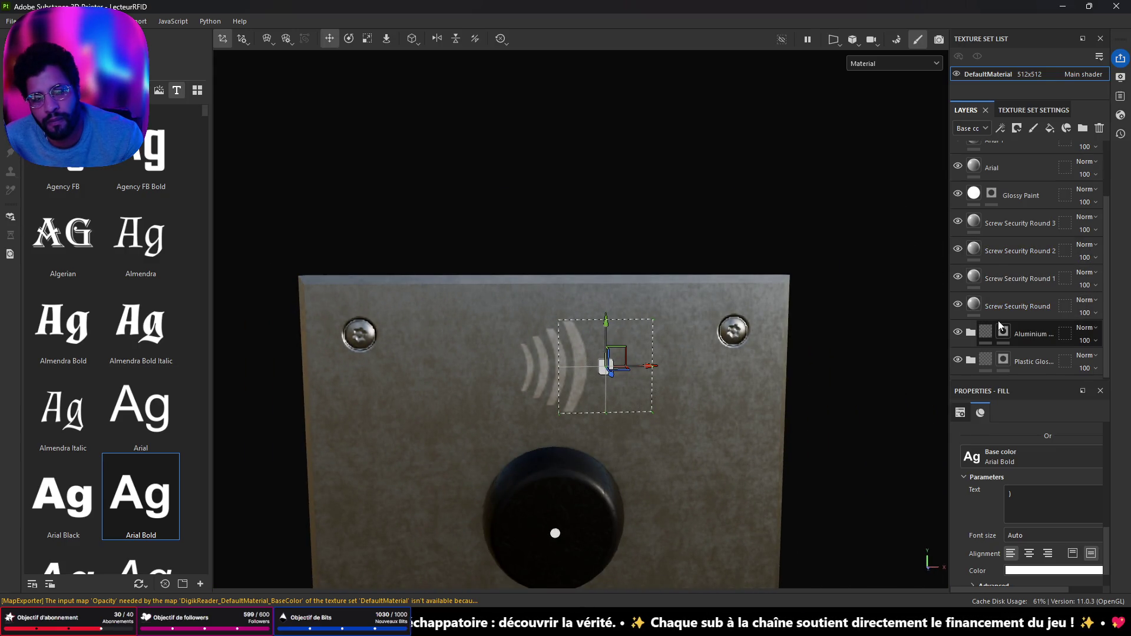
{"action": "scroll", "coordinate": [998, 321], "scroll_direction": "up", "scroll_amount": 3}
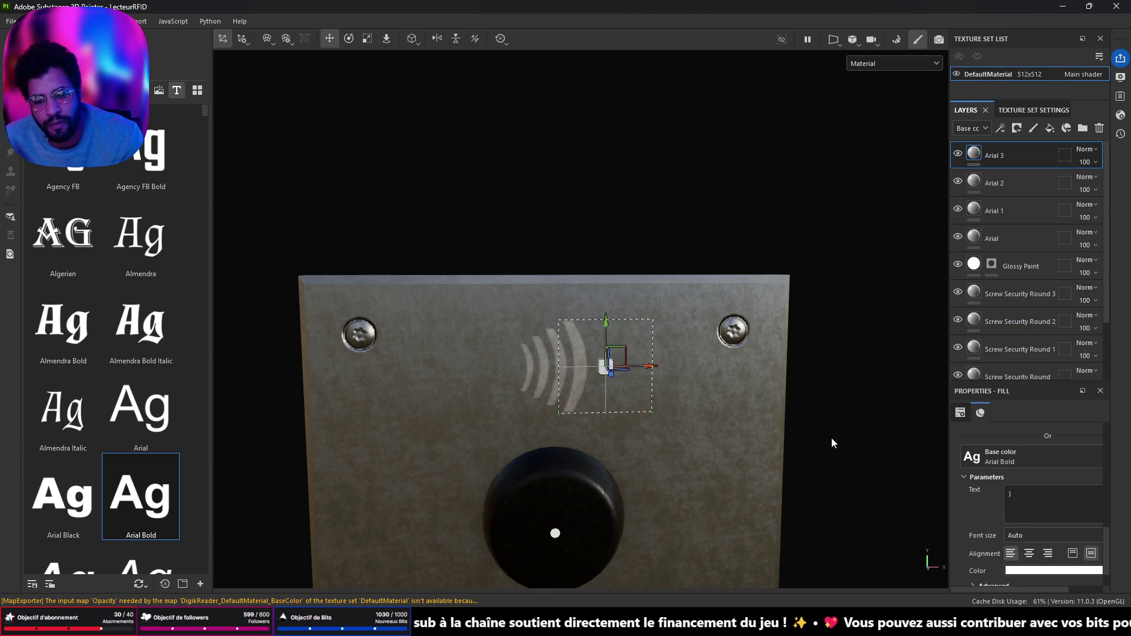
Hide and then show the Aluminium material folder again
{"action": "scroll", "coordinate": [669, 363], "scroll_direction": "down", "scroll_amount": 2}
{"action": "mouse_move", "coordinate": [677, 371]}
{"action": "left_mouse_down"}
{"action": "mouse_move", "coordinate": [475, 429]}
{"action": "mouse_move", "coordinate": [709, 369]}
{"action": "mouse_move", "coordinate": [674, 384]}
{"action": "left_mouse_up"}
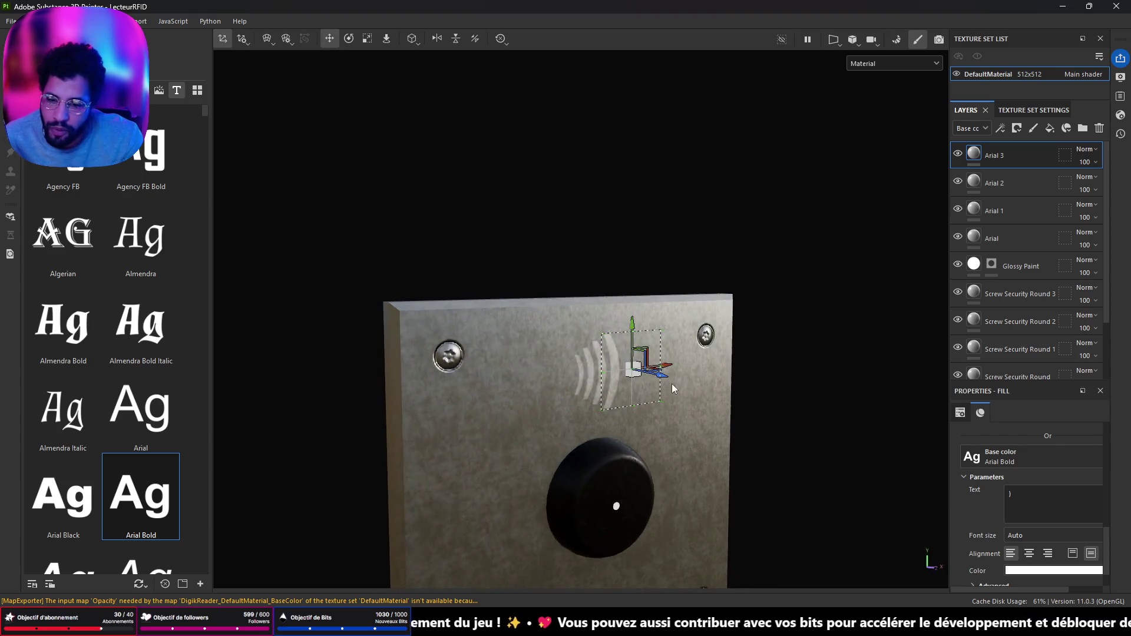
{"action": "scroll", "coordinate": [648, 386], "scroll_direction": "up", "scroll_amount": 4}
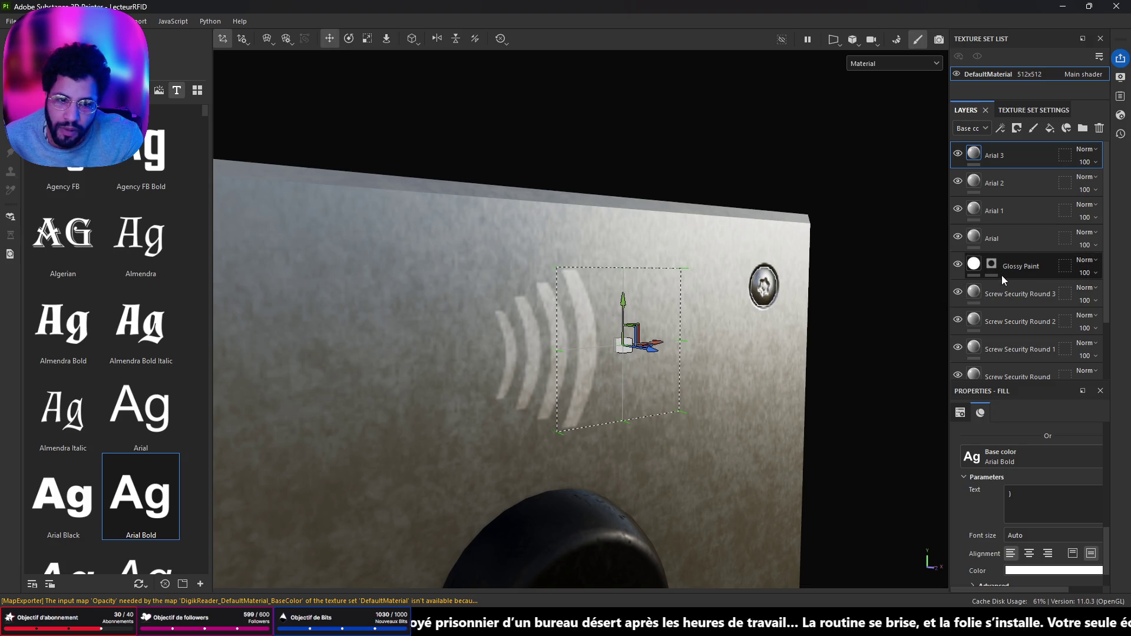
{"action": "scroll", "coordinate": [989, 322], "scroll_direction": "down", "scroll_amount": 3}
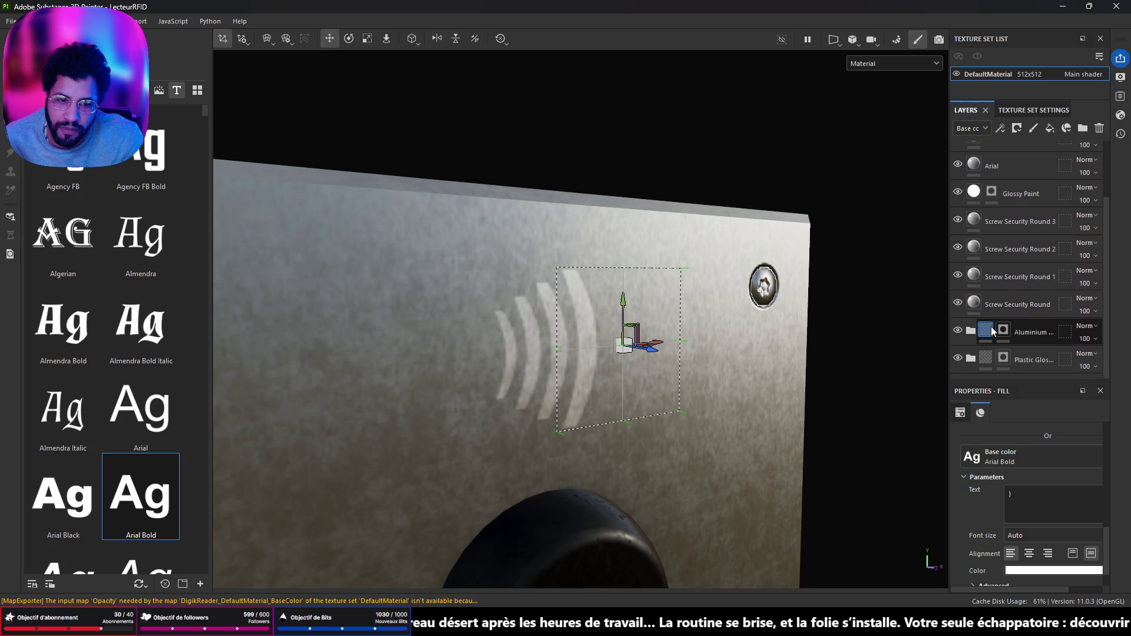
{"action": "left_click", "coordinate": [958, 332]}
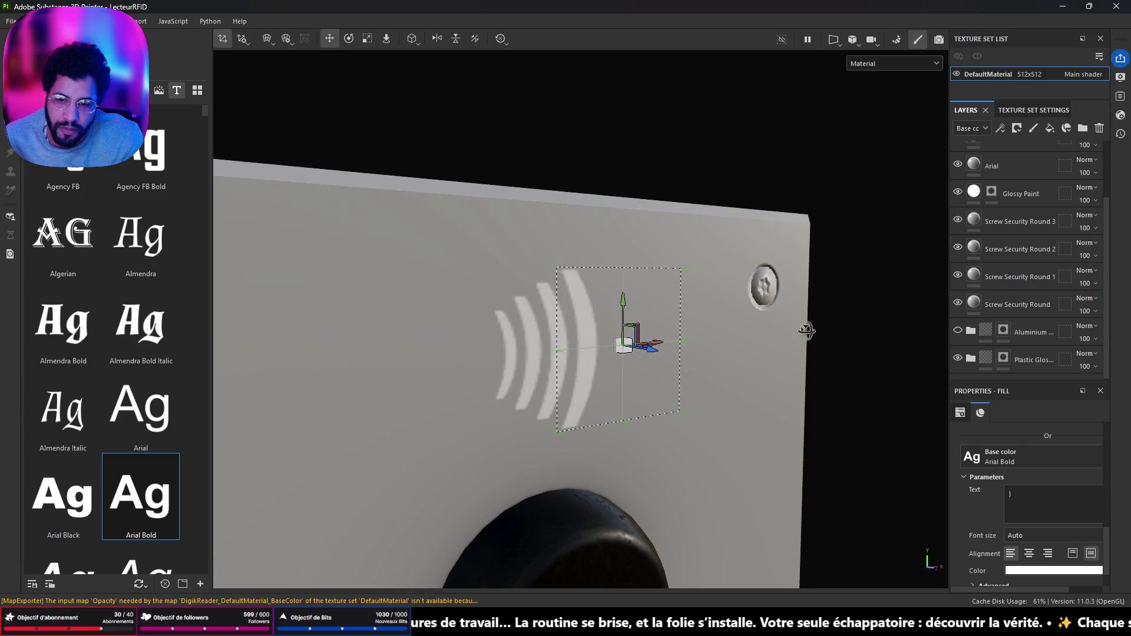
{"action": "scroll", "coordinate": [808, 328], "scroll_direction": "down", "scroll_amount": 5}
{"action": "scroll", "coordinate": [768, 361], "scroll_direction": "up", "scroll_amount": 5}
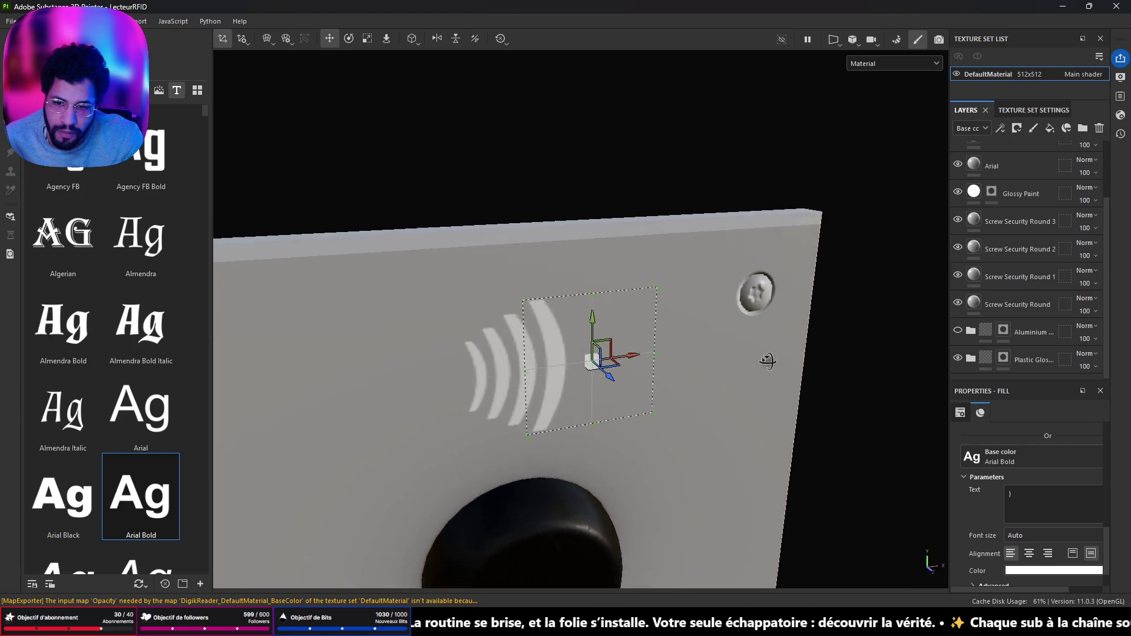
{"action": "scroll", "coordinate": [767, 360], "scroll_direction": "down", "scroll_amount": 5}
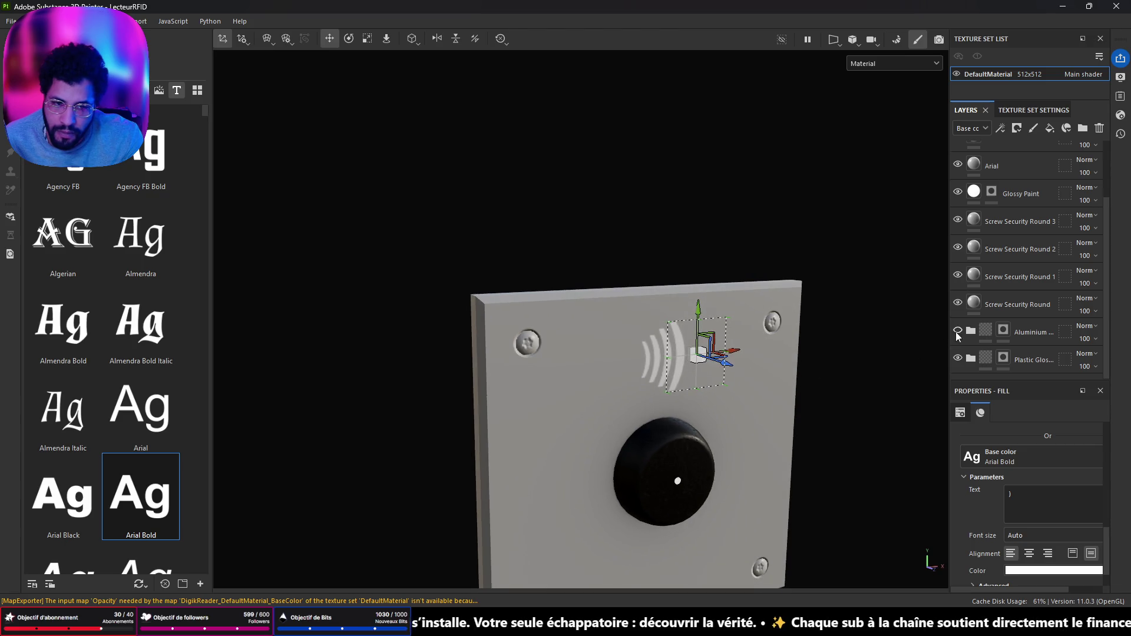
{"action": "left_click", "coordinate": [958, 332]}
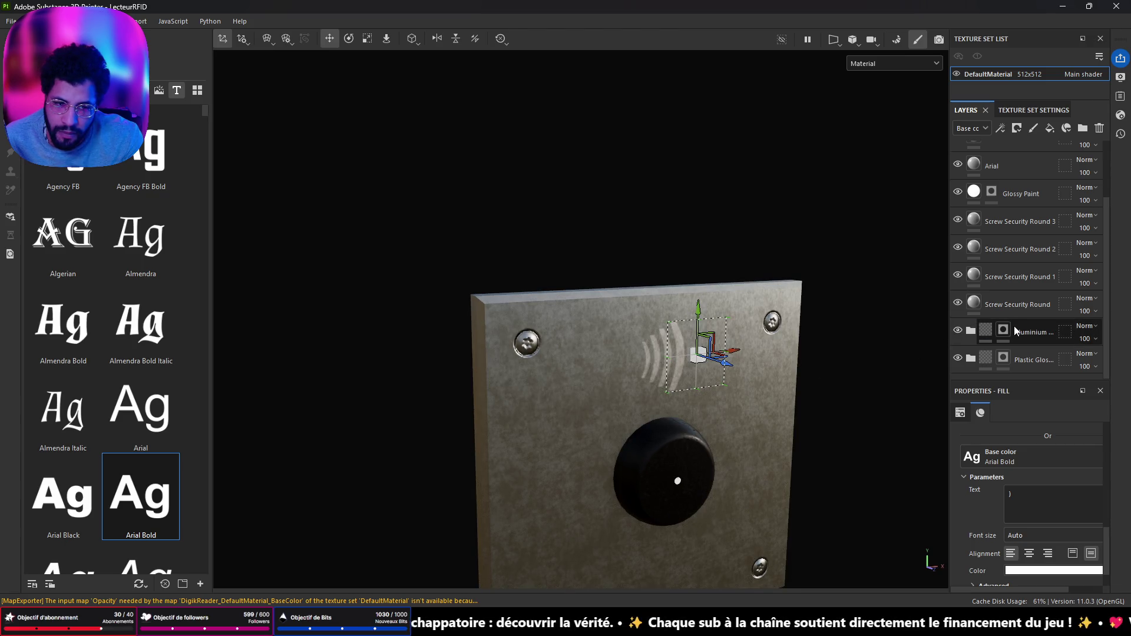
Undo moving the Aluminium folder above Arial, activate the Paint brush and select Arial 3
{"action": "left_click_drag", "start_coordinate": [1033, 330], "coordinate": [1010, 143]}
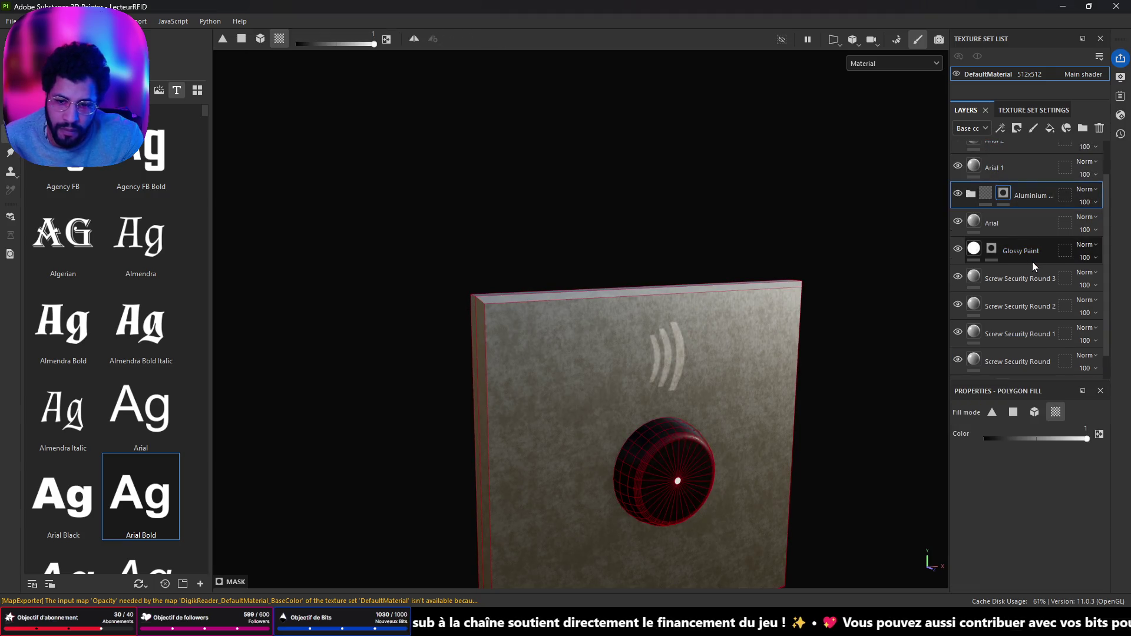
{"action": "key", "text": "ctrl+z"}
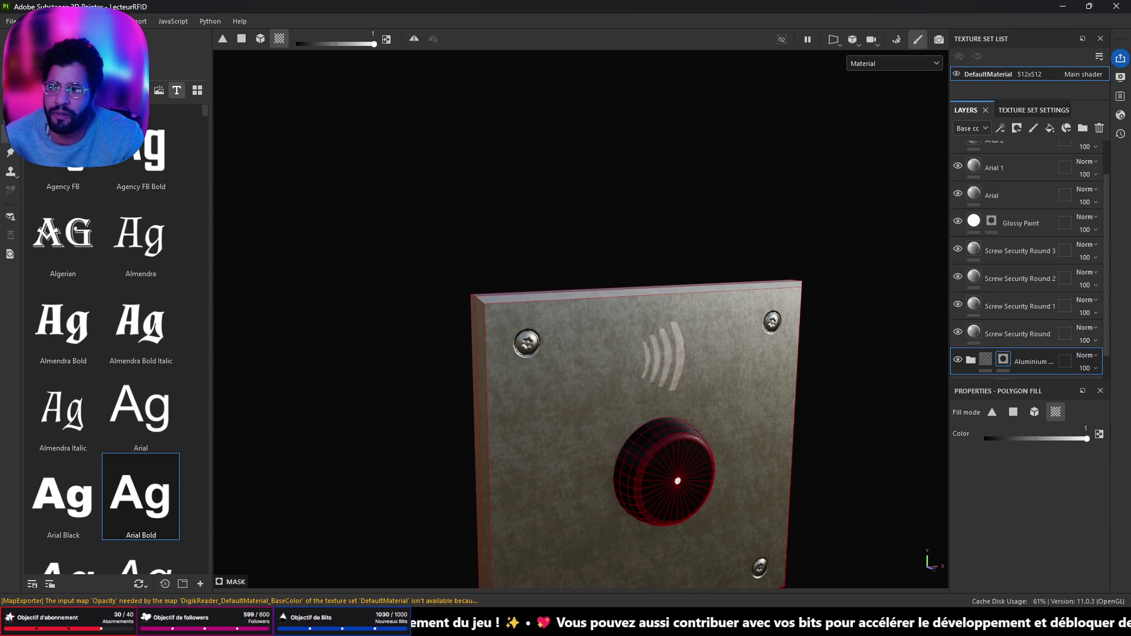
{"action": "key", "text": "1"}
{"action": "scroll", "coordinate": [679, 363], "scroll_direction": "up", "scroll_amount": 5}
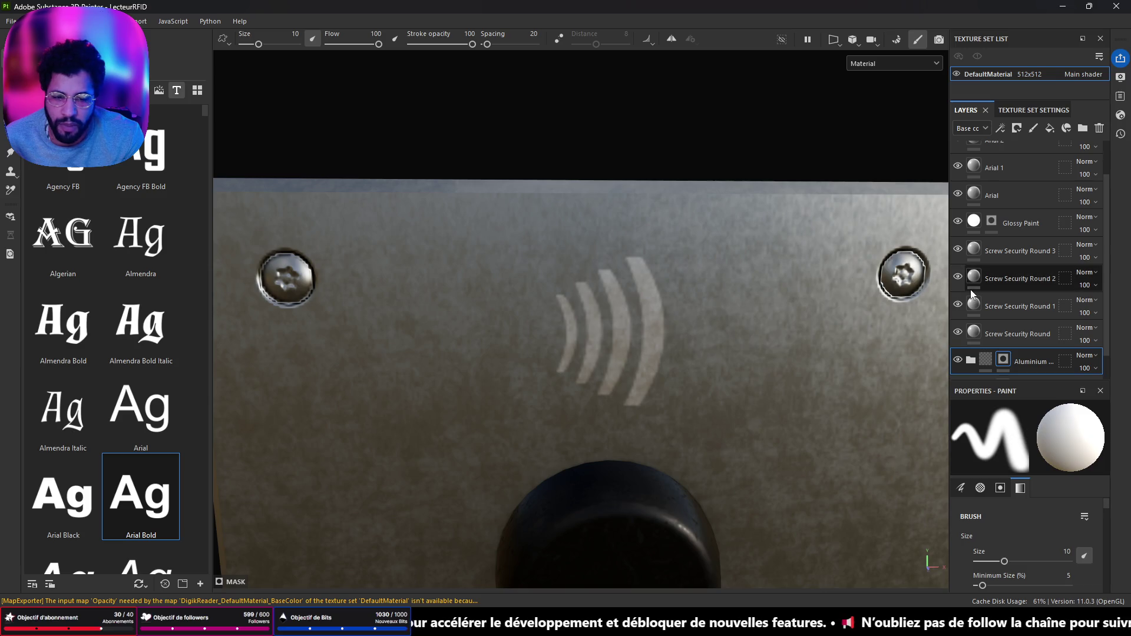
{"action": "scroll", "coordinate": [1013, 274], "scroll_direction": "down", "scroll_amount": 1}
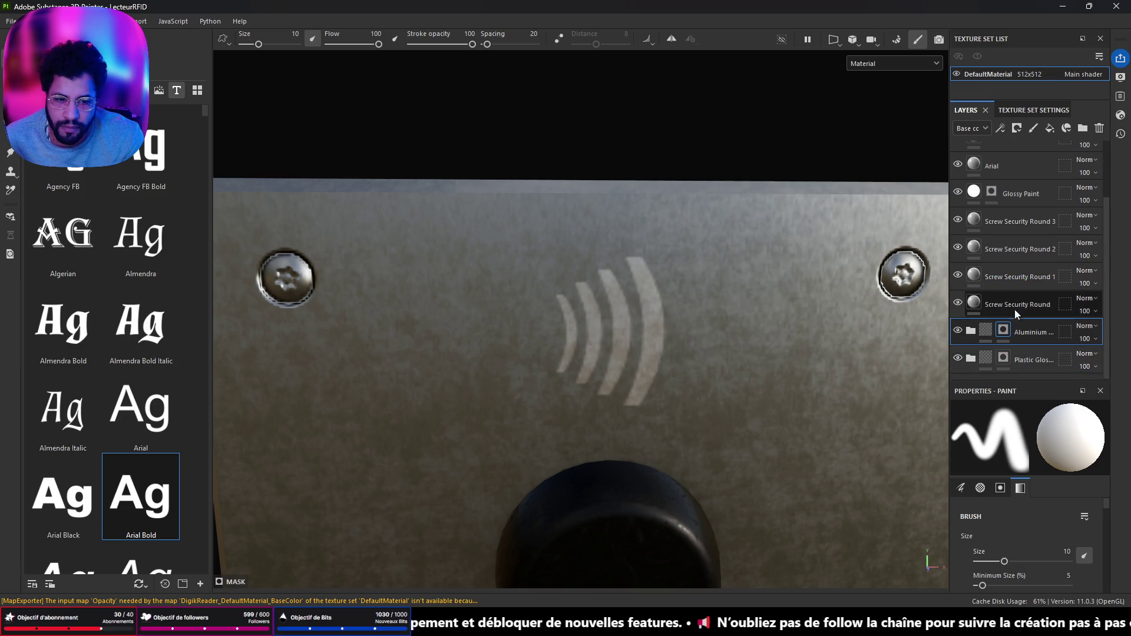
{"action": "scroll", "coordinate": [1000, 231], "scroll_direction": "up", "scroll_amount": 3}
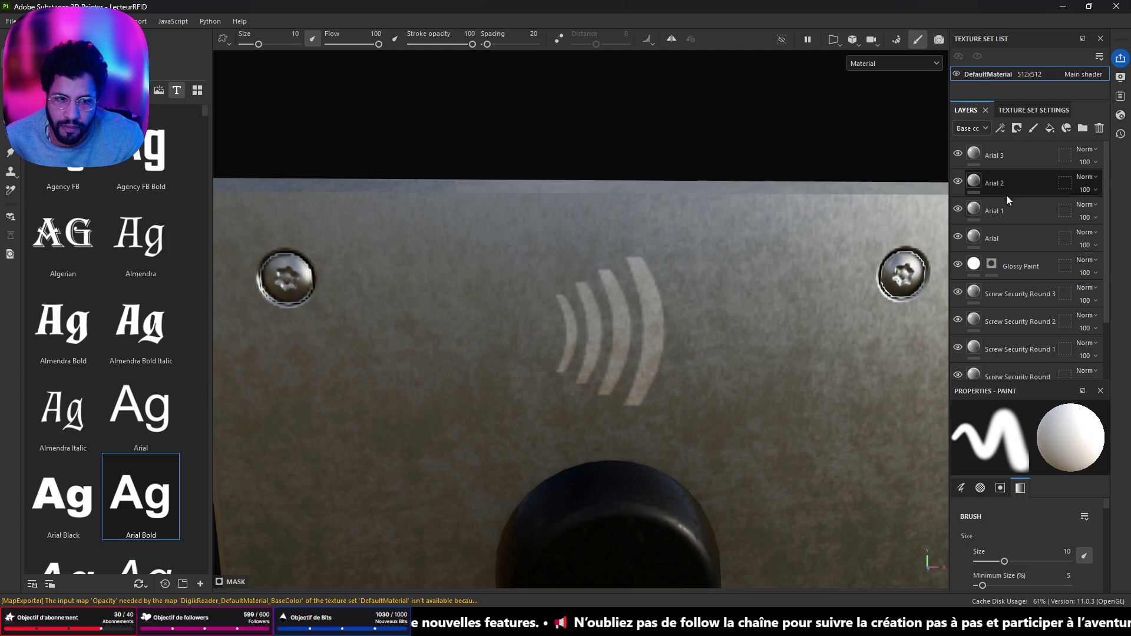
{"action": "left_click", "coordinate": [1013, 164]}
Confirm Arial 3's base colour stays white (FFFFFF) and scroll Properties to the Material channels
{"action": "scroll", "coordinate": [870, 369], "scroll_direction": "down", "scroll_amount": 3}
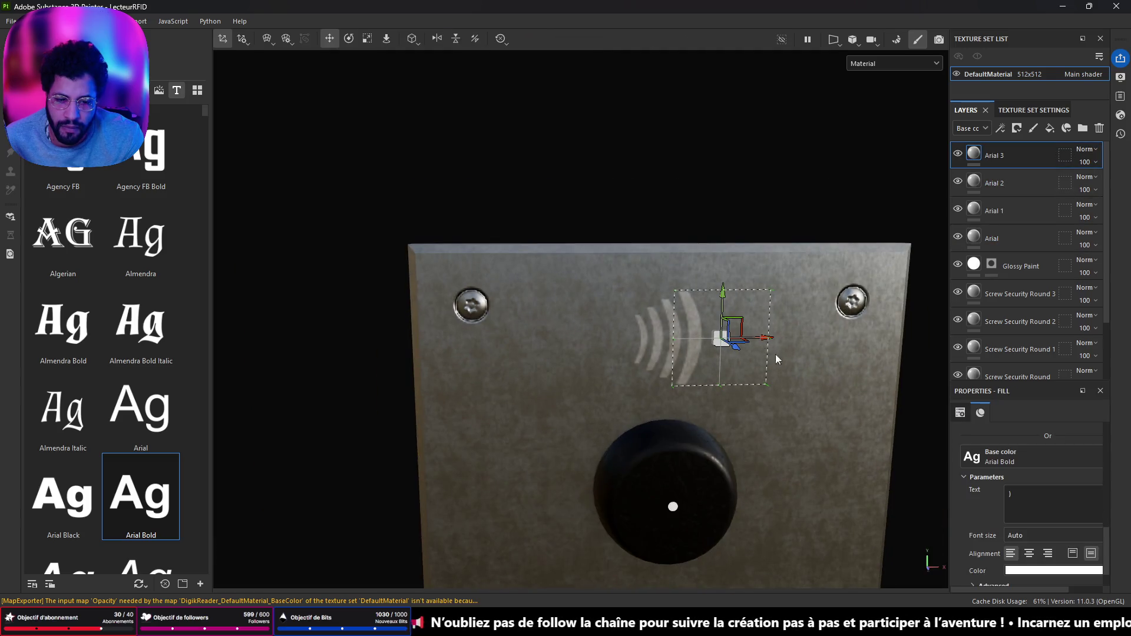
{"action": "mouse_move", "coordinate": [813, 395]}
{"action": "left_mouse_down"}
{"action": "mouse_move", "coordinate": [815, 366]}
{"action": "mouse_move", "coordinate": [887, 363]}
{"action": "mouse_move", "coordinate": [677, 353]}
{"action": "left_mouse_up"}
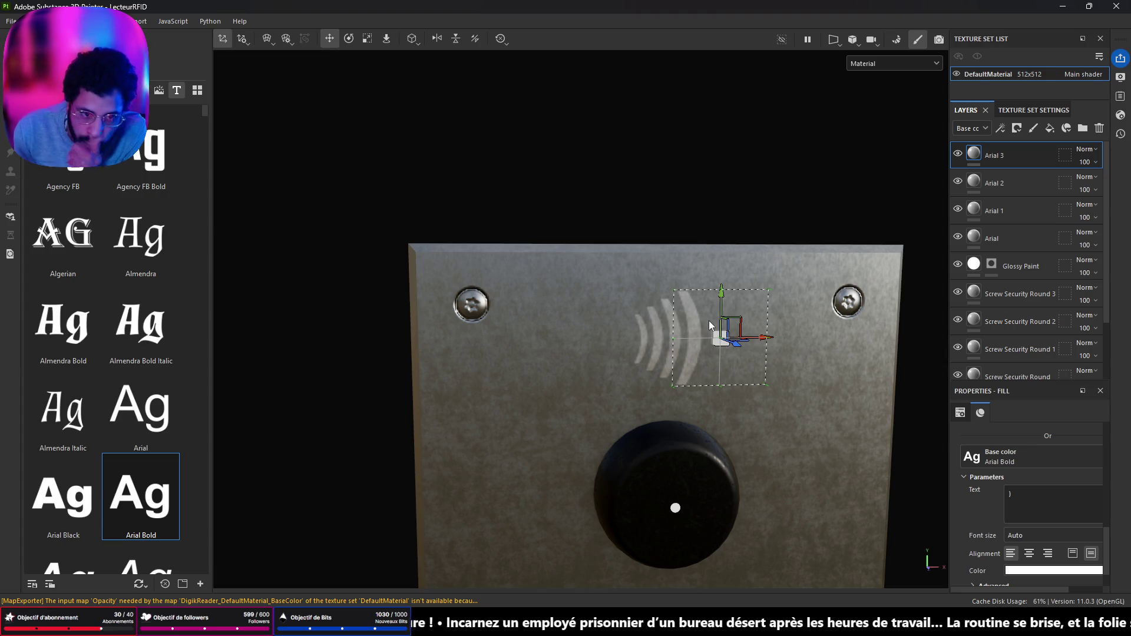
{"action": "scroll", "coordinate": [988, 539], "scroll_direction": "down", "scroll_amount": 1}
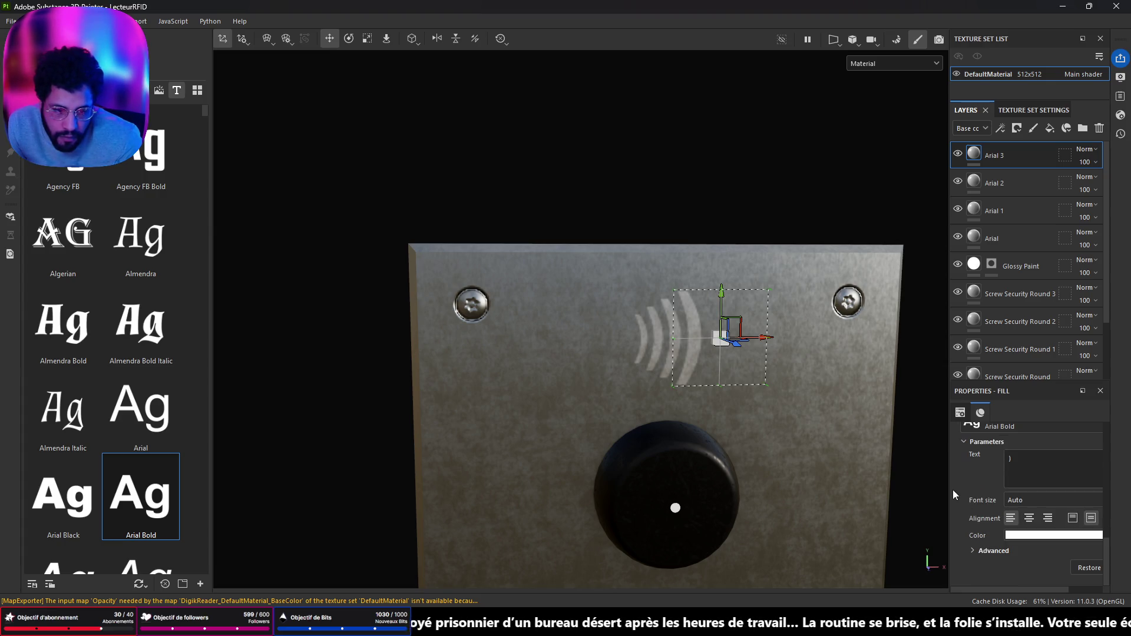
{"action": "left_click_drag", "start_coordinate": [949, 530], "coordinate": [880, 530]}
{"action": "left_click", "coordinate": [981, 543]}
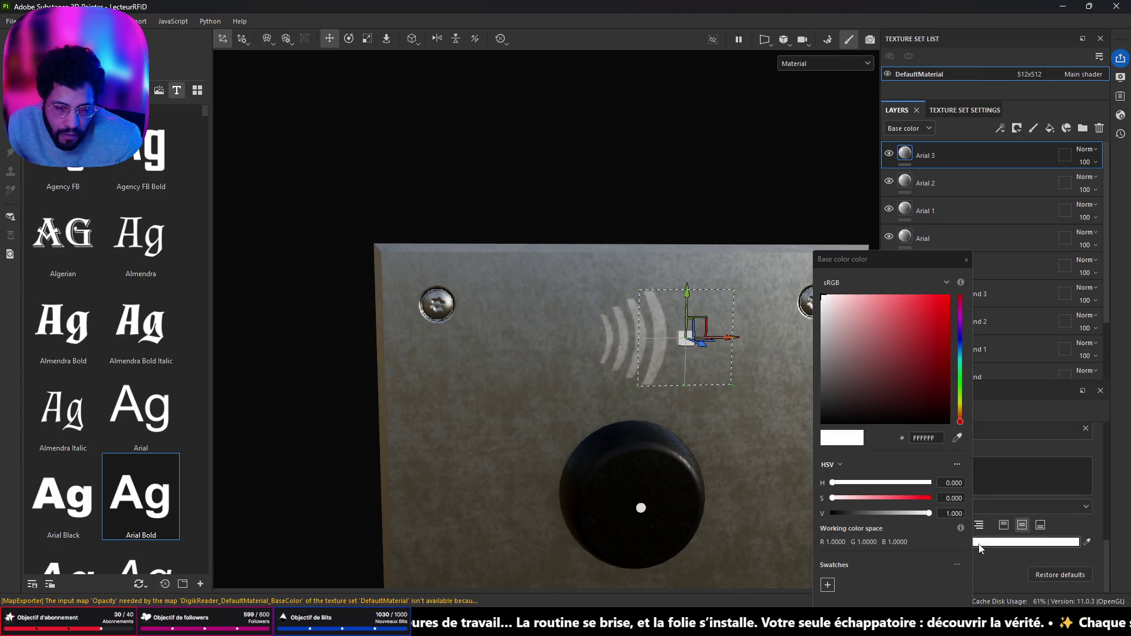
{"action": "left_click", "coordinate": [980, 546]}
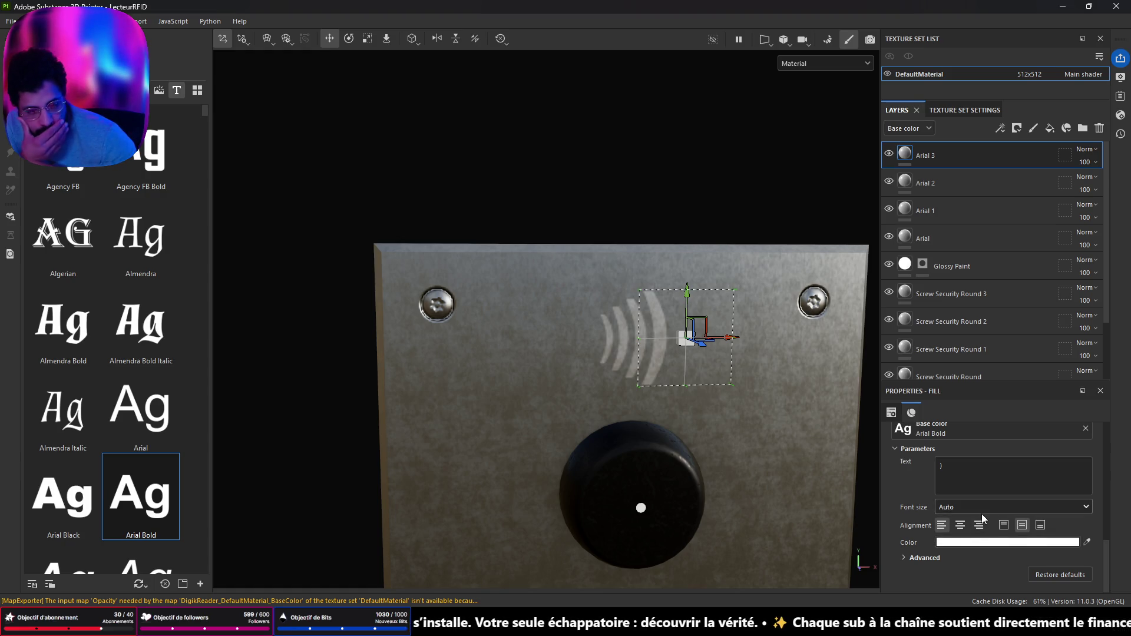
{"action": "scroll", "coordinate": [982, 516], "scroll_direction": "up", "scroll_amount": 3}
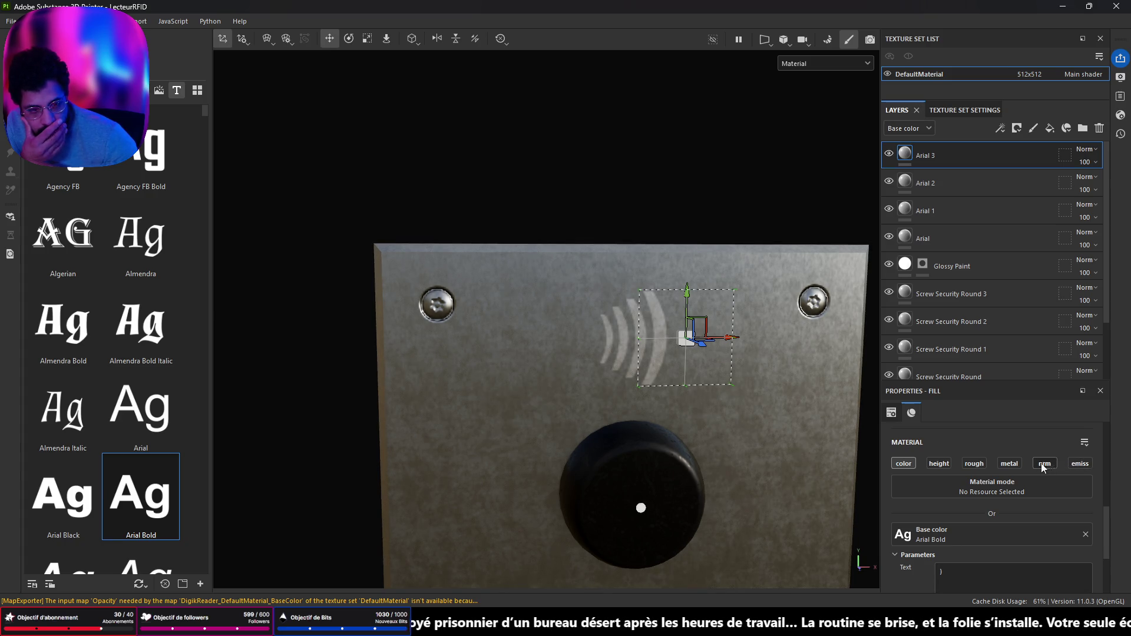
Enable the height channel on Arial 3, reverting its Height from -0.178 back to 0
{"action": "left_click", "coordinate": [939, 464]}
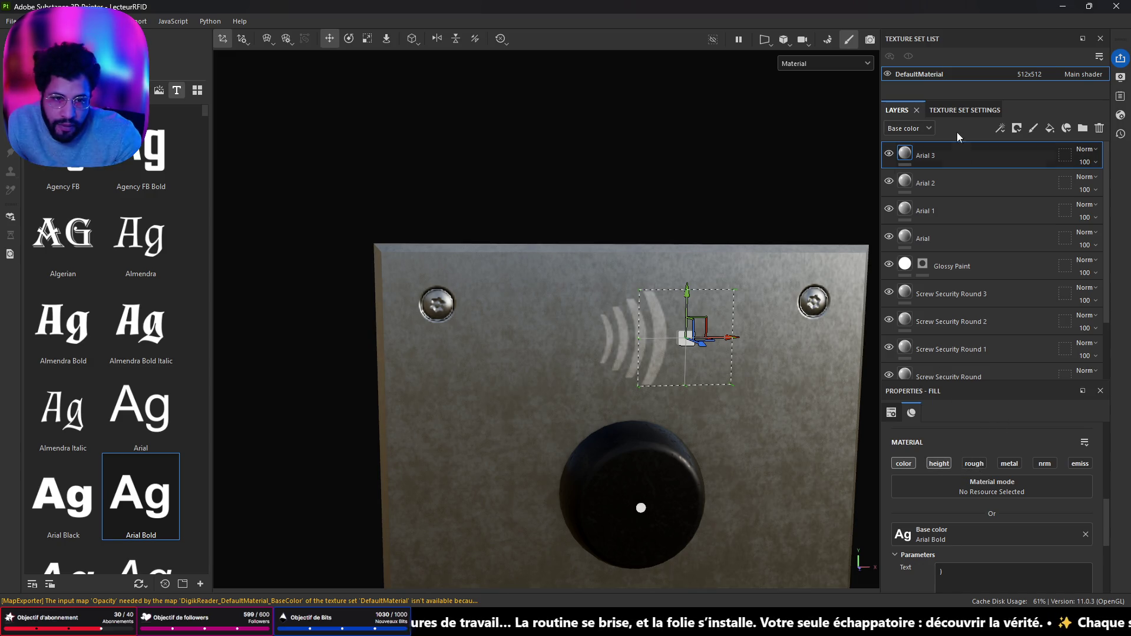
{"action": "scroll", "coordinate": [995, 568], "scroll_direction": "down", "scroll_amount": 5}
{"action": "mouse_move", "coordinate": [984, 580]}
{"action": "left_mouse_down"}
{"action": "mouse_move", "coordinate": [967, 581]}
{"action": "mouse_move", "coordinate": [1051, 581]}
{"action": "mouse_move", "coordinate": [964, 581]}
{"action": "mouse_move", "coordinate": [1081, 588]}
{"action": "mouse_move", "coordinate": [921, 591]}
{"action": "mouse_move", "coordinate": [1058, 594]}
{"action": "left_mouse_up"}
{"action": "key", "text": "ctrl+z"}
Reset the camera to face the plate and select the Aluminium Brushed Worn folder
{"action": "mouse_move", "coordinate": [439, 360]}
{"action": "left_mouse_down", "text": "alt"}
{"action": "mouse_move", "coordinate": [854, 326]}
{"action": "mouse_move", "coordinate": [1101, 352]}
{"action": "left_mouse_up", "text": "alt"}
{"action": "key", "text": "f"}
{"action": "scroll", "coordinate": [690, 412], "scroll_direction": "up", "scroll_amount": 2}
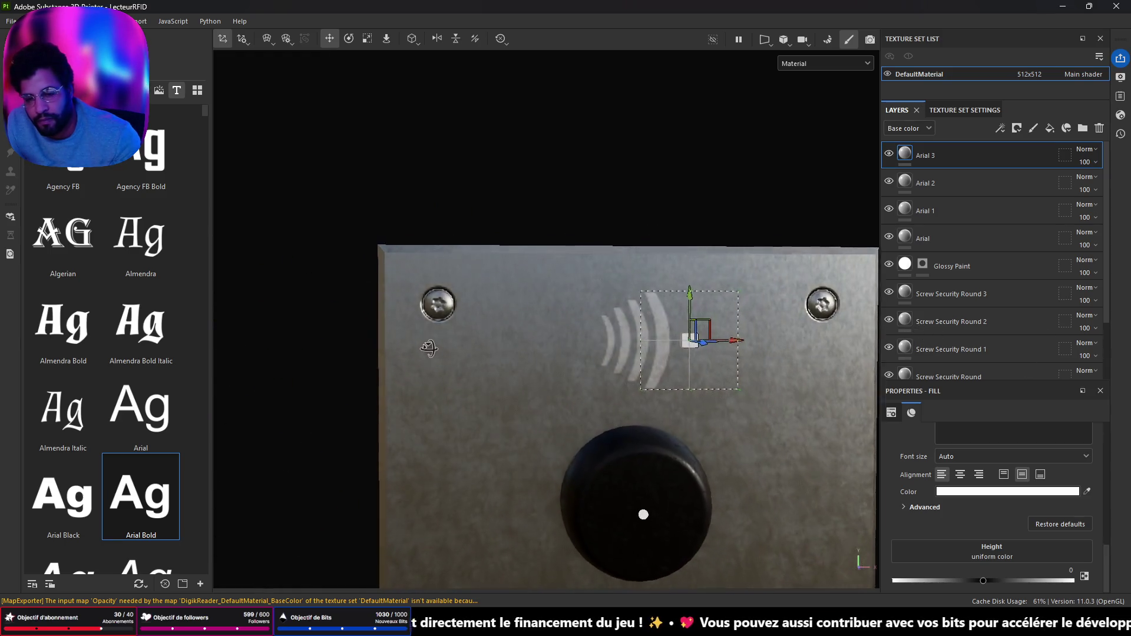
{"action": "scroll", "coordinate": [635, 347], "scroll_direction": "up", "scroll_amount": 5}
{"action": "scroll", "coordinate": [635, 348], "scroll_direction": "down", "scroll_amount": 3}
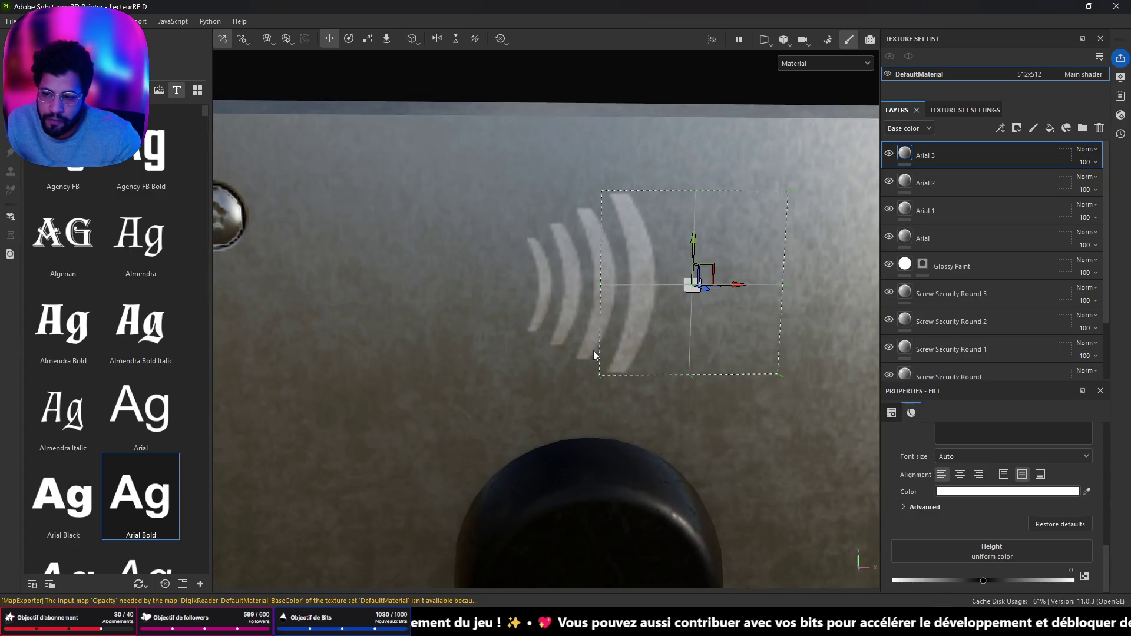
{"action": "scroll", "coordinate": [595, 351], "scroll_direction": "down", "scroll_amount": 2}
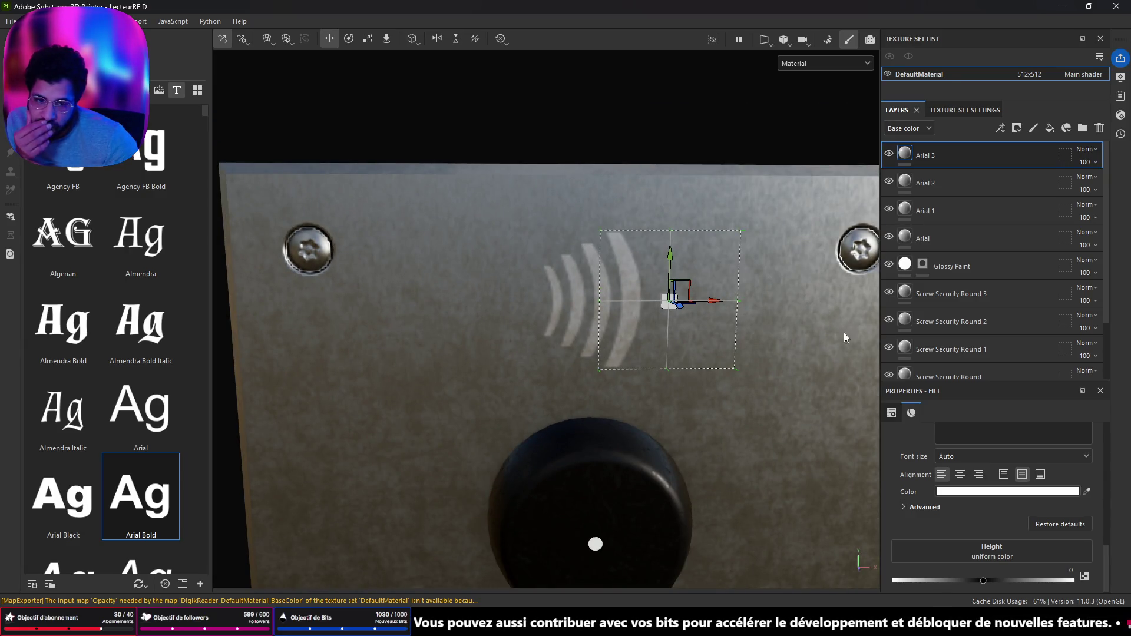
{"action": "scroll", "coordinate": [915, 352], "scroll_direction": "down", "scroll_amount": 1}
{"action": "scroll", "coordinate": [915, 352], "scroll_direction": "down", "scroll_amount": 1}
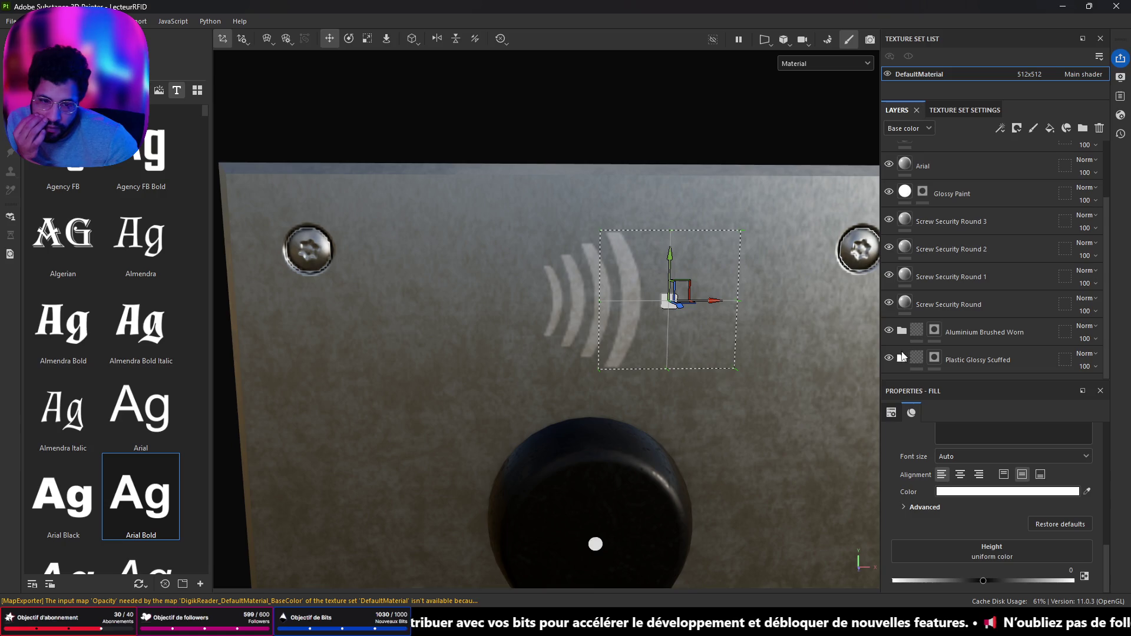
{"action": "left_click", "coordinate": [932, 333]}
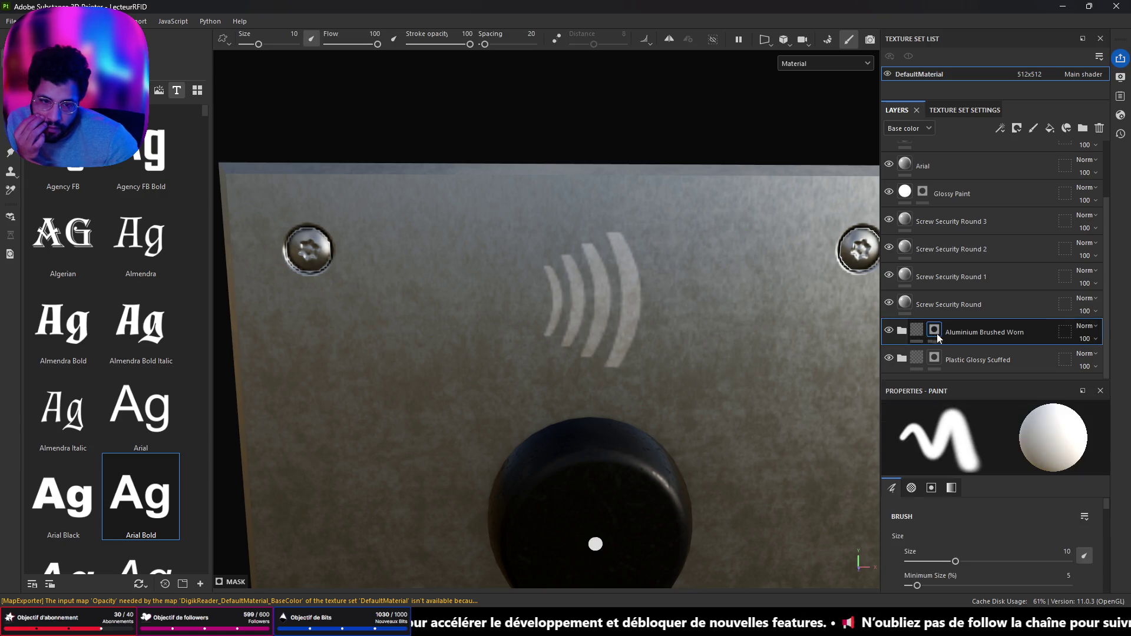
Expand Aluminium Brushed Worn and toggle the Scratches layer on and off to compare
{"action": "left_click", "coordinate": [902, 331]}
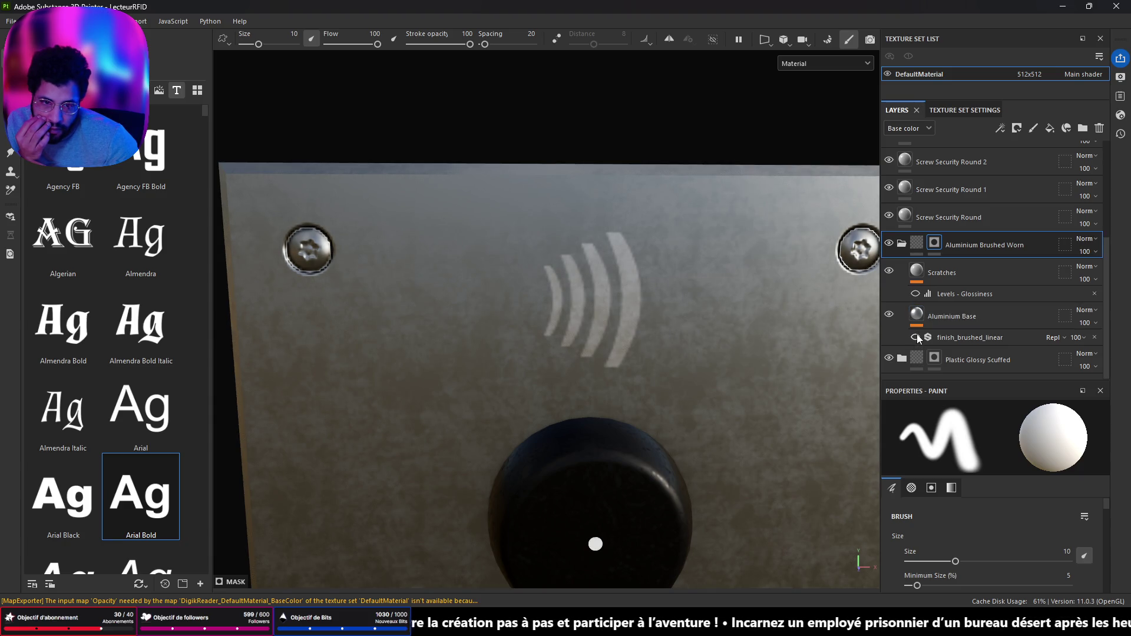
{"action": "left_click", "coordinate": [923, 275]}
{"action": "left_click", "coordinate": [889, 273]}
{"action": "left_click", "coordinate": [889, 273]}
{"action": "left_click", "coordinate": [889, 273]}
{"action": "left_click", "coordinate": [889, 273]}
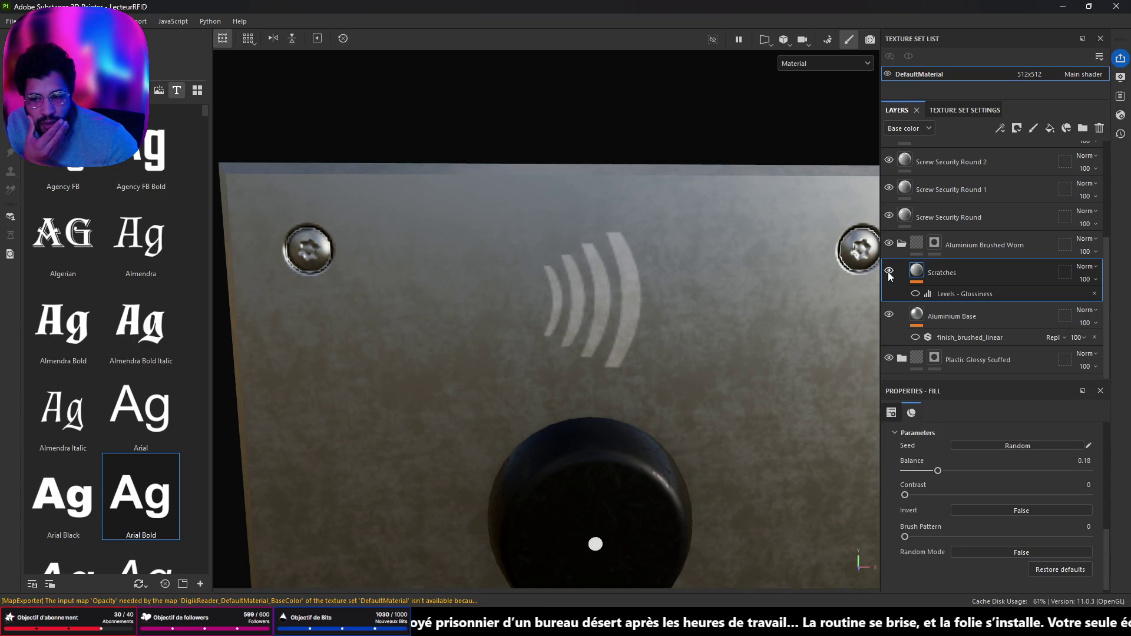
{"action": "left_click", "coordinate": [889, 273]}
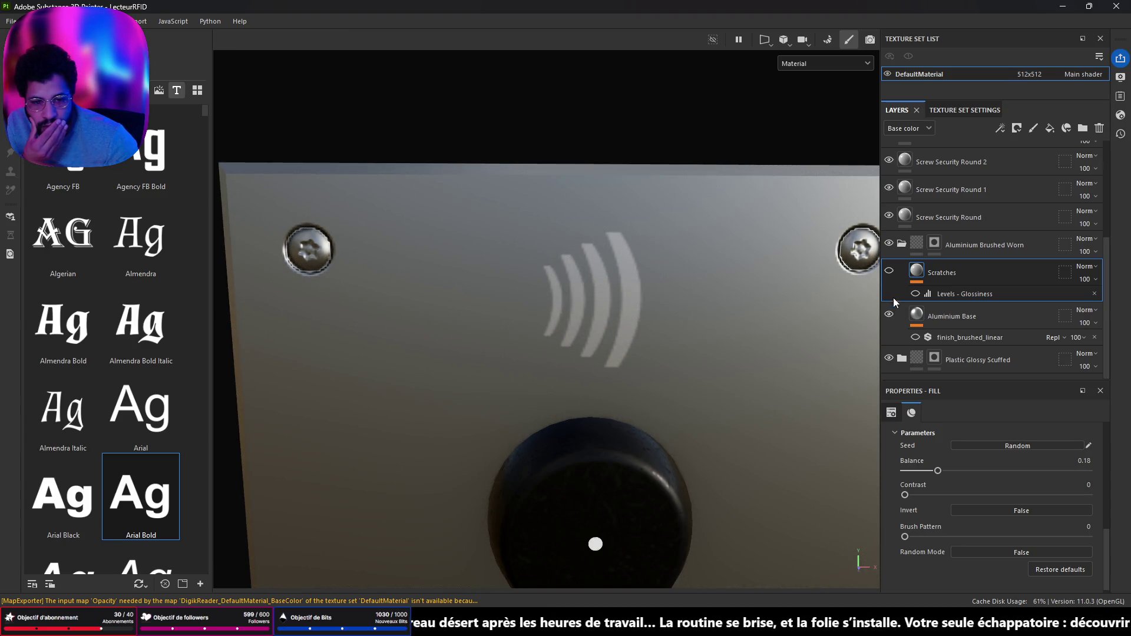
{"action": "left_click", "coordinate": [890, 273]}
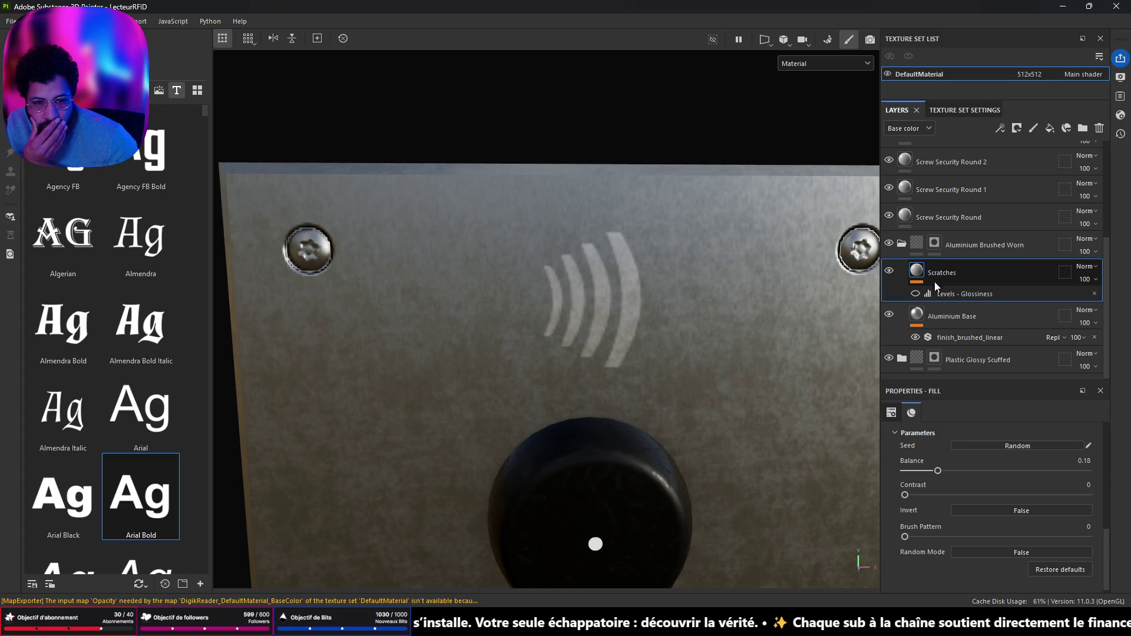
Re-enable the Levels - Glossiness effect and orbit around the worn brushed-aluminium plate
{"action": "left_click", "coordinate": [915, 294]}
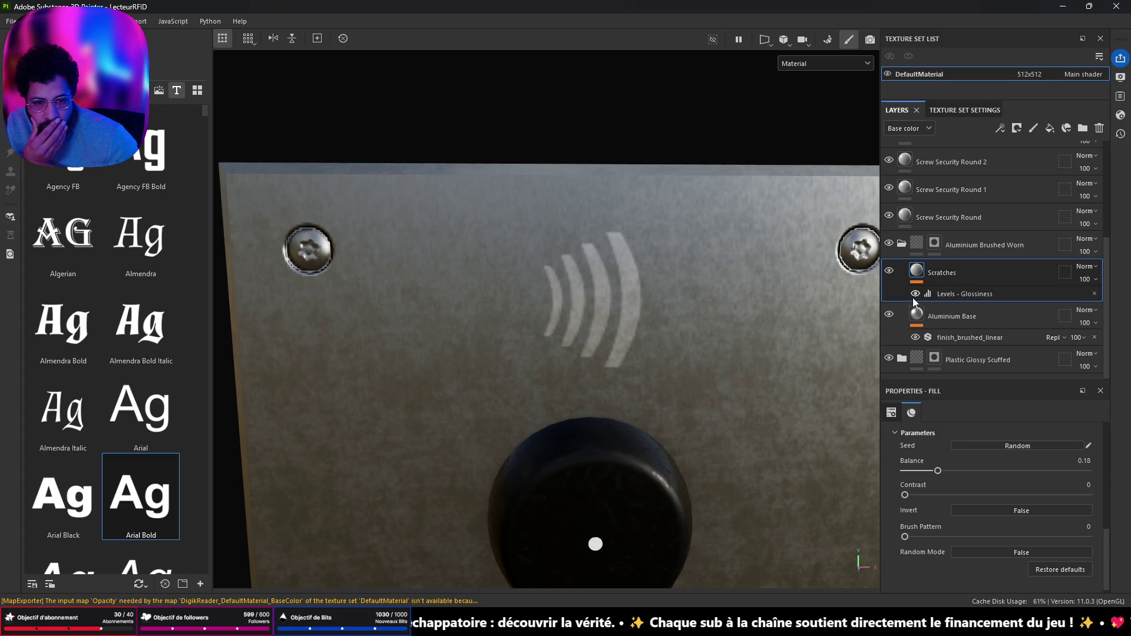
{"action": "left_click", "coordinate": [890, 271]}
{"action": "scroll", "coordinate": [717, 331], "scroll_direction": "down", "scroll_amount": 3}
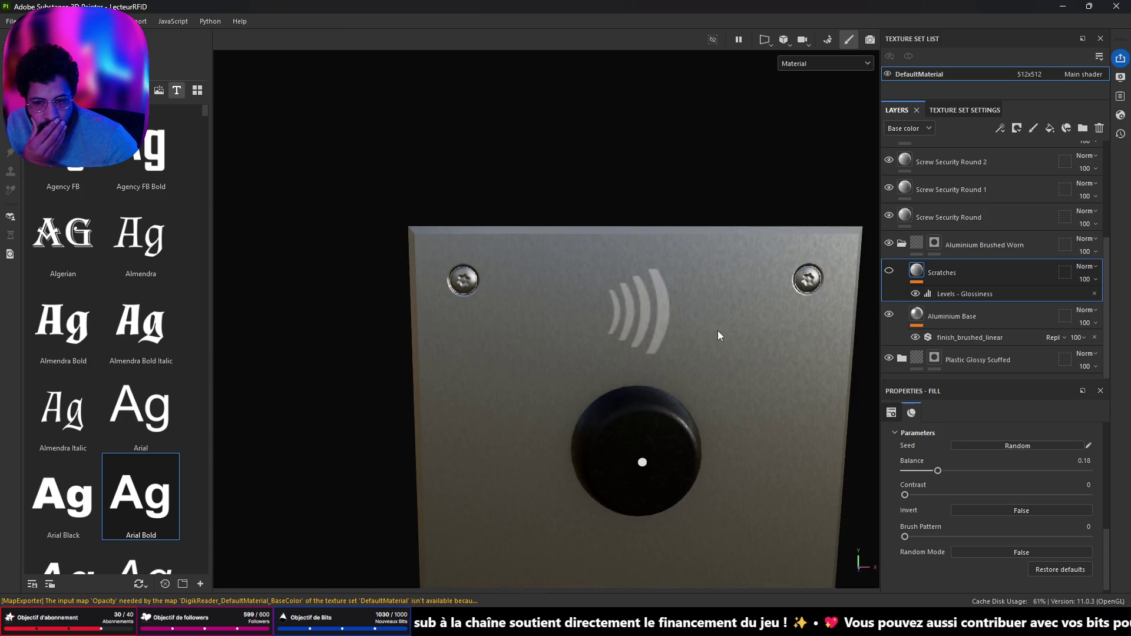
{"action": "scroll", "coordinate": [718, 331], "scroll_direction": "down", "scroll_amount": 2}
{"action": "mouse_move", "coordinate": [684, 349]}
{"action": "left_mouse_down"}
{"action": "mouse_move", "coordinate": [790, 316]}
{"action": "mouse_move", "coordinate": [732, 336]}
{"action": "mouse_move", "coordinate": [606, 335]}
{"action": "mouse_move", "coordinate": [580, 354]}
{"action": "mouse_move", "coordinate": [787, 345]}
{"action": "left_mouse_up"}
{"action": "scroll", "coordinate": [591, 335], "scroll_direction": "up", "scroll_amount": 6}
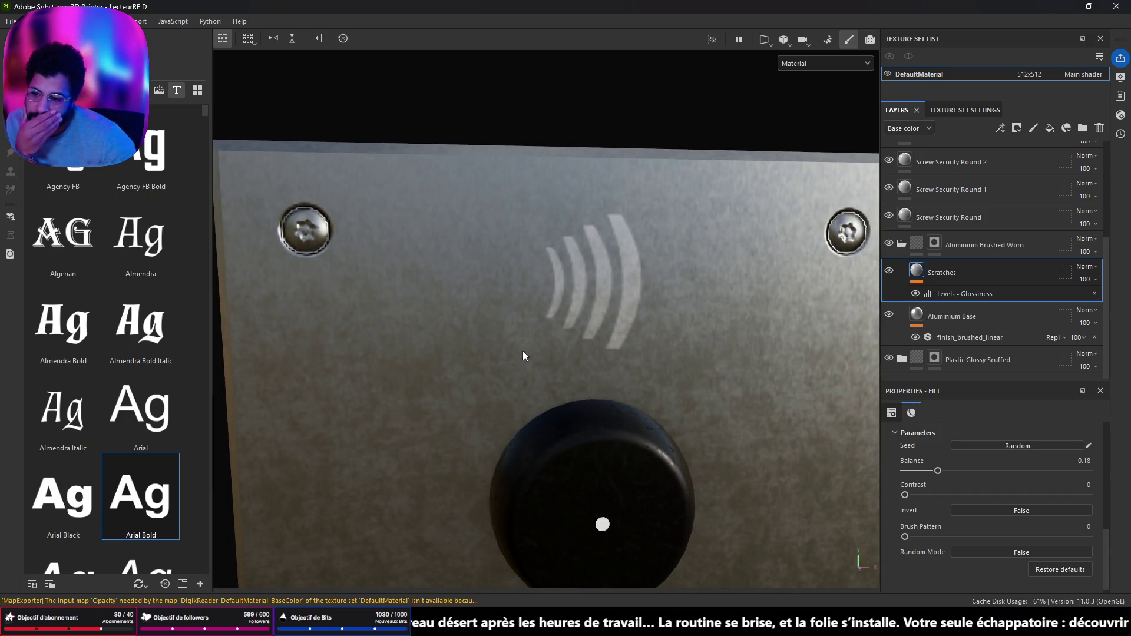
{"action": "scroll", "coordinate": [551, 345], "scroll_direction": "down", "scroll_amount": 5}
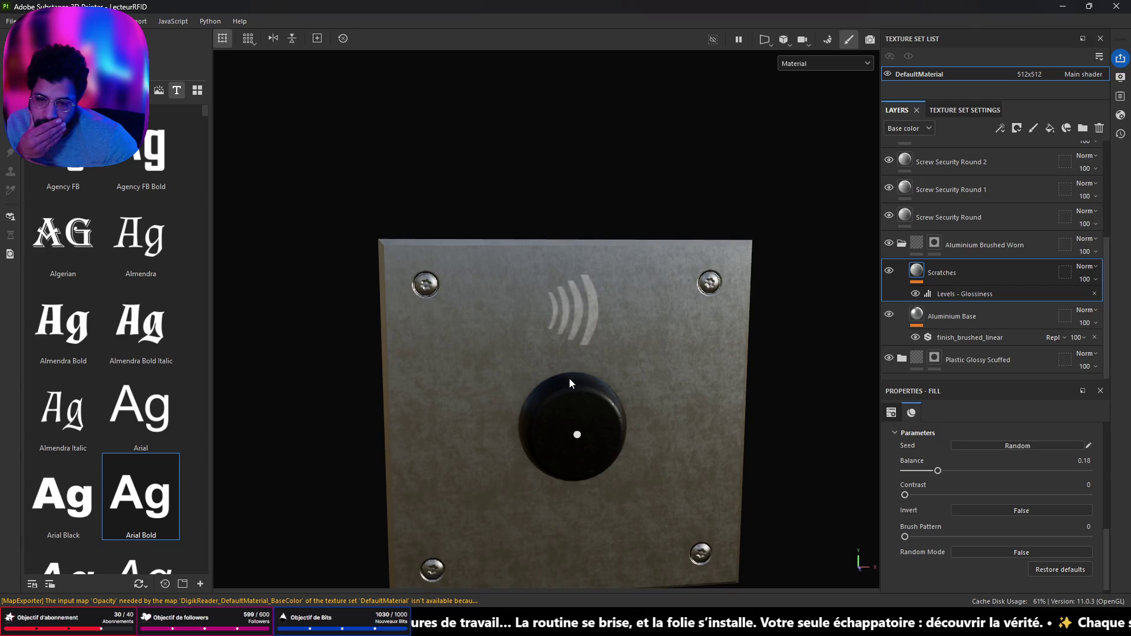
{"action": "key", "text": "alt+Tab"}
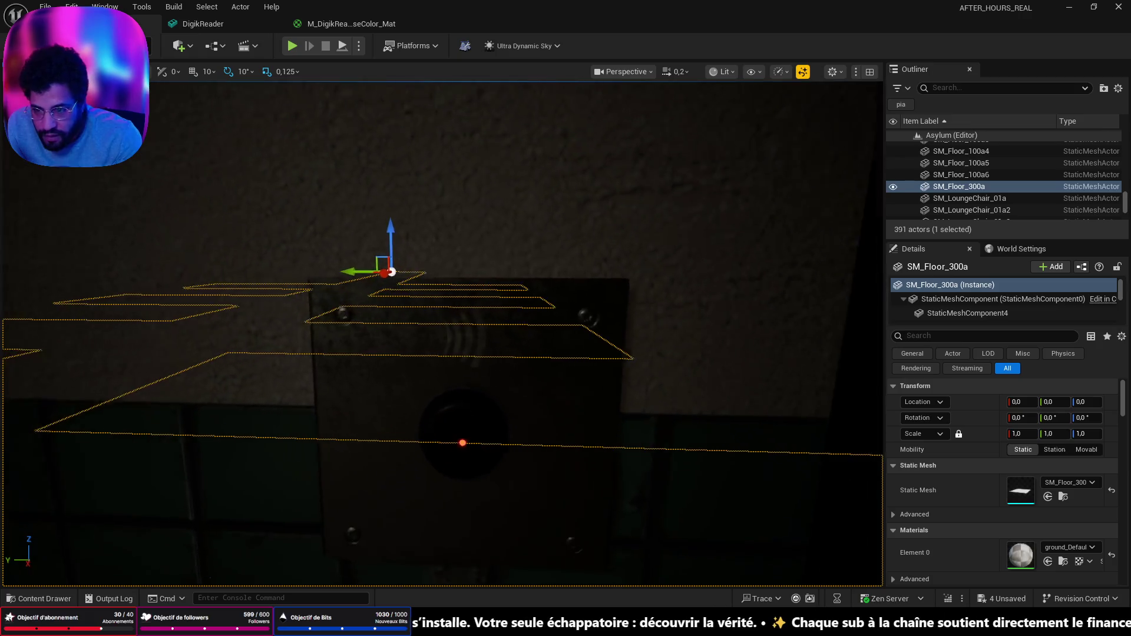
Zoom the Unreal viewport in and out on the wall plate to check the contactless arcs
{"action": "scroll", "coordinate": [442, 330], "scroll_direction": "up", "scroll_amount": 1}
{"action": "scroll", "coordinate": [441, 330], "scroll_direction": "up", "scroll_amount": 5}
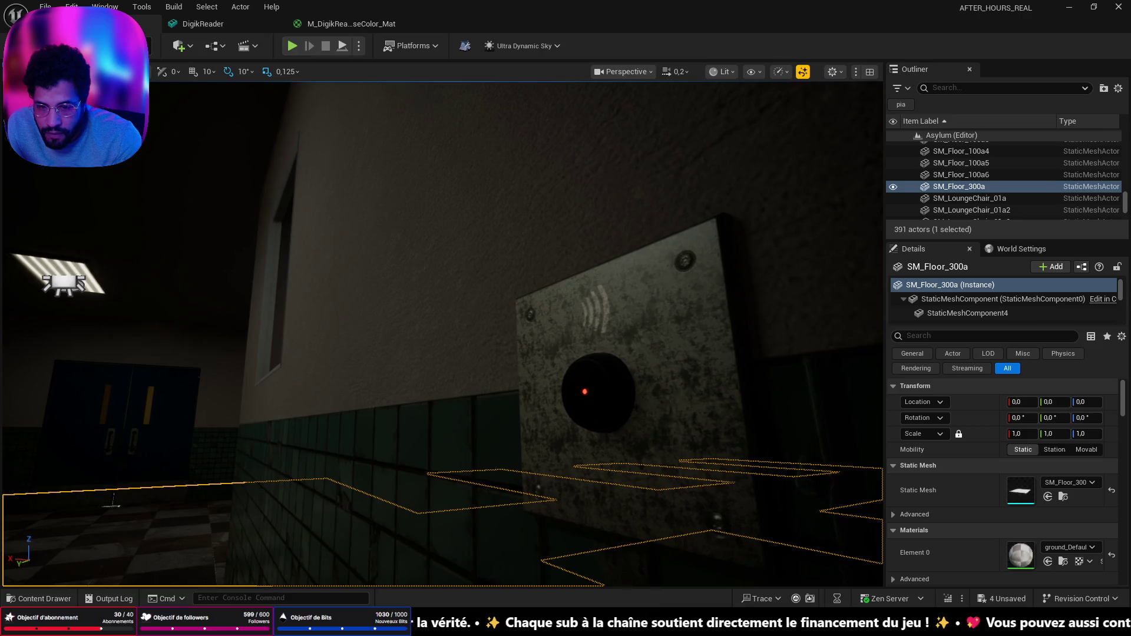
{"action": "scroll", "coordinate": [442, 330], "scroll_direction": "up", "scroll_amount": 4}
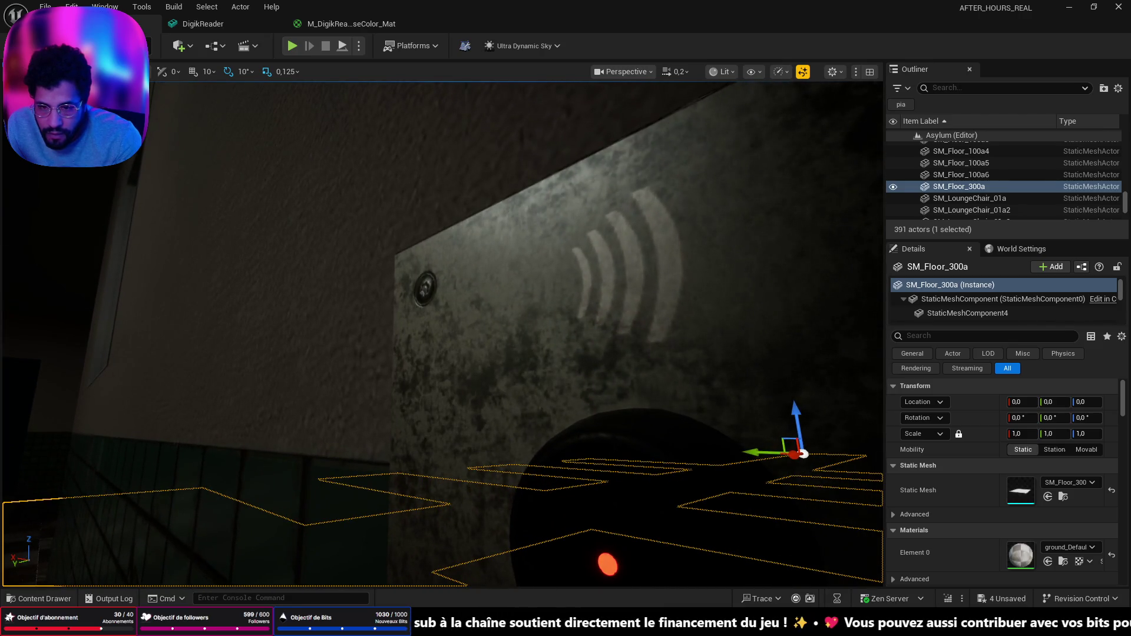
{"action": "scroll", "coordinate": [442, 330], "scroll_direction": "down", "scroll_amount": 5}
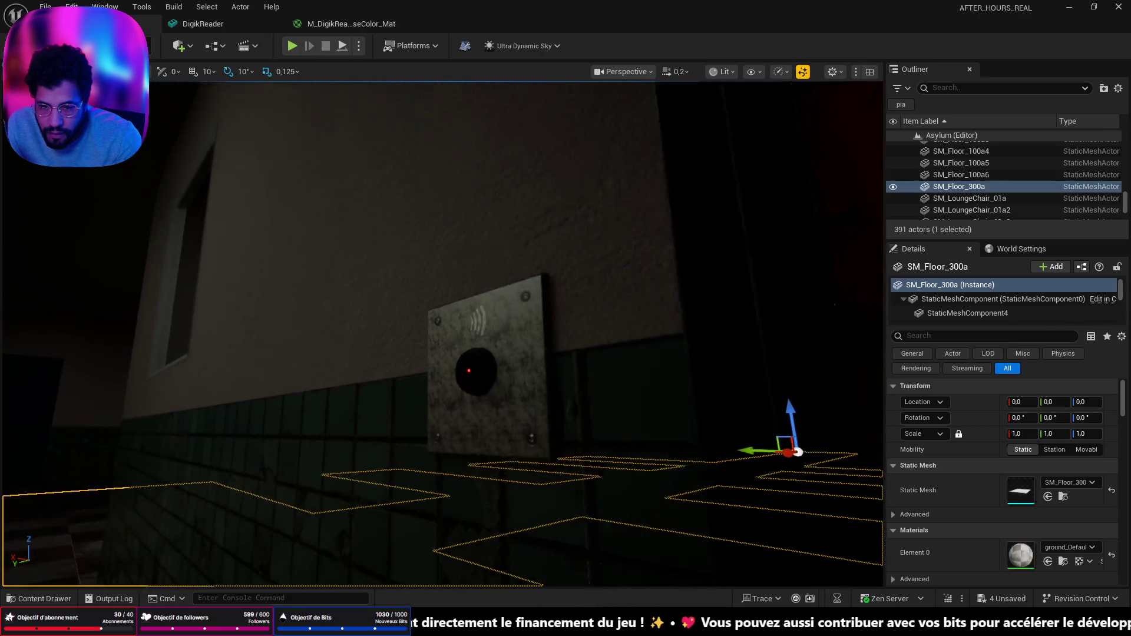
{"action": "scroll", "coordinate": [442, 330], "scroll_direction": "up", "scroll_amount": 1}
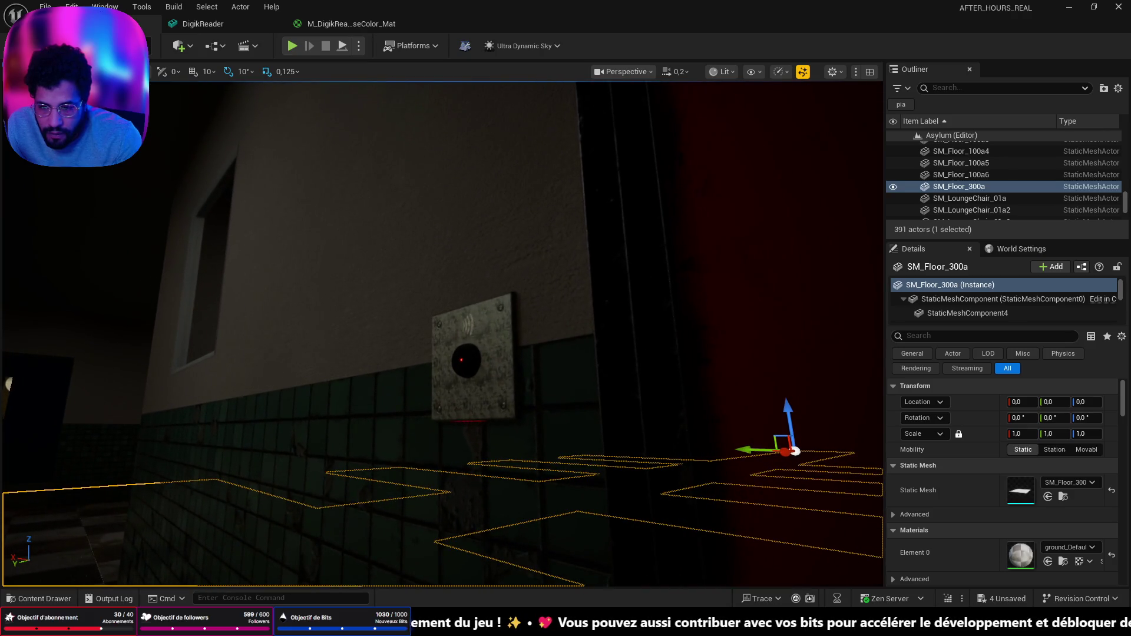
{"action": "scroll", "coordinate": [442, 330], "scroll_direction": "up", "scroll_amount": 5}
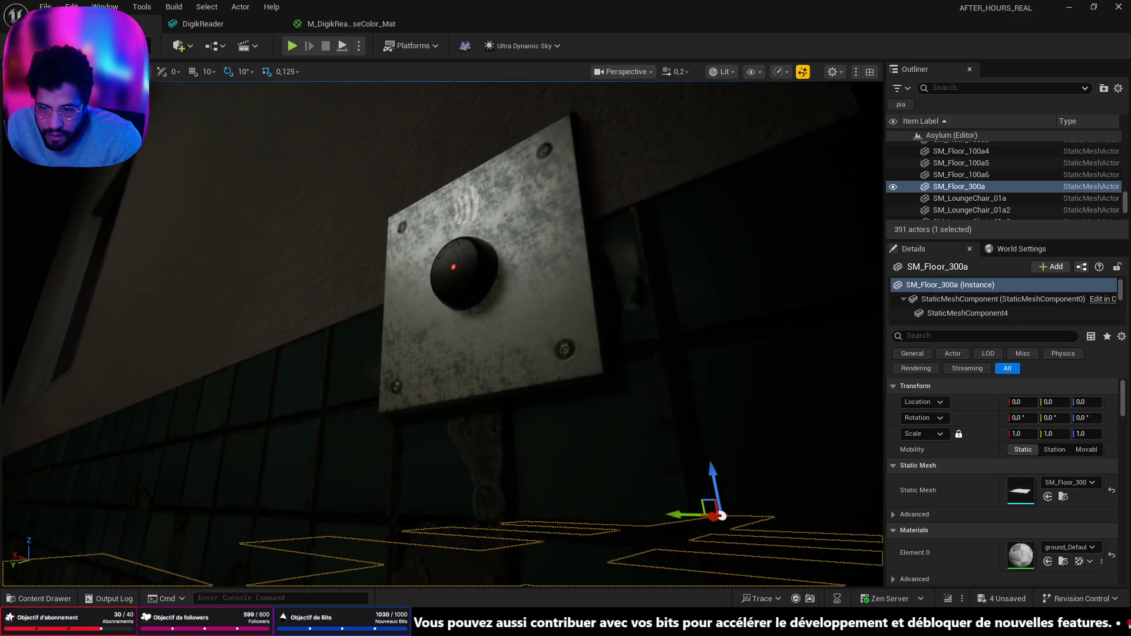
{"action": "scroll", "coordinate": [442, 330], "scroll_direction": "down", "scroll_amount": 8}
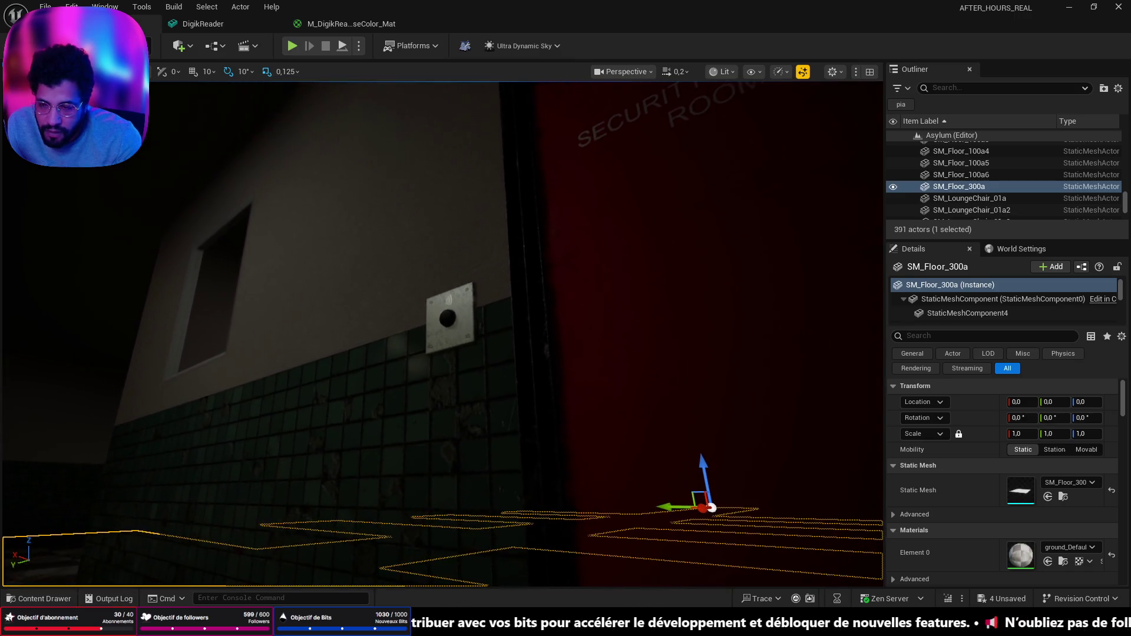
{"action": "scroll", "coordinate": [442, 330], "scroll_direction": "up", "scroll_amount": 5}
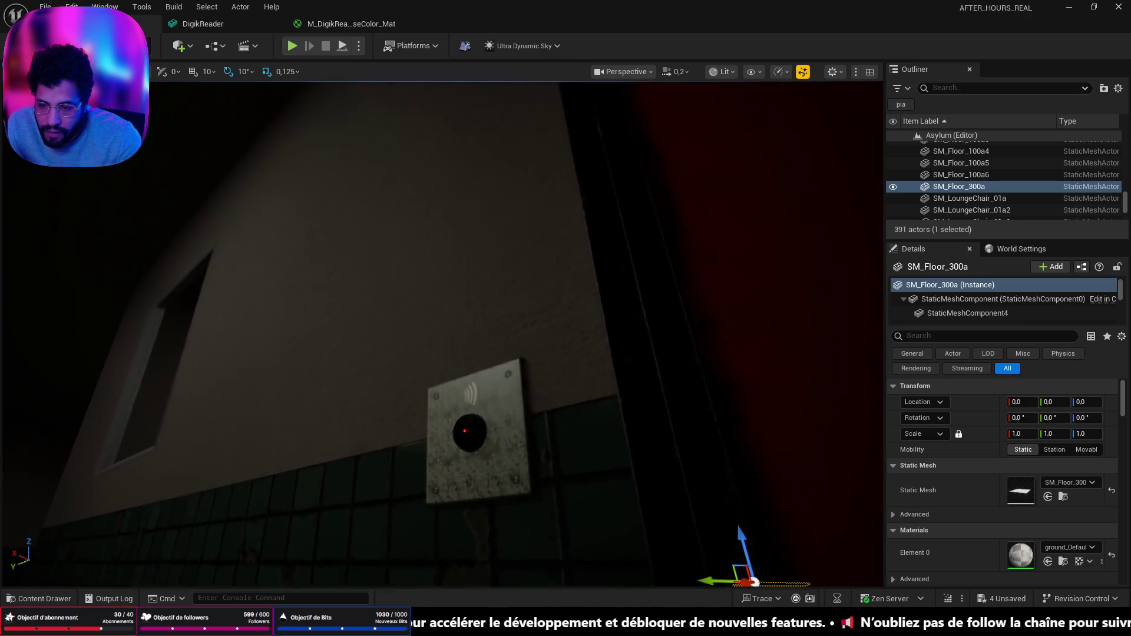
{"action": "scroll", "coordinate": [442, 330], "scroll_direction": "down", "scroll_amount": 2}
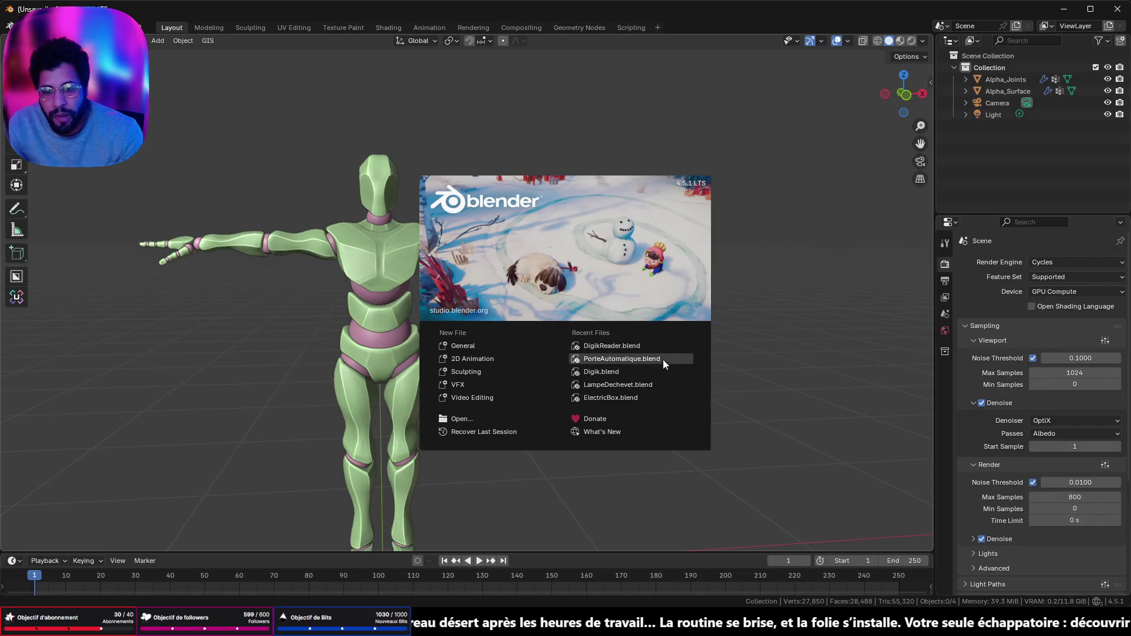
Open DigikReader.blend and enter Edit Mode to inspect the knob bump and disc
{"action": "left_click", "coordinate": [651, 346]}
{"action": "scroll", "coordinate": [700, 321], "scroll_direction": "up", "scroll_amount": 5}
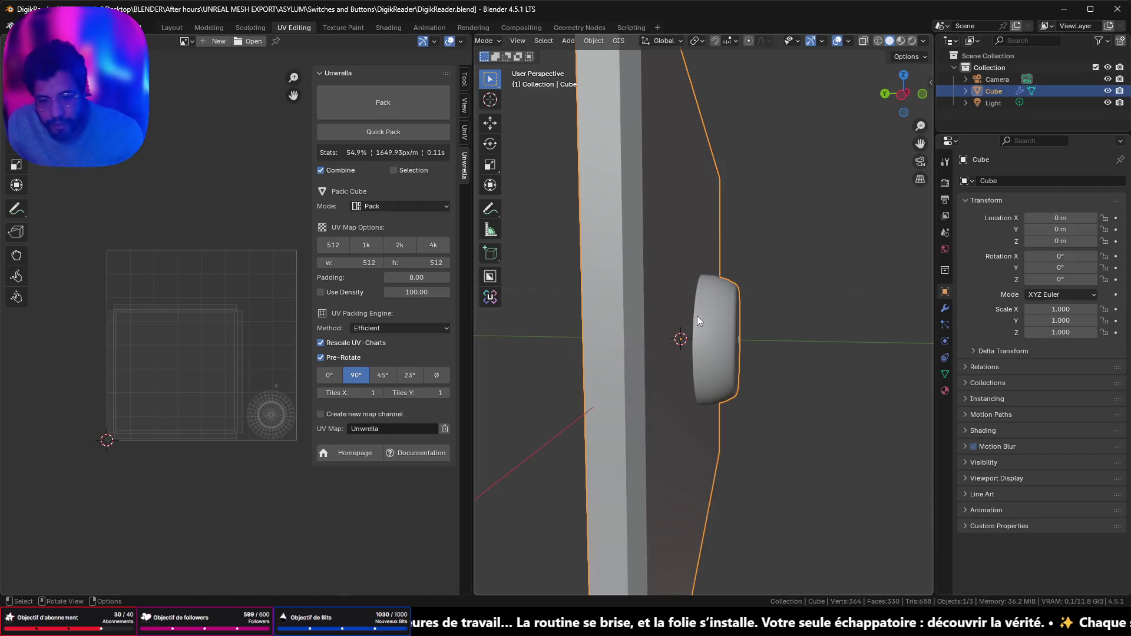
{"action": "key", "text": "Tab"}
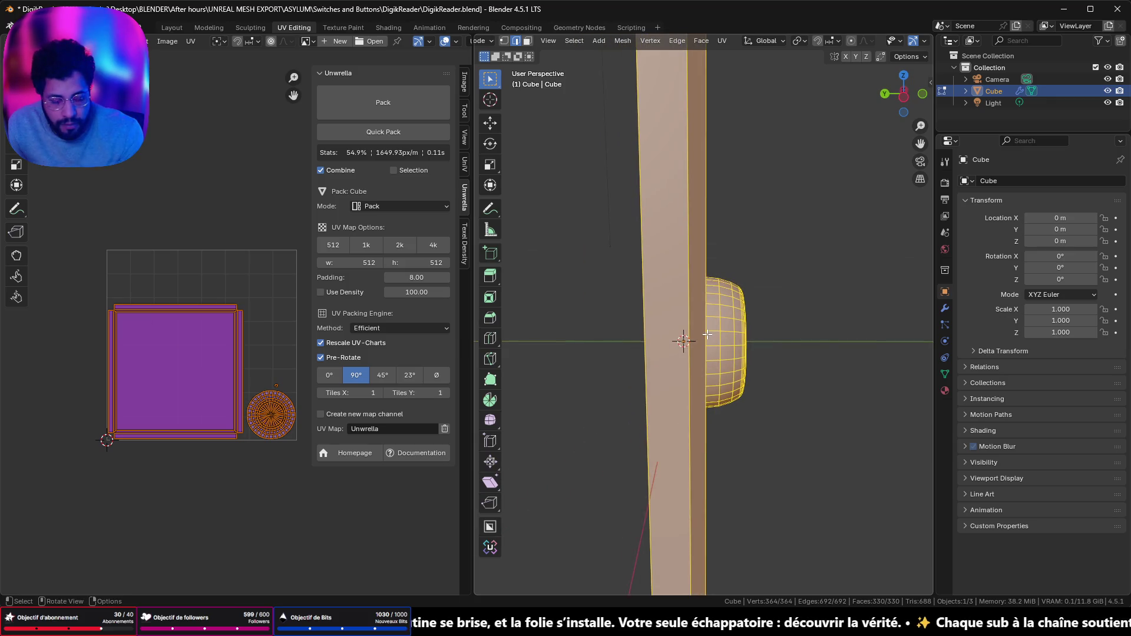
{"action": "left_click_drag", "start_coordinate": [707, 334], "coordinate": [749, 331]}
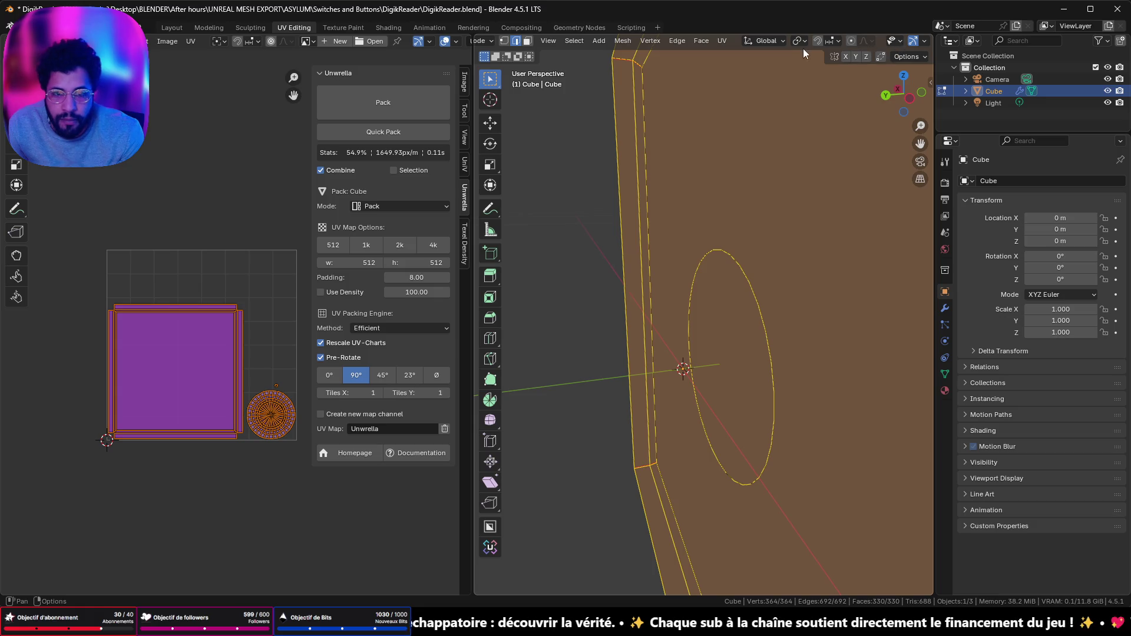
{"action": "mouse_move", "coordinate": [790, 88]}
{"action": "left_mouse_down"}
{"action": "mouse_move", "coordinate": [654, 165]}
{"action": "mouse_move", "coordinate": [702, 111]}
{"action": "mouse_move", "coordinate": [781, 132]}
{"action": "mouse_move", "coordinate": [707, 161]}
{"action": "mouse_move", "coordinate": [715, 126]}
{"action": "mouse_move", "coordinate": [679, 256]}
{"action": "left_mouse_up"}
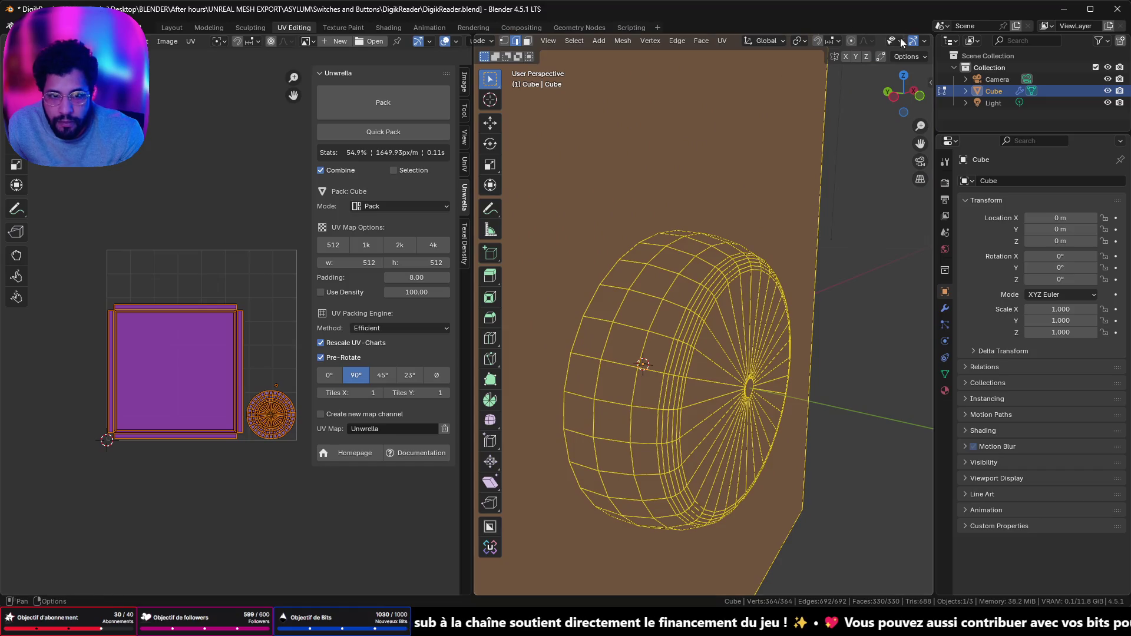
Select a disc rim edge, check hidden geometry in X-ray, and return to Object Mode
{"action": "left_click", "coordinate": [624, 306]}
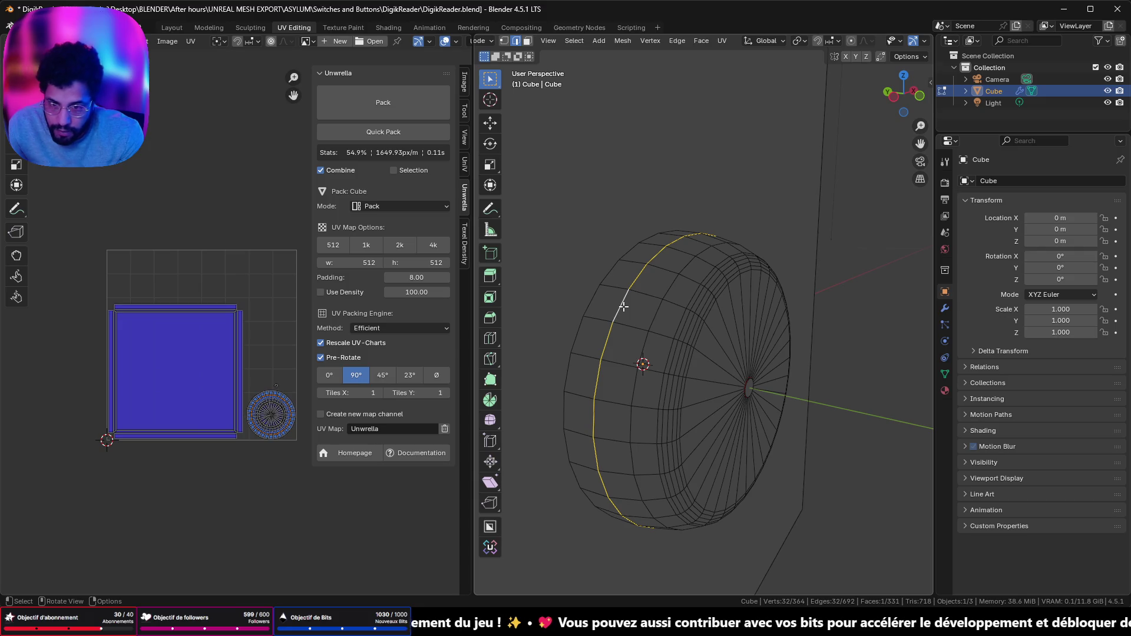
{"action": "scroll", "coordinate": [895, 45], "scroll_direction": "down", "scroll_amount": 5}
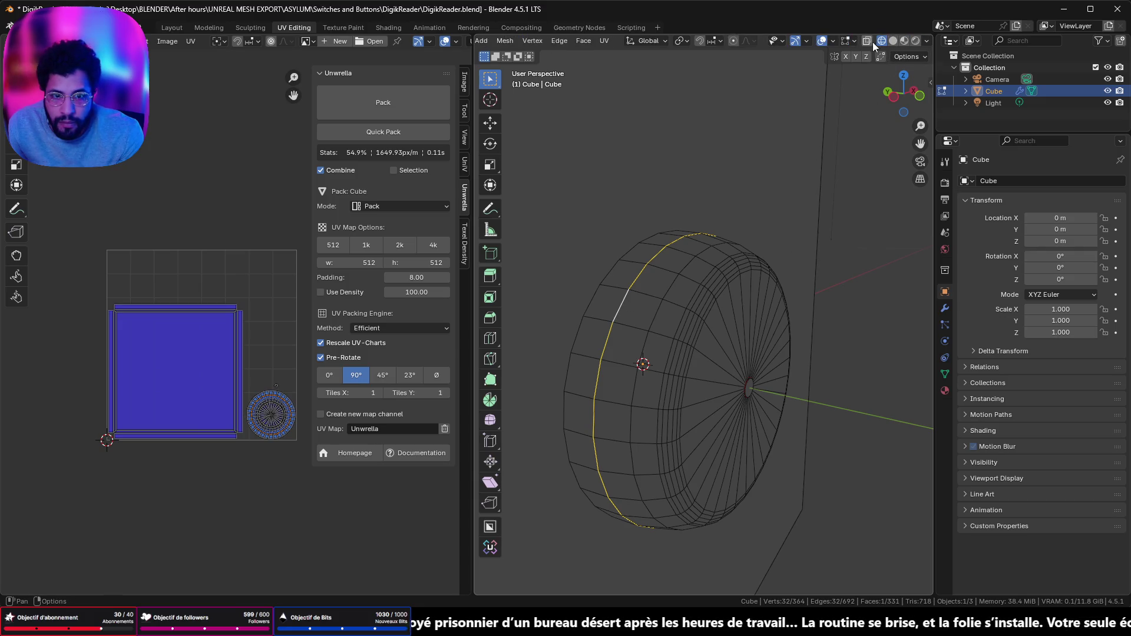
{"action": "left_click", "coordinate": [873, 43]}
{"action": "mouse_move", "coordinate": [762, 189]}
{"action": "left_mouse_down"}
{"action": "mouse_move", "coordinate": [623, 159]}
{"action": "mouse_move", "coordinate": [693, 94]}
{"action": "mouse_move", "coordinate": [742, 106]}
{"action": "mouse_move", "coordinate": [793, 177]}
{"action": "mouse_move", "coordinate": [525, 187]}
{"action": "mouse_move", "coordinate": [642, 224]}
{"action": "left_mouse_up"}
{"action": "key", "text": "Tab"}
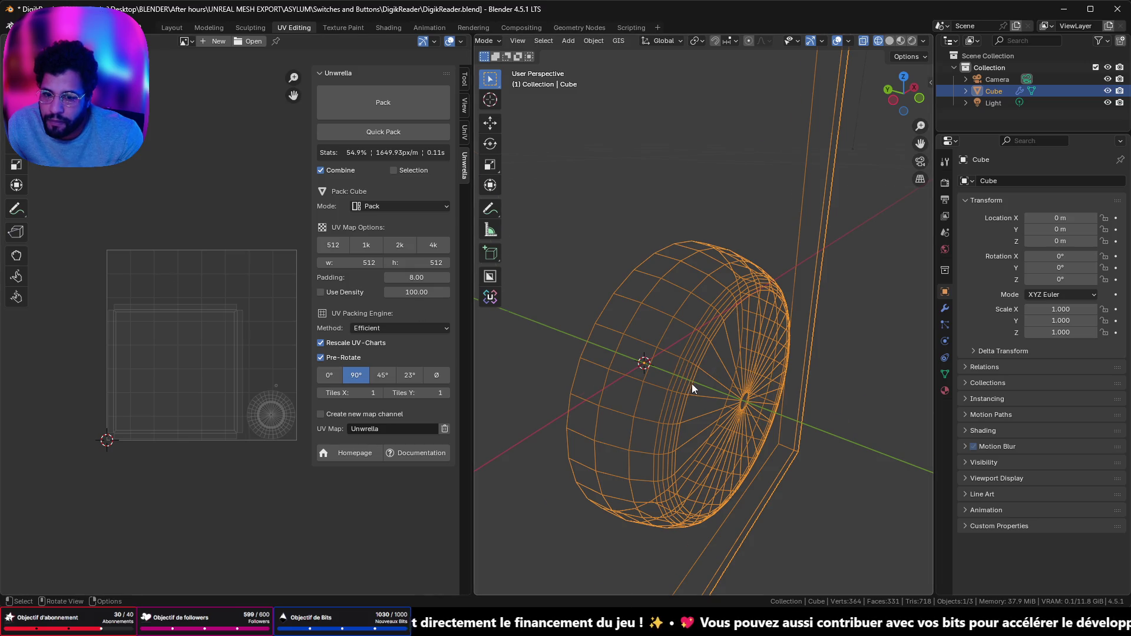
{"action": "scroll", "coordinate": [692, 384], "scroll_direction": "down", "scroll_amount": 5}
Export only selected mesh objects over DigikReader.fbx via Quick Favorites, then switch to Unreal
{"action": "key", "text": "q"}
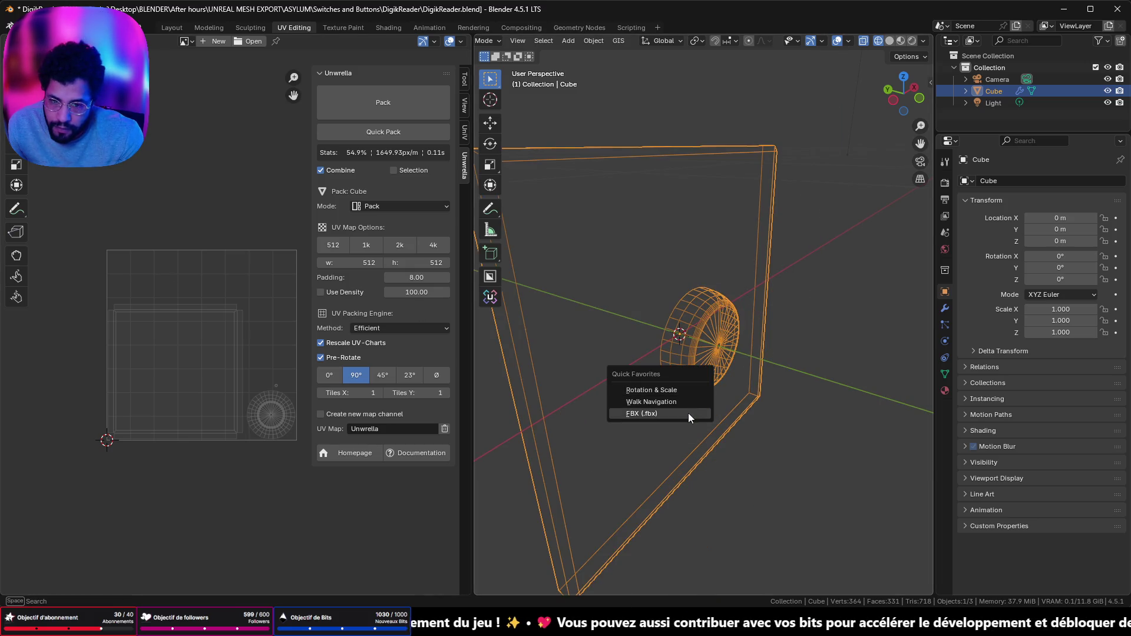
{"action": "left_click", "coordinate": [688, 413]}
{"action": "left_click", "coordinate": [256, 112]}
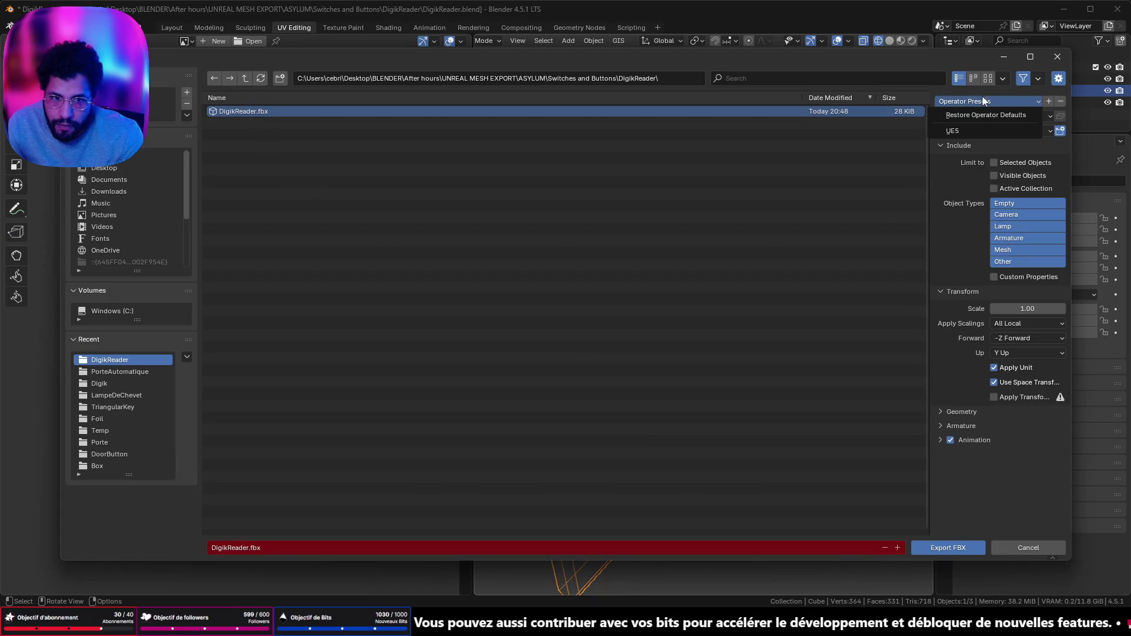
{"action": "left_click", "coordinate": [994, 162]}
{"action": "left_click", "coordinate": [1028, 250]}
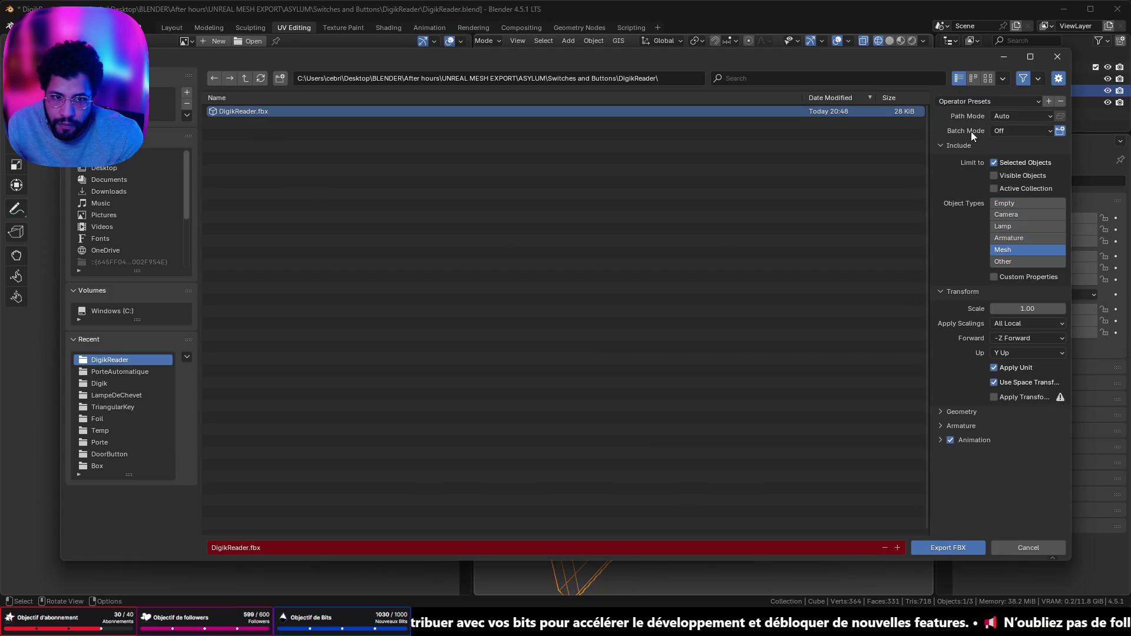
{"action": "left_click", "coordinate": [917, 546]}
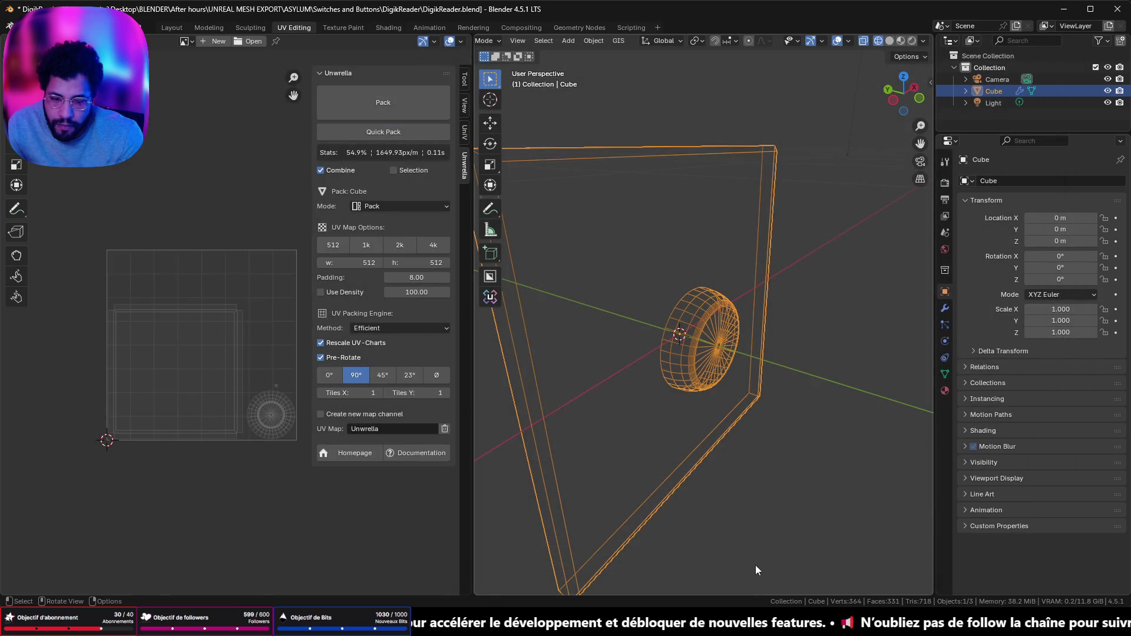
{"action": "key", "text": "alt+Tab"}
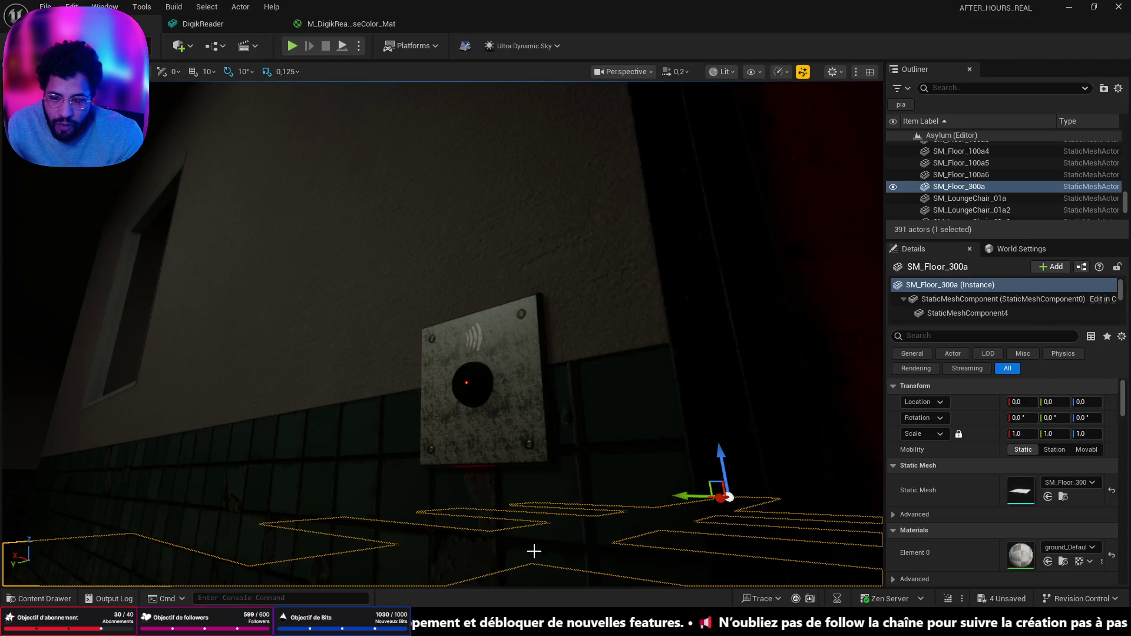
Reimport the updated DigikReader static mesh from the content browser
{"action": "key", "text": "ctrl+space"}
{"action": "left_click", "coordinate": [162, 404]}
{"action": "right_click", "coordinate": [162, 404]}
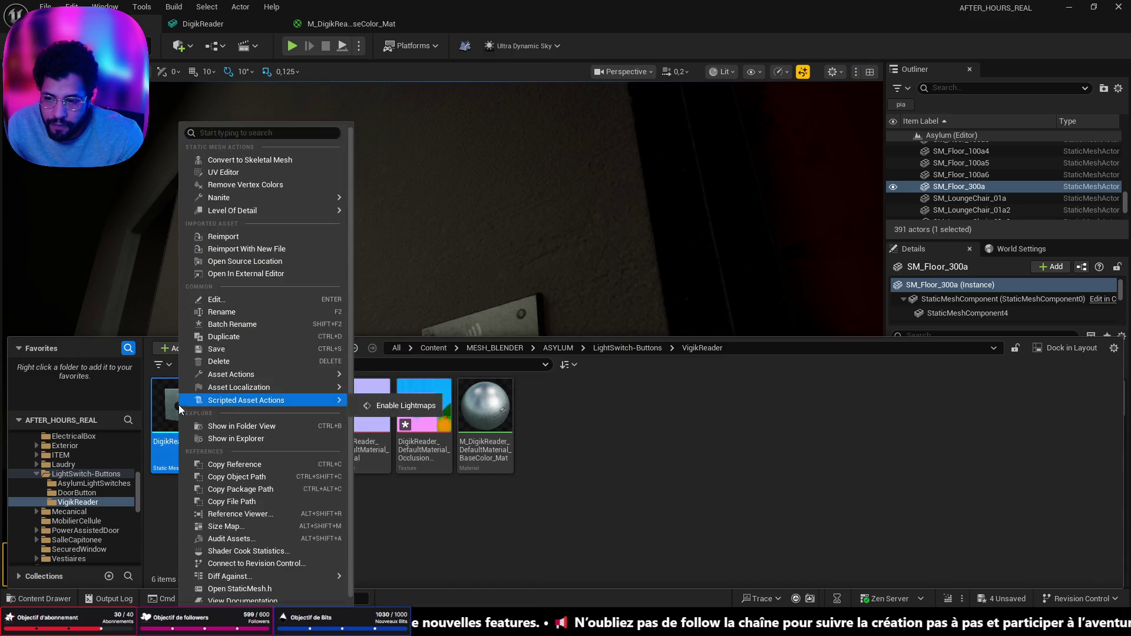
{"action": "left_click", "coordinate": [240, 238]}
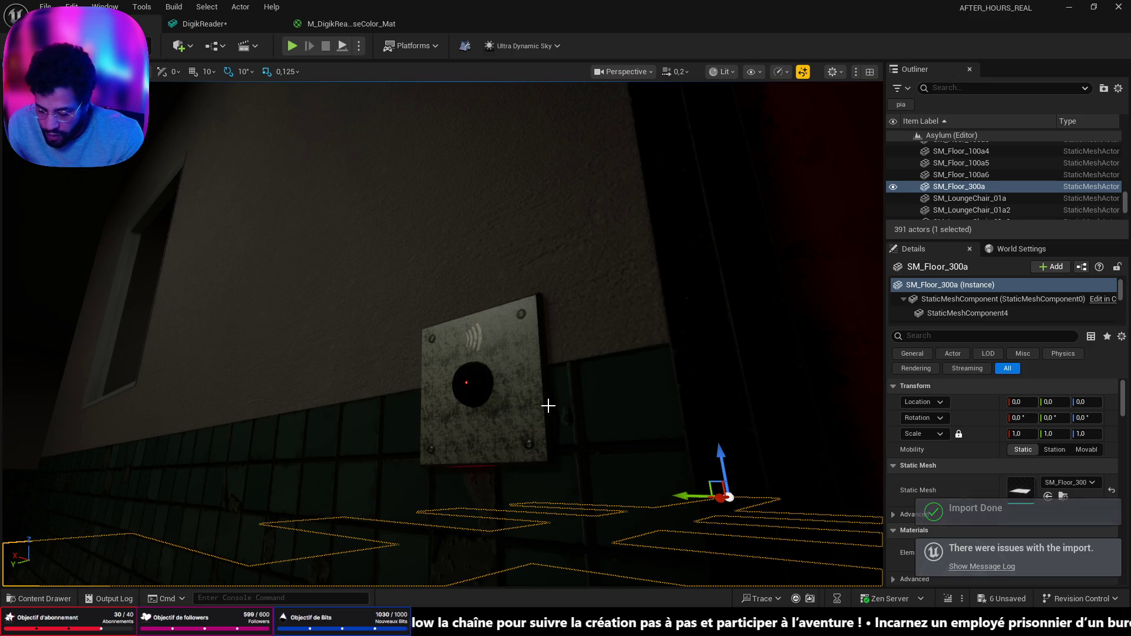
Play-test the level up to the wall reader, then view the DigikReader mesh editor
{"action": "mouse_move", "coordinate": [550, 399]}
{"action": "left_mouse_down"}
{"action": "mouse_move", "coordinate": [550, 425]}
{"action": "mouse_move", "coordinate": [550, 413]}
{"action": "mouse_move", "coordinate": [531, 413]}
{"action": "mouse_move", "coordinate": [548, 421]}
{"action": "left_mouse_up"}
{"action": "left_click_drag", "start_coordinate": [732, 495], "coordinate": [732, 504]}
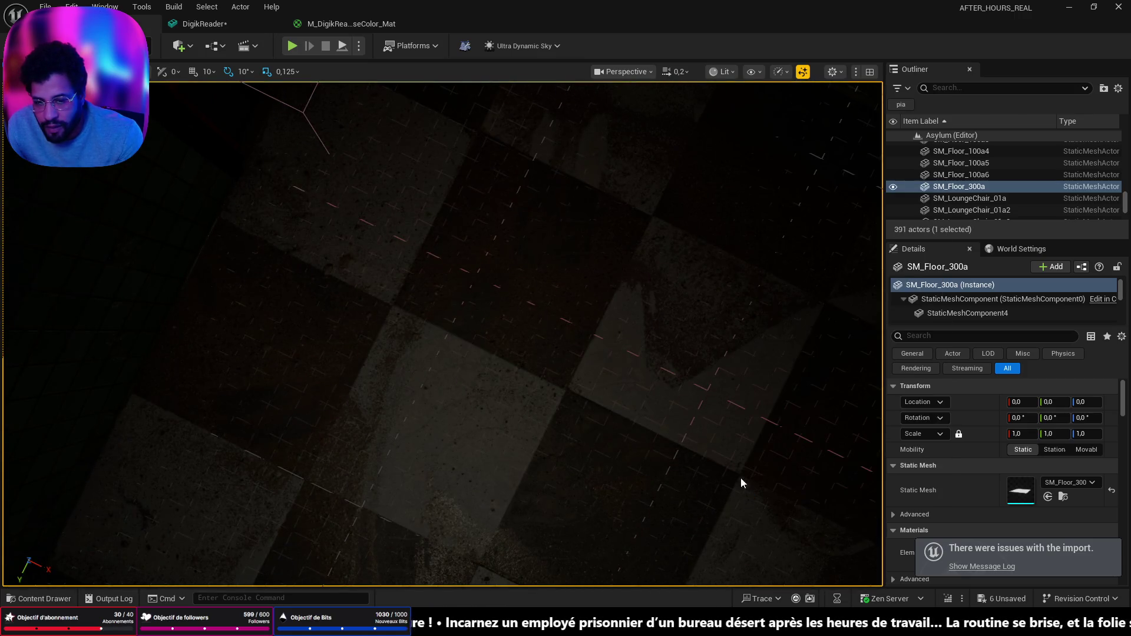
{"action": "key", "text": "alt+p"}
{"action": "key", "text": "w"}
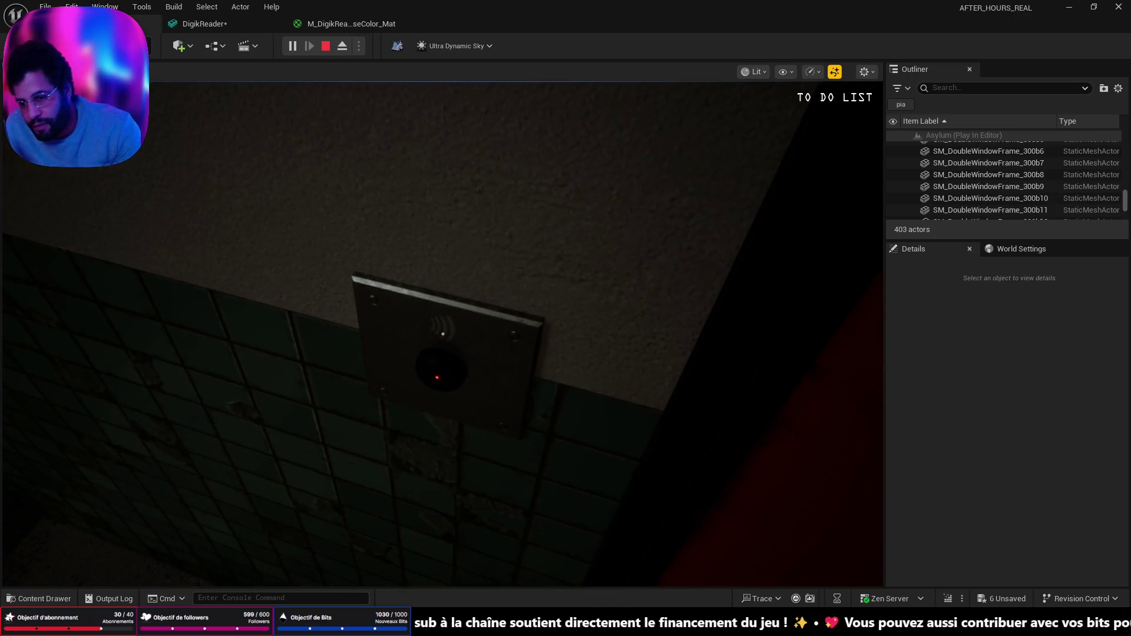
{"action": "key", "text": "Escape"}
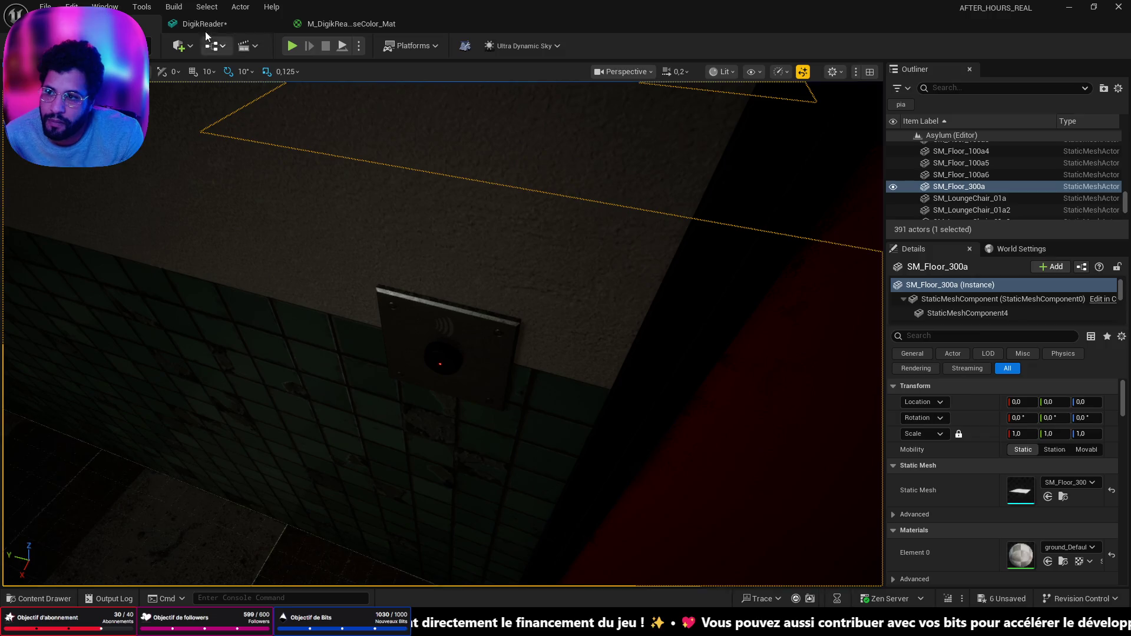
{"action": "left_click", "coordinate": [204, 24]}
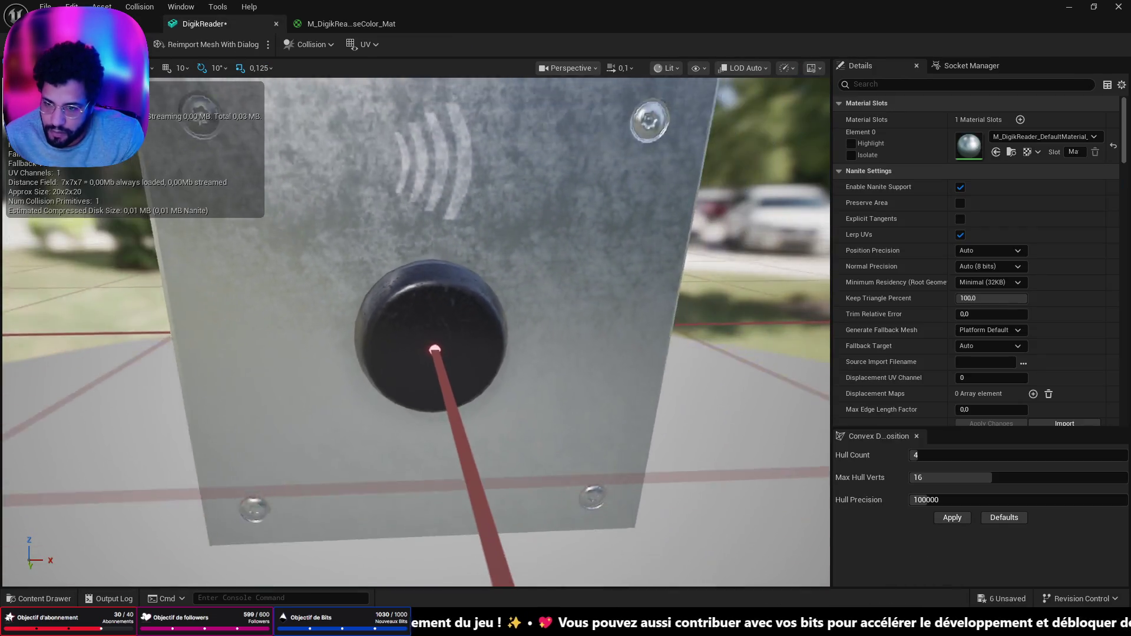
{"action": "key", "text": "alt+Tab"}
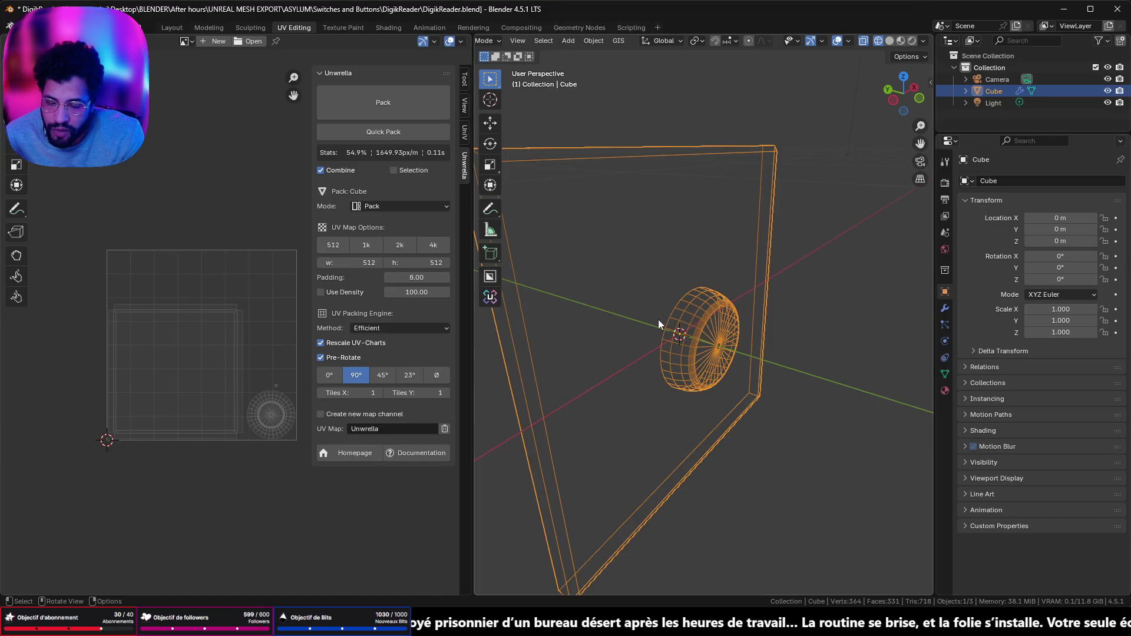
Delete the cylinder's selected cap face in Edit Mode and return to Object Mode
{"action": "key", "text": "Tab"}
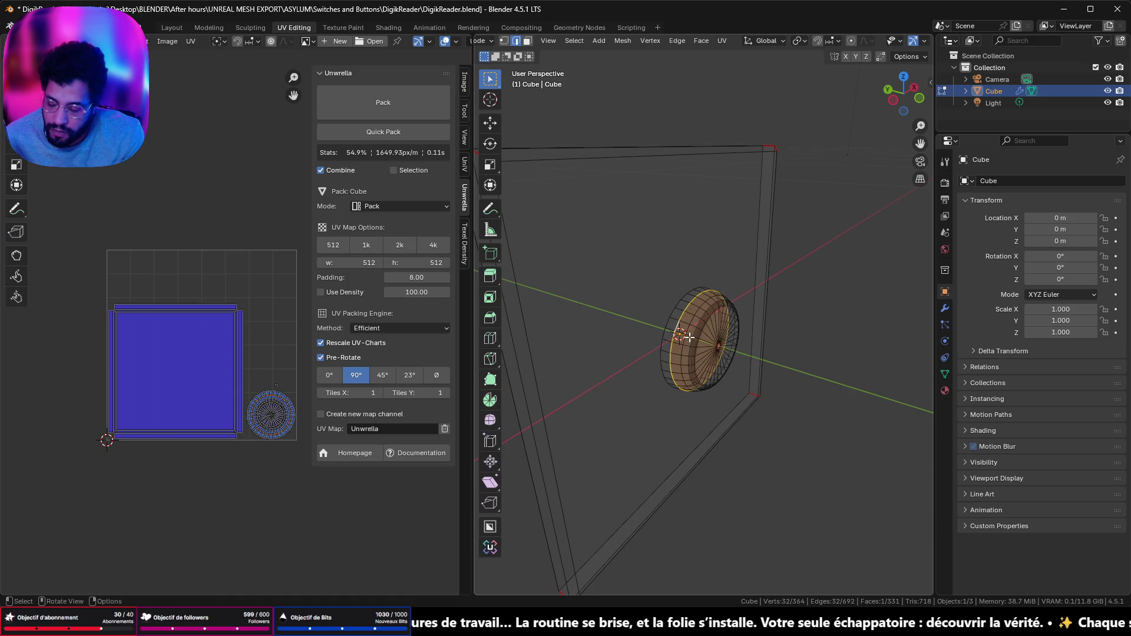
{"action": "key", "text": "x"}
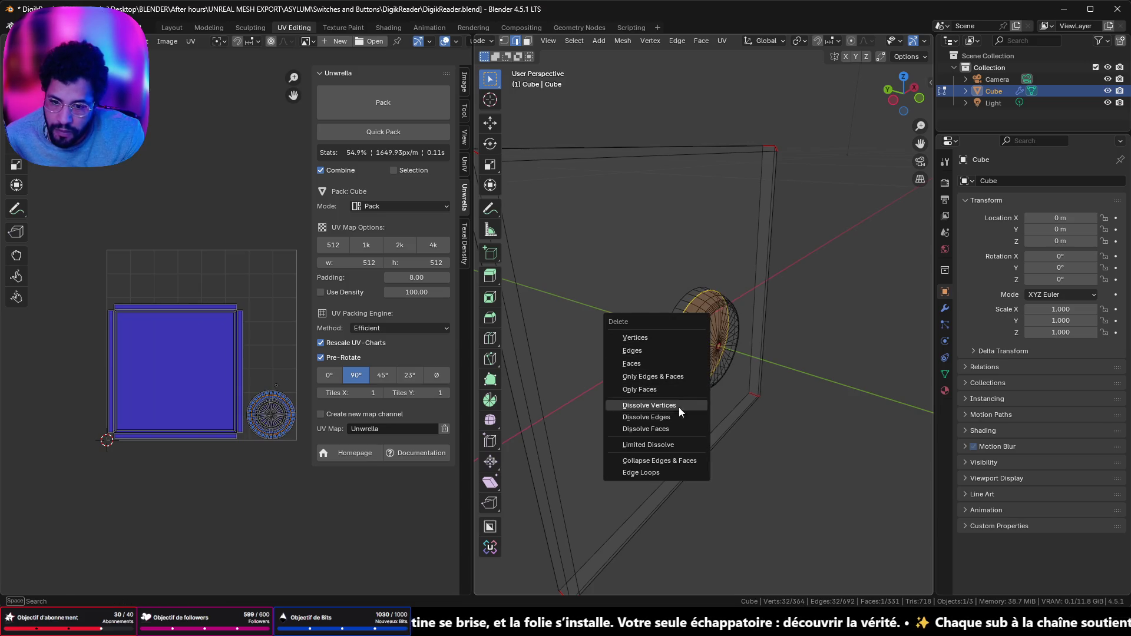
{"action": "left_click", "coordinate": [639, 389]}
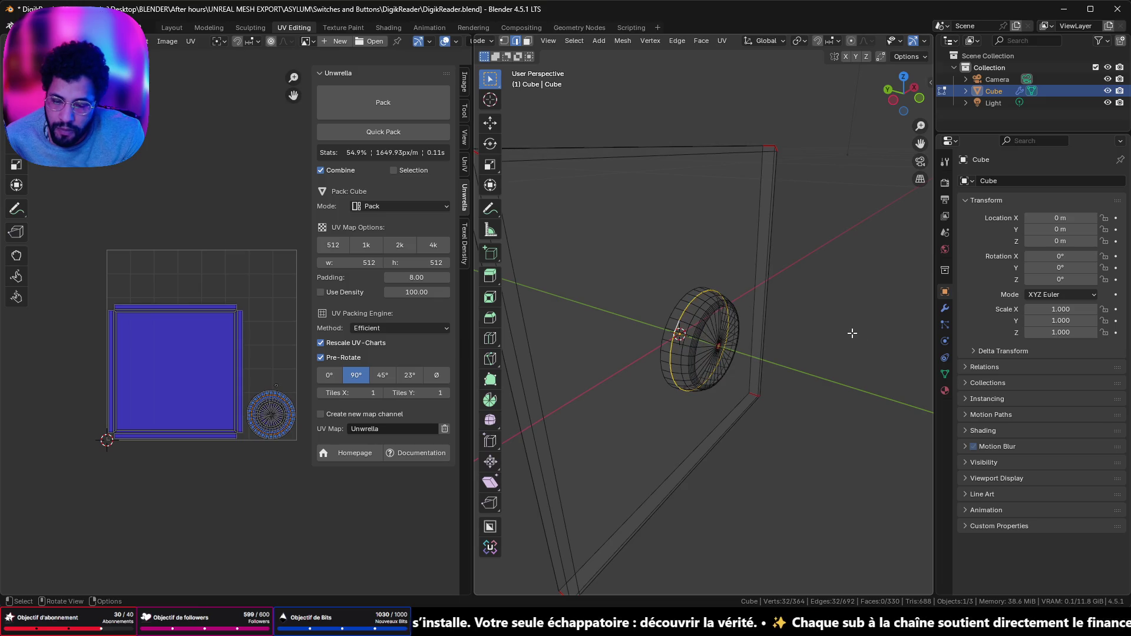
{"action": "mouse_move", "coordinate": [847, 331]}
{"action": "left_mouse_down"}
{"action": "mouse_move", "coordinate": [767, 320]}
{"action": "mouse_move", "coordinate": [689, 462]}
{"action": "mouse_move", "coordinate": [798, 220]}
{"action": "left_mouse_up"}
{"action": "left_click_drag", "start_coordinate": [590, 118], "coordinate": [679, 283]}
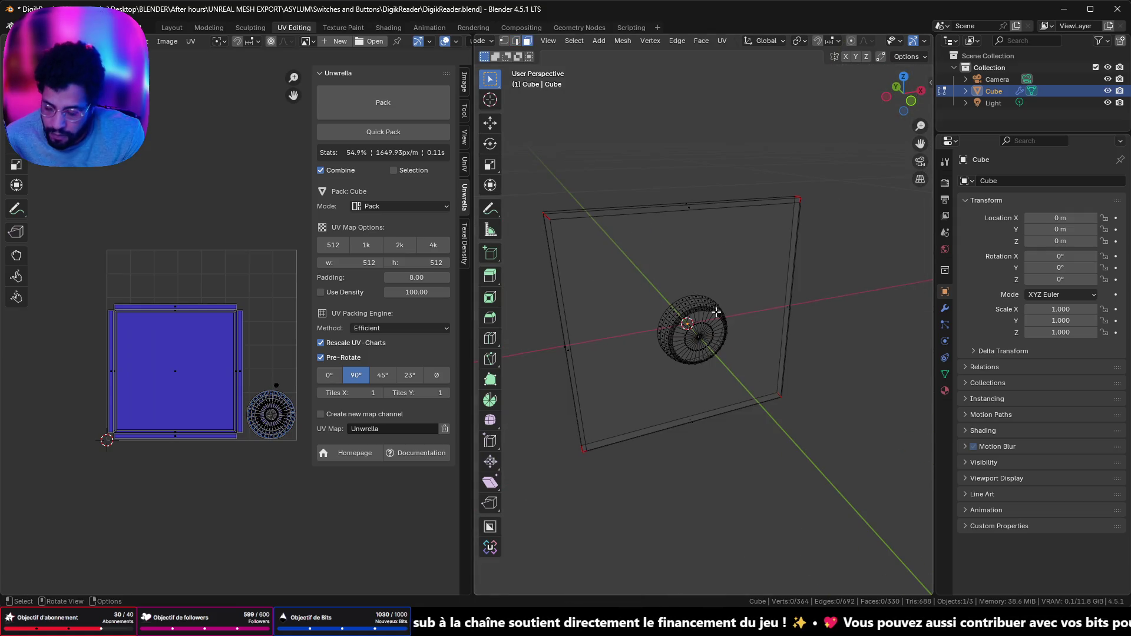
{"action": "key", "text": "Tab"}
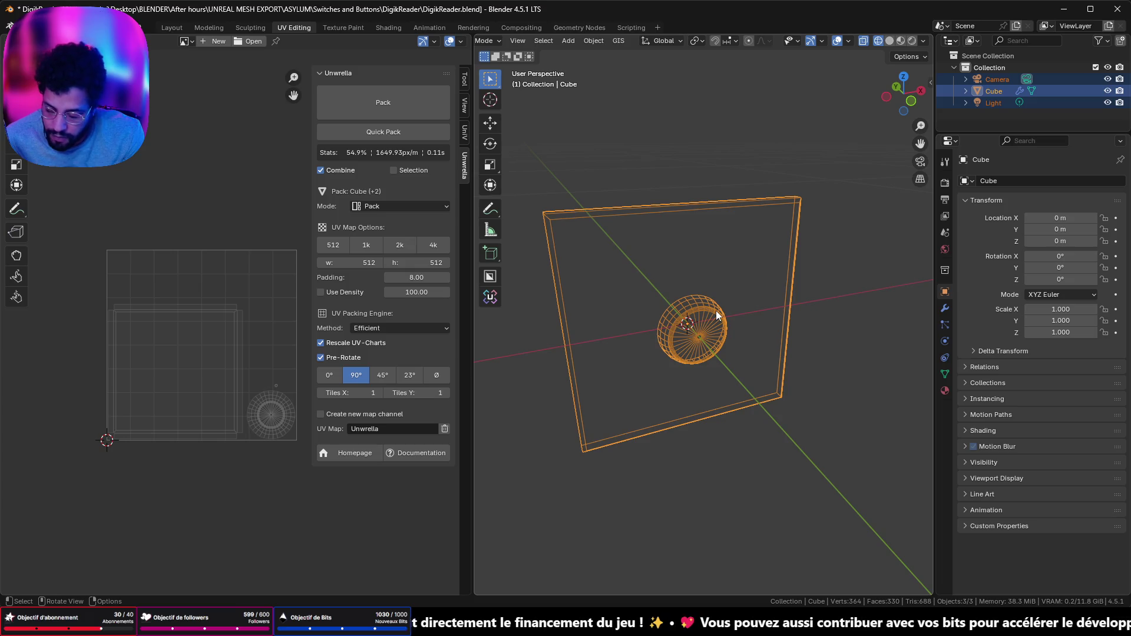
Select the Cube alone and export it over DigikReader.fbx, then return to Unreal's content drawer
{"action": "left_click", "coordinate": [706, 251]}
{"action": "left_click", "coordinate": [717, 243]}
{"action": "key", "text": "q"}
{"action": "left_click", "coordinate": [716, 243]}
{"action": "left_click", "coordinate": [239, 108]}
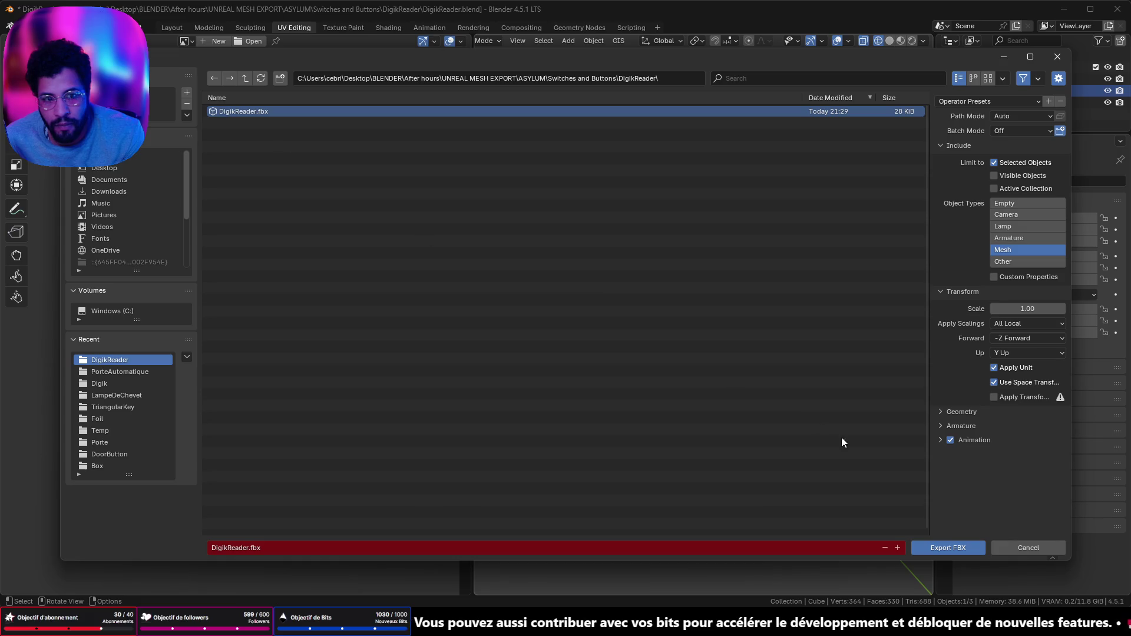
{"action": "left_click", "coordinate": [951, 549]}
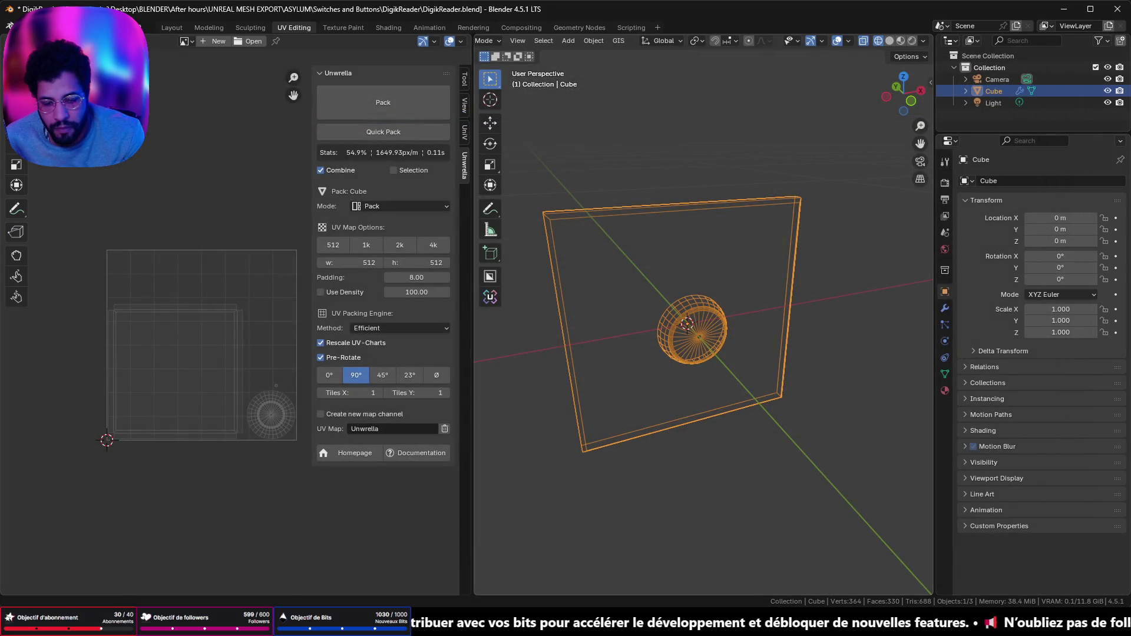
{"action": "key", "text": "alt+Tab"}
{"action": "key", "text": "ctrl+space"}
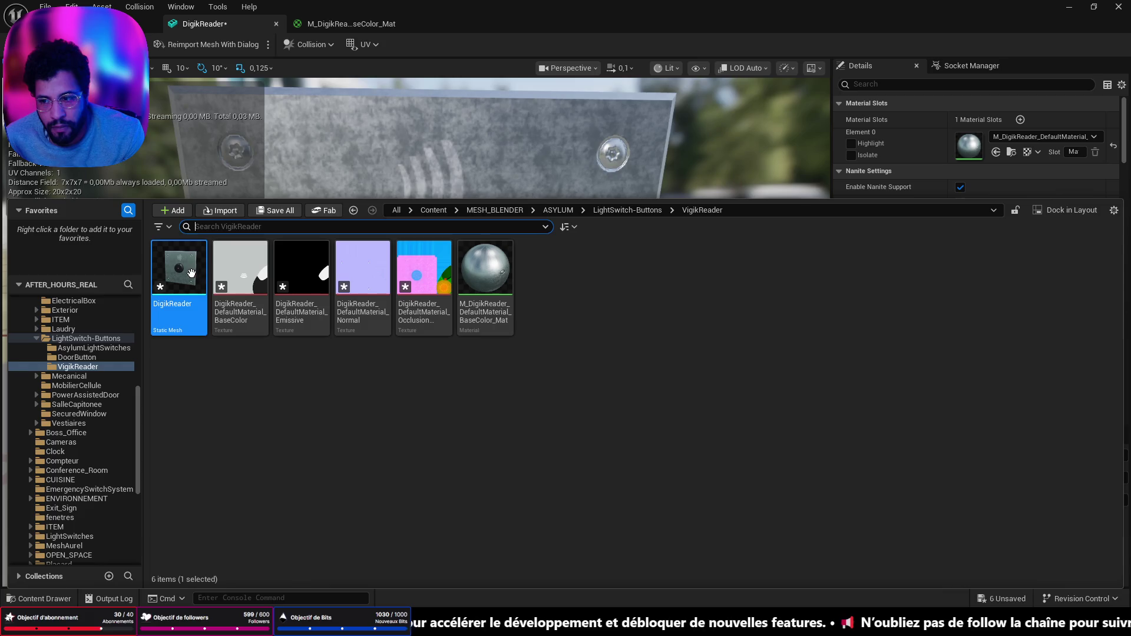
Reimport the DigikReader mesh from the new FBX
{"action": "right_click", "coordinate": [192, 272]}
{"action": "left_click", "coordinate": [230, 237]}
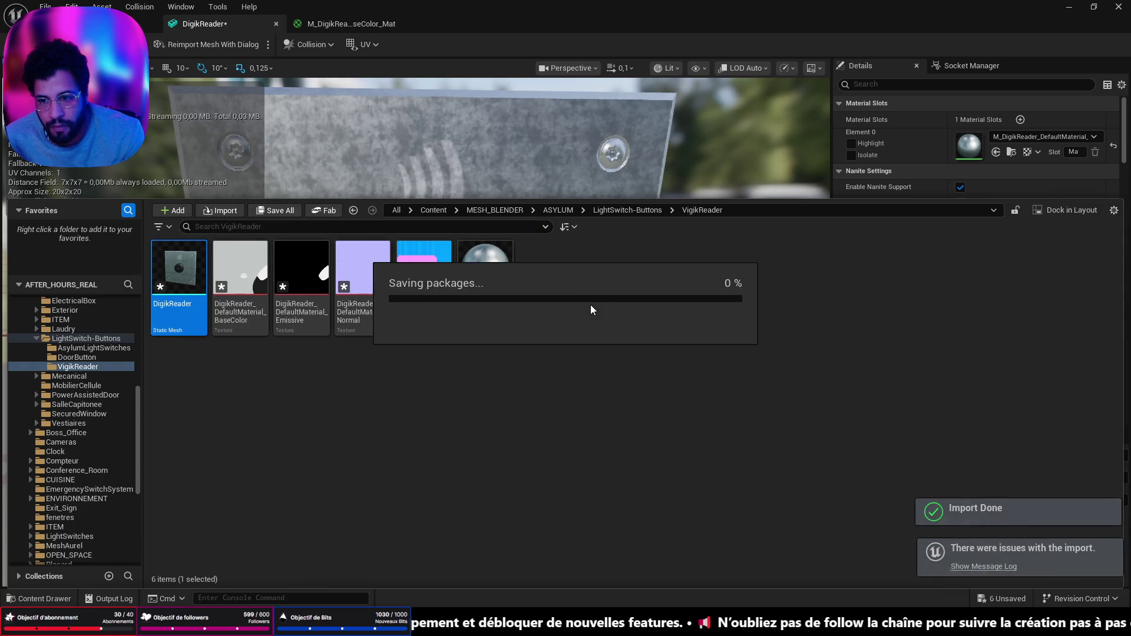
{"action": "left_click", "coordinate": [583, 306]}
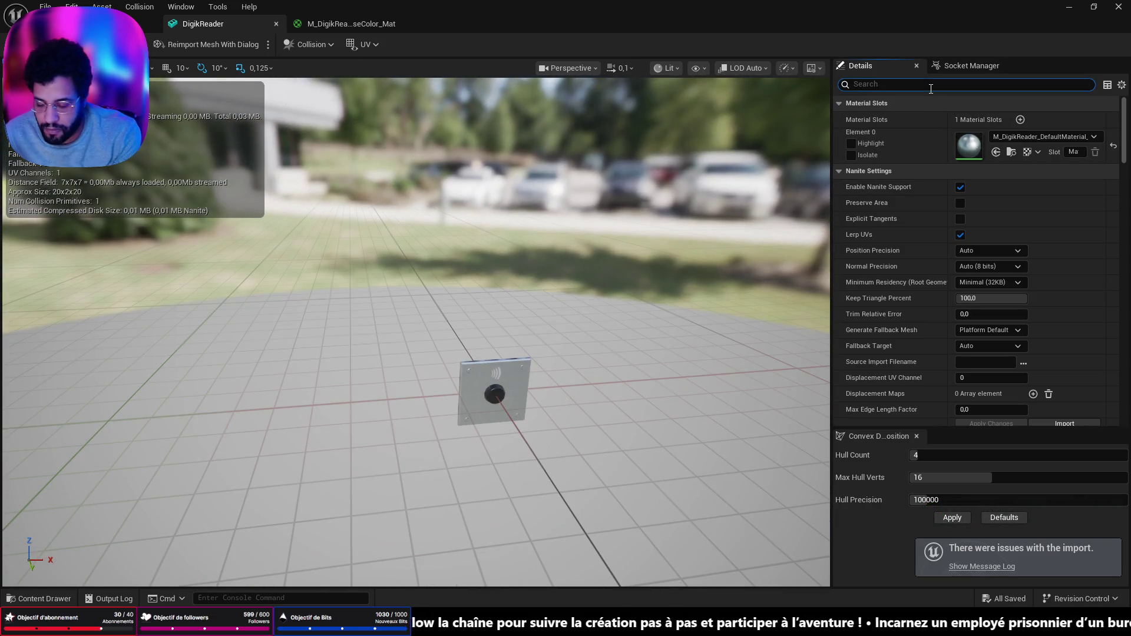
{"action": "type", "text": "bound"}
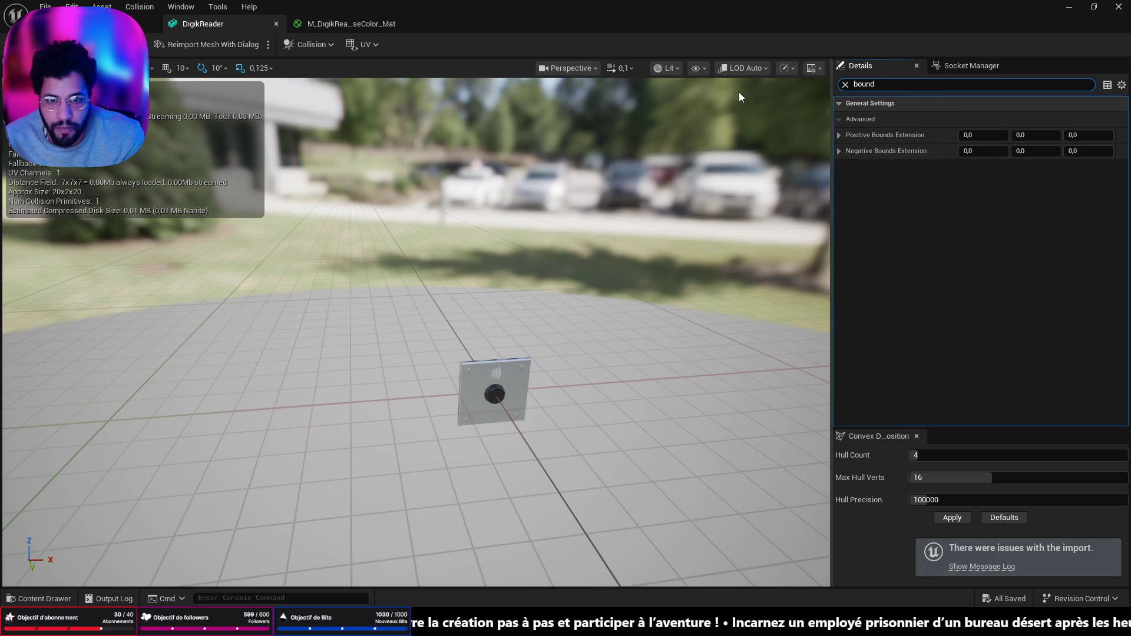
Turn on Show > Bounds and examine the reader plate's bounds from several angles
{"action": "left_click", "coordinate": [673, 70]}
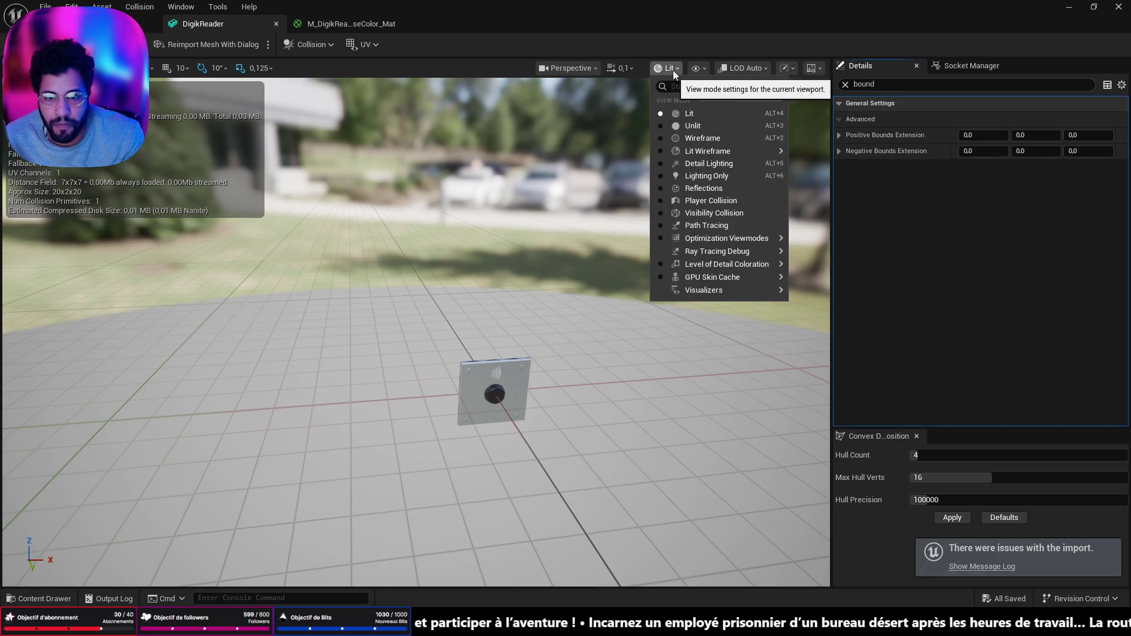
{"action": "left_click", "coordinate": [704, 69]}
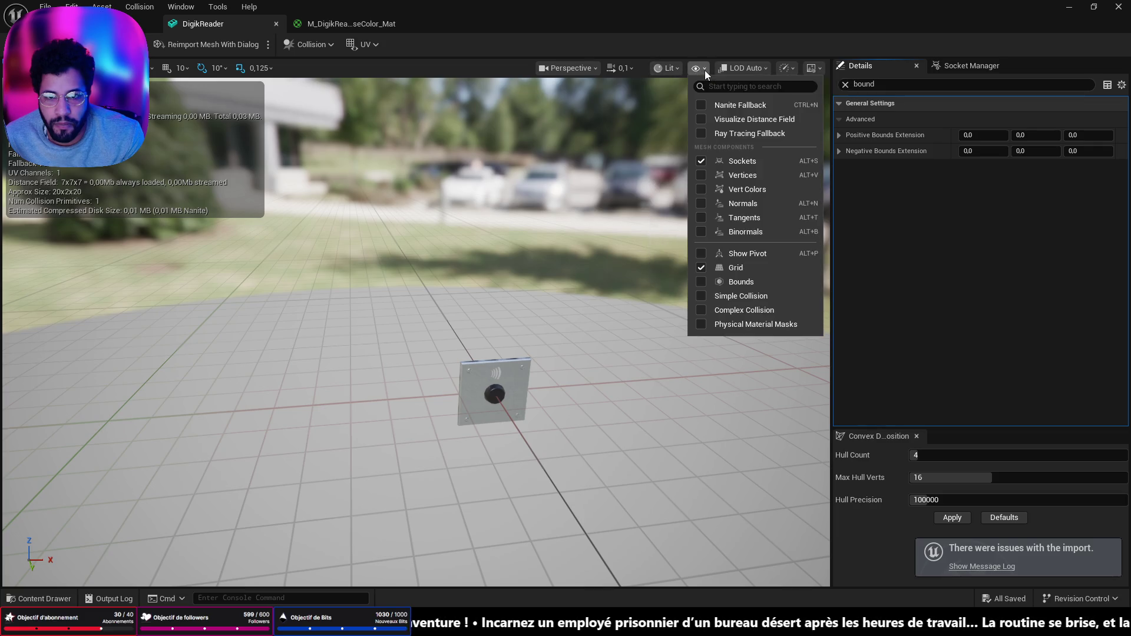
{"action": "left_click", "coordinate": [702, 282]}
{"action": "left_click_drag", "start_coordinate": [493, 368], "coordinate": [445, 341]}
{"action": "scroll", "coordinate": [380, 330], "scroll_direction": "up", "scroll_amount": 10}
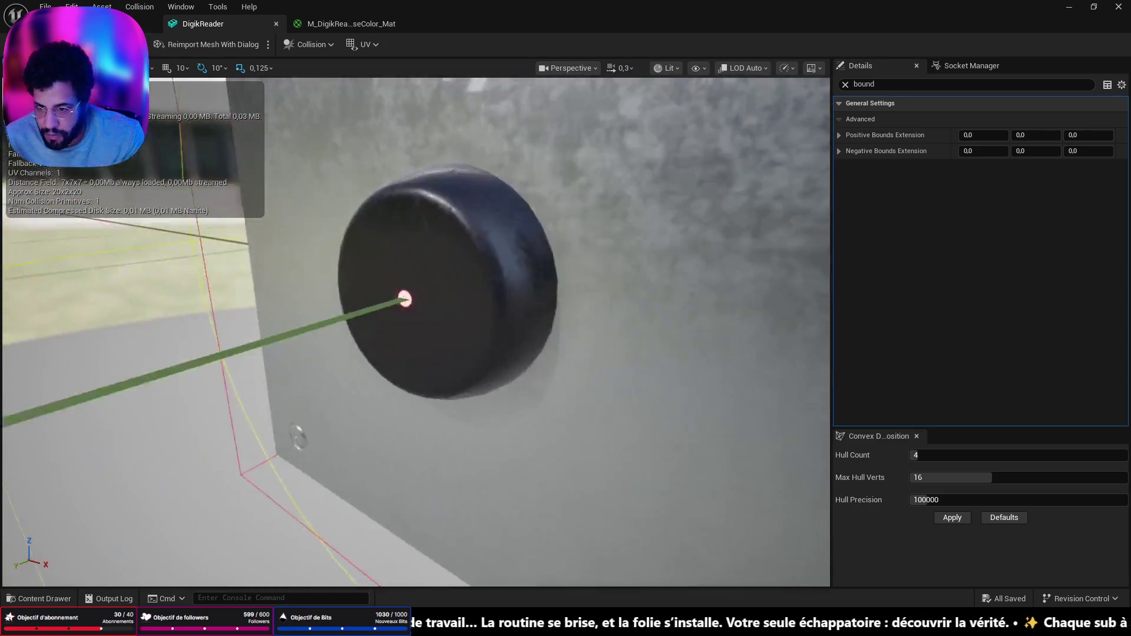
{"action": "scroll", "coordinate": [416, 330], "scroll_direction": "down", "scroll_amount": 10}
{"action": "mouse_move", "coordinate": [415, 330]}
{"action": "left_mouse_down"}
{"action": "mouse_move", "coordinate": [386, 330]}
{"action": "mouse_move", "coordinate": [482, 394]}
{"action": "mouse_move", "coordinate": [495, 382]}
{"action": "mouse_move", "coordinate": [559, 389]}
{"action": "mouse_move", "coordinate": [461, 401]}
{"action": "mouse_move", "coordinate": [444, 250]}
{"action": "left_mouse_up"}
{"action": "left_click_drag", "start_coordinate": [663, 419], "coordinate": [566, 421]}
Check the plate in Visibility Collision and Player Collision views, then return to the level
{"action": "left_click", "coordinate": [678, 69]}
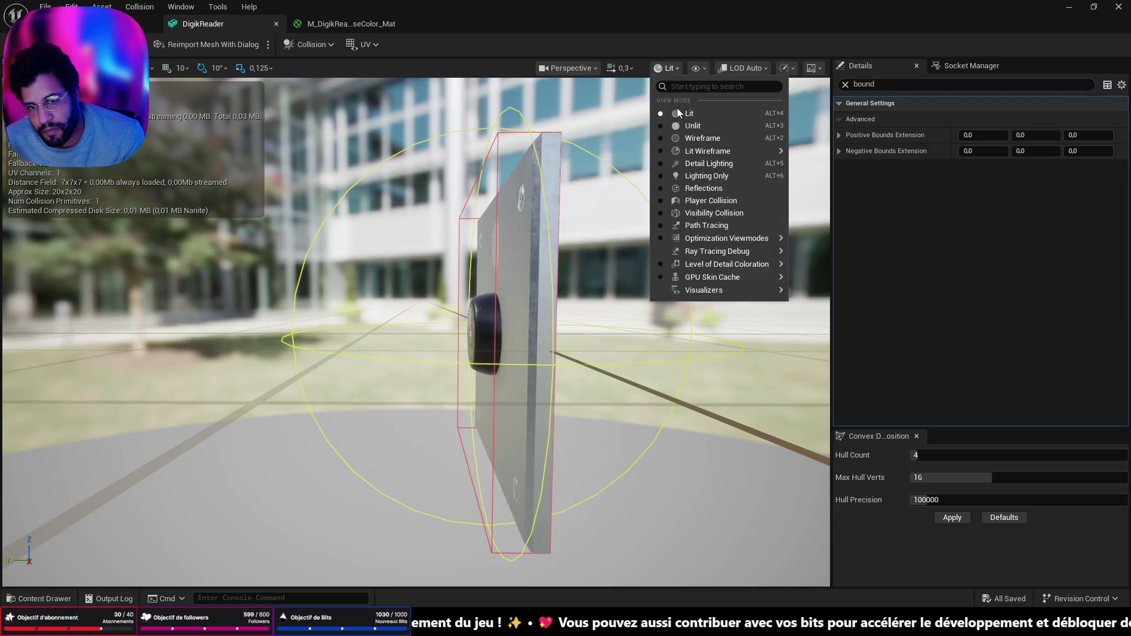
{"action": "left_click", "coordinate": [579, 68]}
{"action": "left_click", "coordinate": [578, 68]}
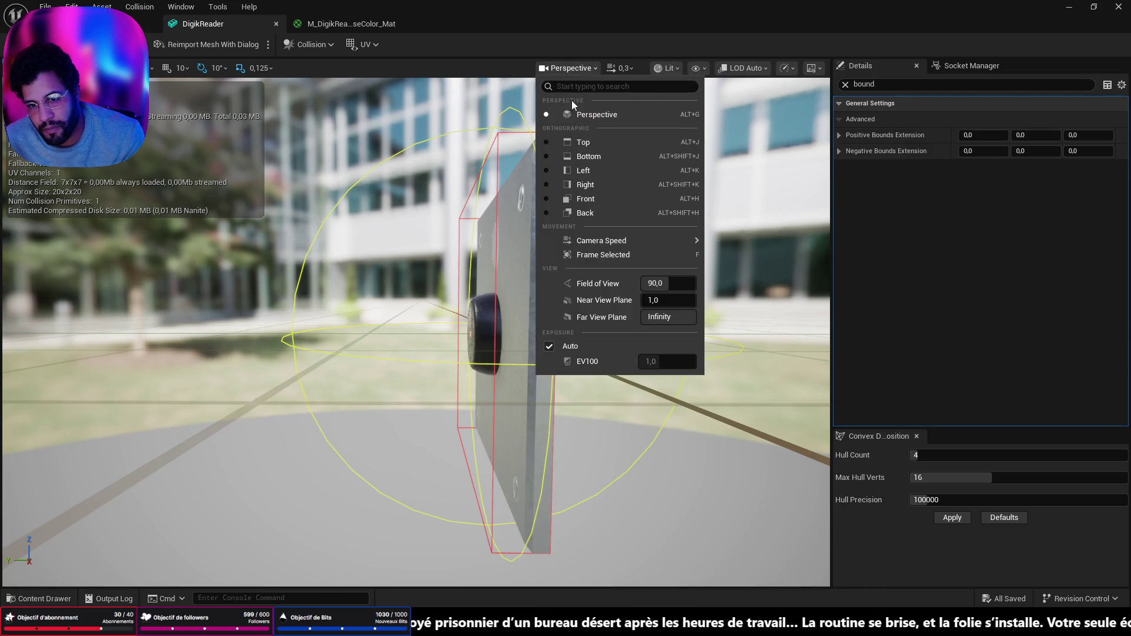
{"action": "left_click", "coordinate": [676, 68]}
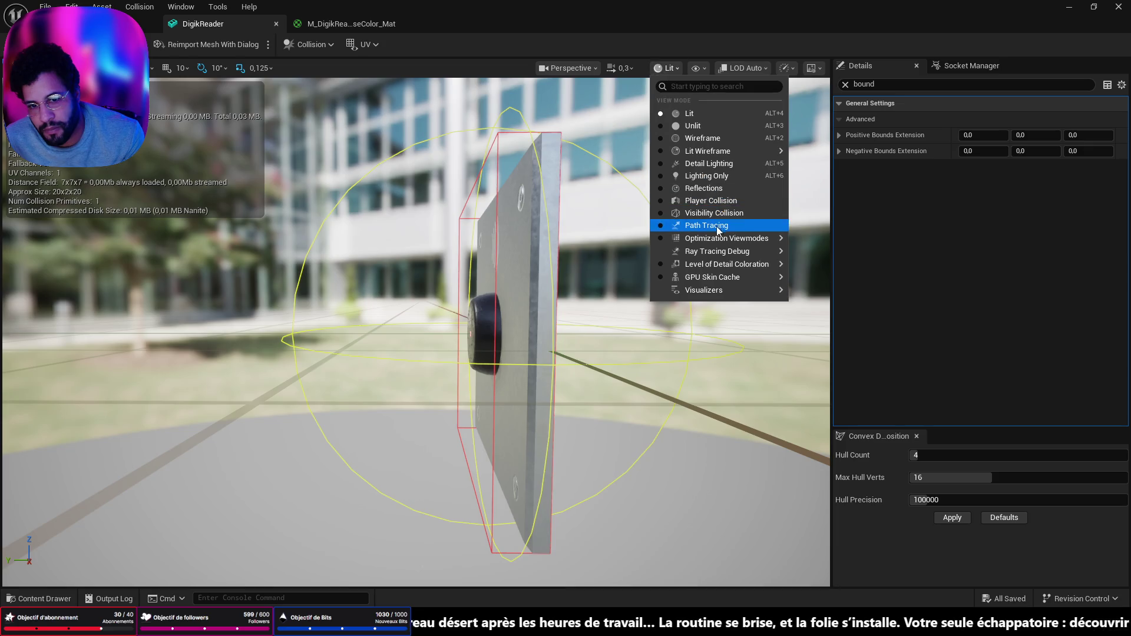
{"action": "left_click", "coordinate": [713, 213]}
{"action": "mouse_move", "coordinate": [518, 235]}
{"action": "left_mouse_down"}
{"action": "mouse_move", "coordinate": [472, 235]}
{"action": "mouse_move", "coordinate": [527, 228]}
{"action": "left_mouse_up"}
{"action": "left_click", "coordinate": [642, 68]}
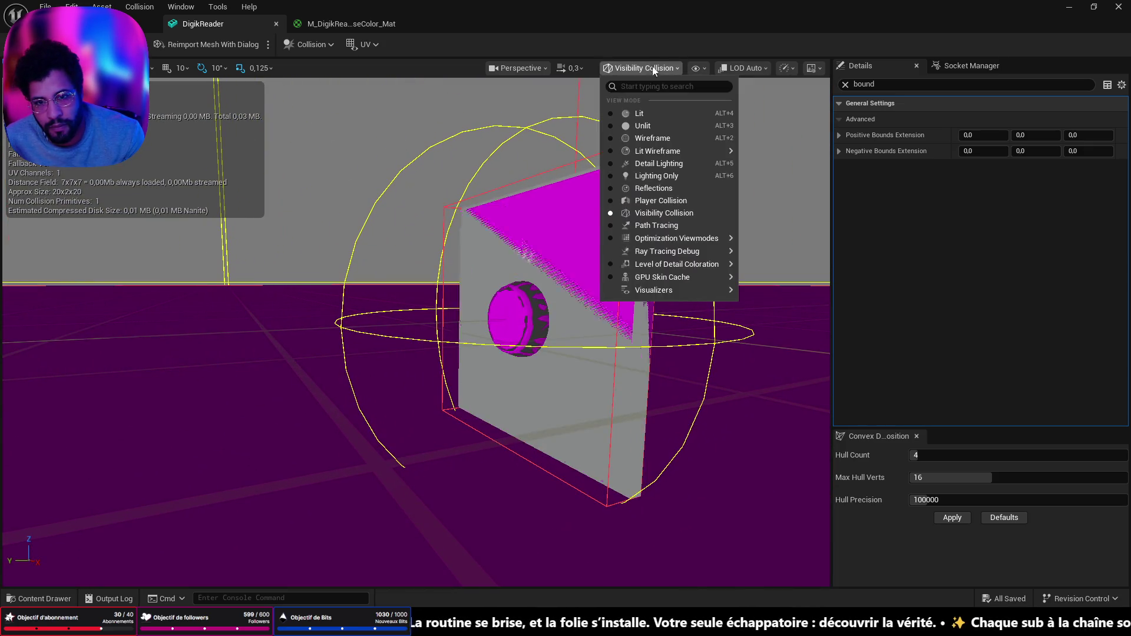
{"action": "left_click", "coordinate": [647, 201]}
{"action": "mouse_move", "coordinate": [601, 235]}
{"action": "left_mouse_down"}
{"action": "mouse_move", "coordinate": [530, 236]}
{"action": "mouse_move", "coordinate": [507, 248]}
{"action": "mouse_move", "coordinate": [495, 224]}
{"action": "mouse_move", "coordinate": [740, 285]}
{"action": "left_mouse_up"}
{"action": "left_click", "coordinate": [140, 7]}
{"action": "left_click", "coordinate": [89, 24]}
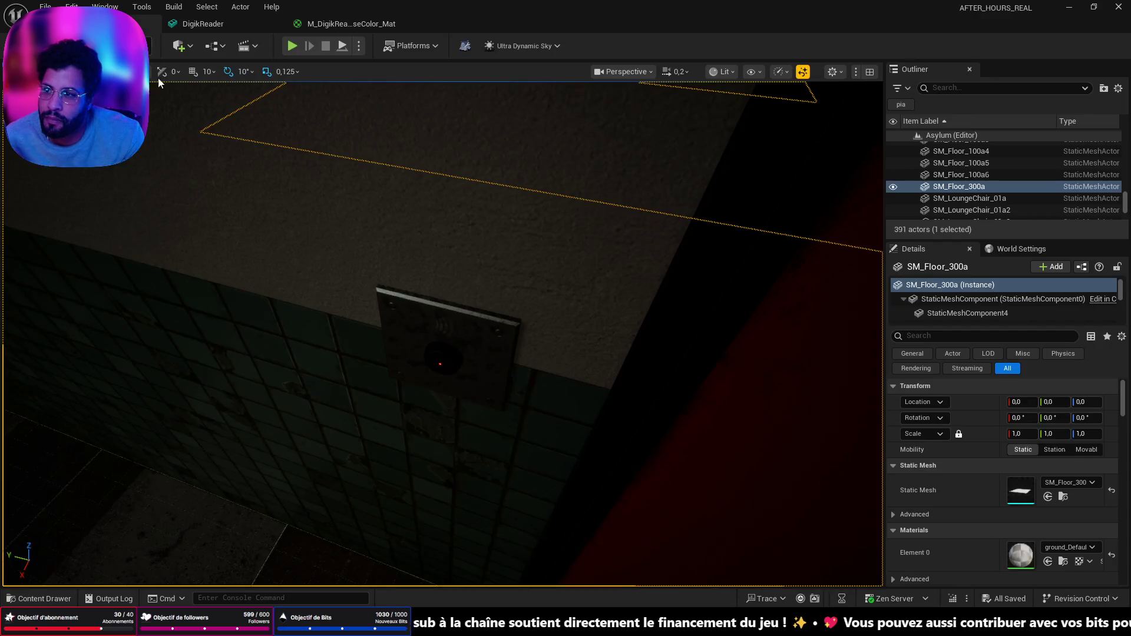
Start a play-test from the floor and walk up to the reader plate on the wall
{"action": "mouse_move", "coordinate": [447, 413]}
{"action": "left_mouse_down"}
{"action": "mouse_move", "coordinate": [530, 487]}
{"action": "mouse_move", "coordinate": [480, 126]}
{"action": "mouse_move", "coordinate": [450, 538]}
{"action": "left_mouse_up"}
{"action": "right_click", "coordinate": [463, 533]}
{"action": "left_click", "coordinate": [466, 529]}
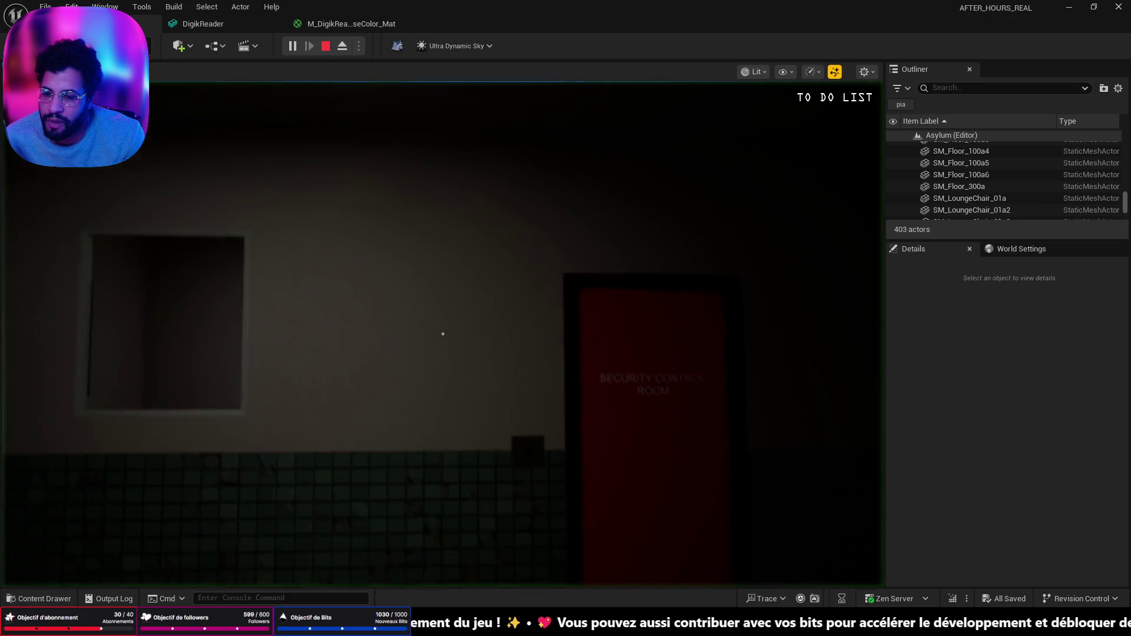
{"action": "key", "text": "w"}
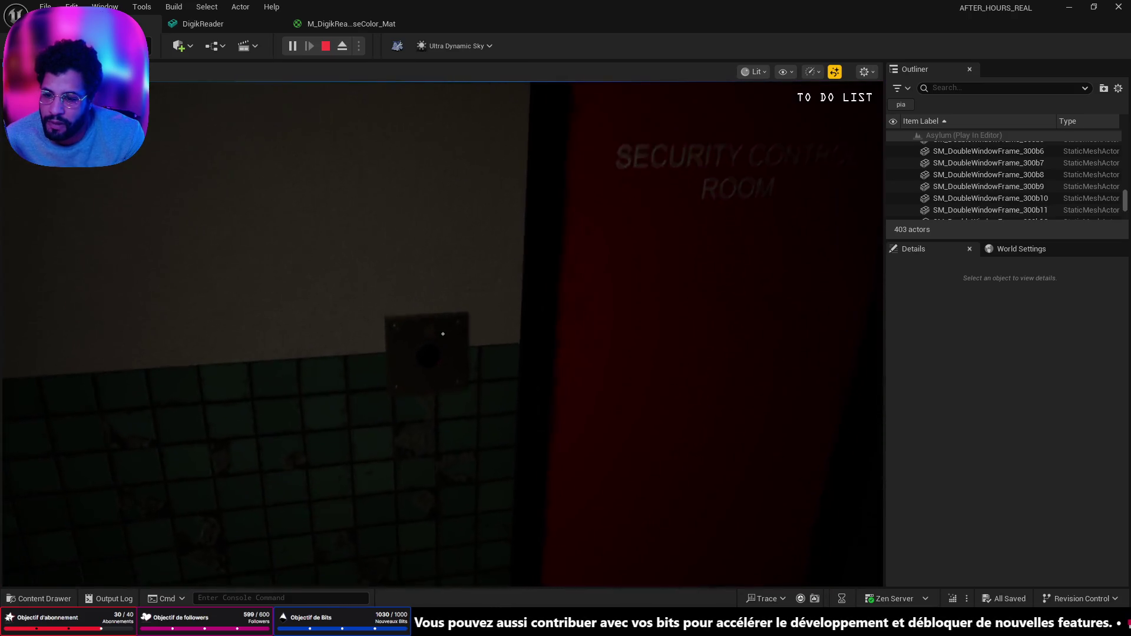
{"action": "key", "text": "w"}
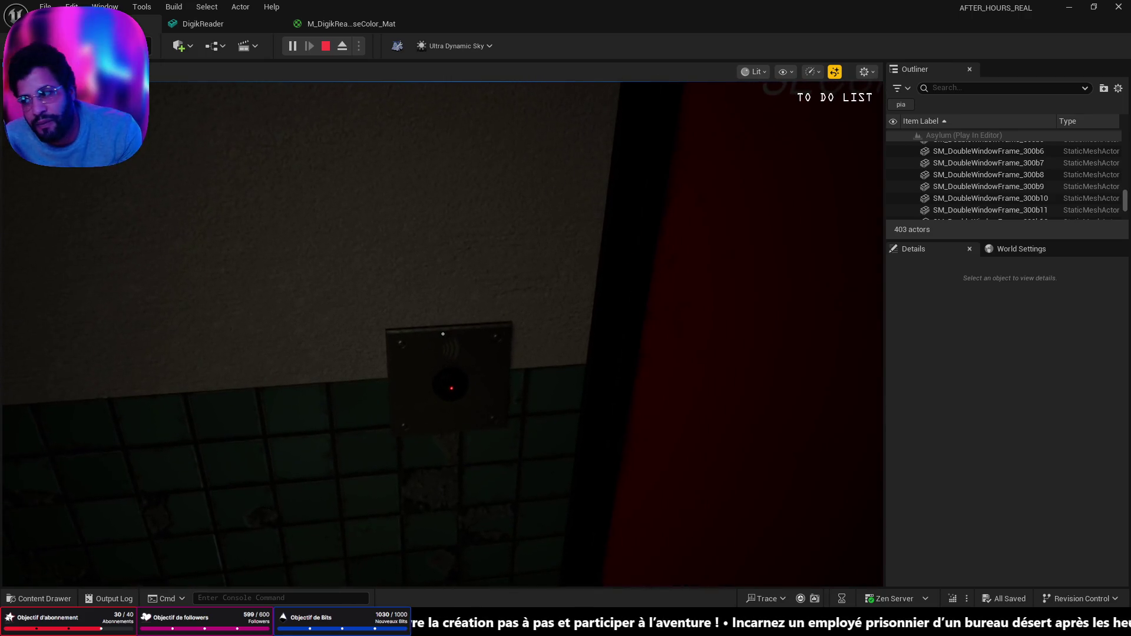
{"action": "key", "text": "s"}
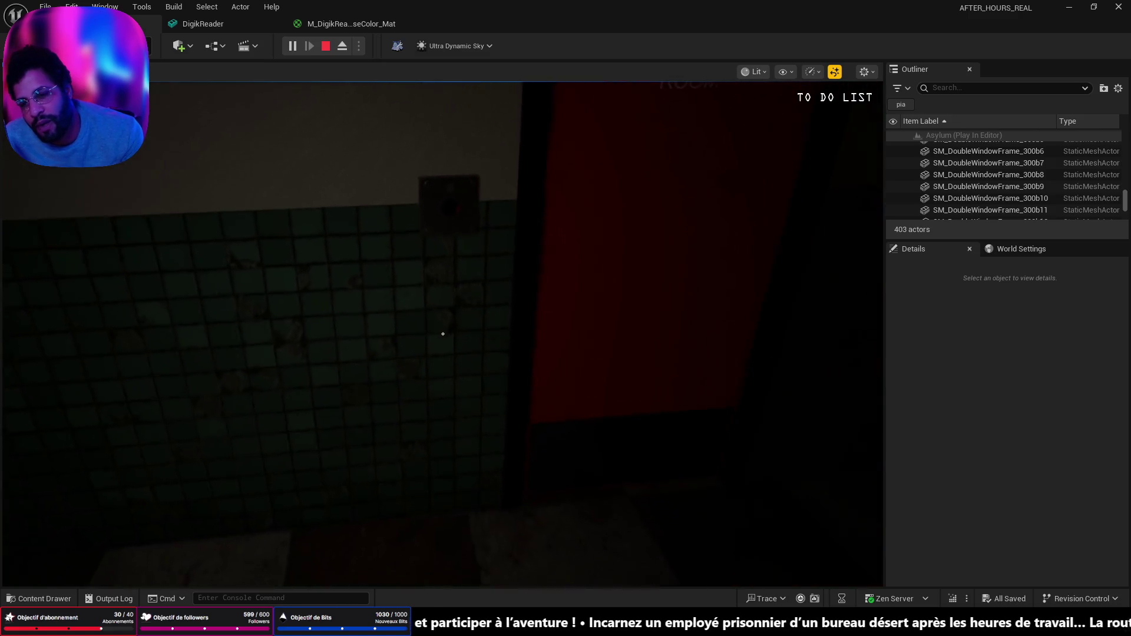
{"action": "key", "text": "w"}
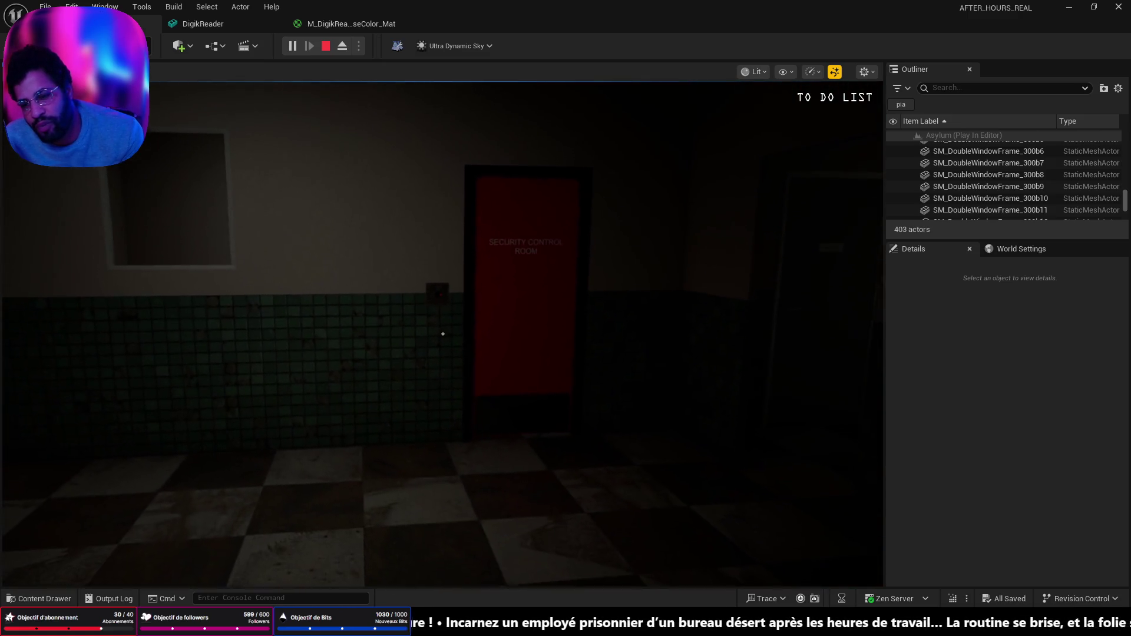
{"action": "key", "text": "w"}
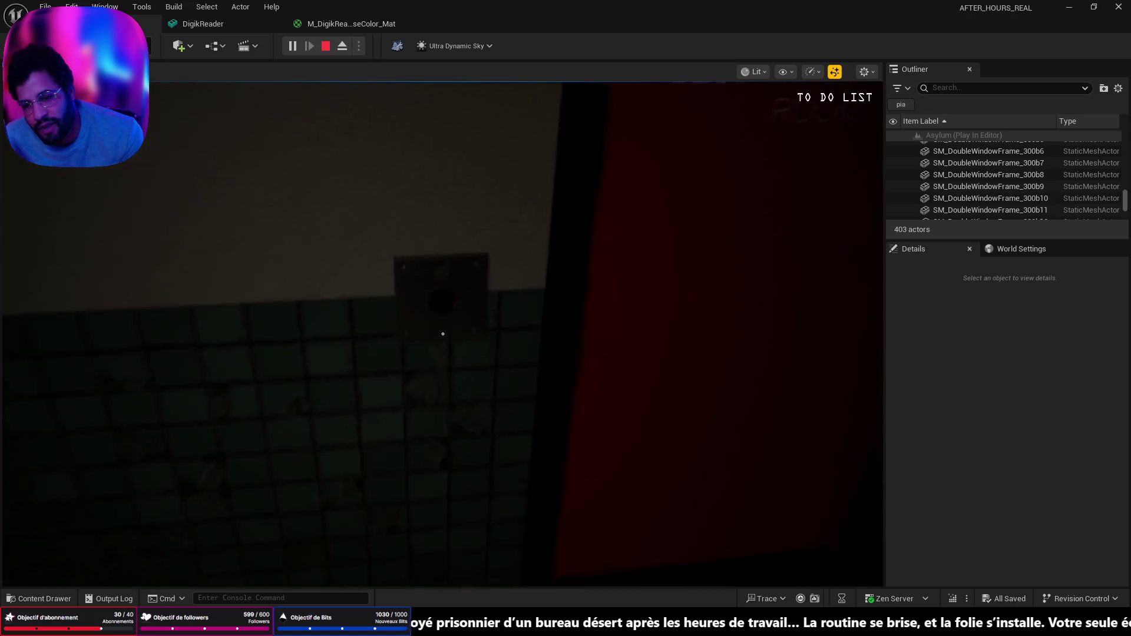
{"action": "key", "text": "w"}
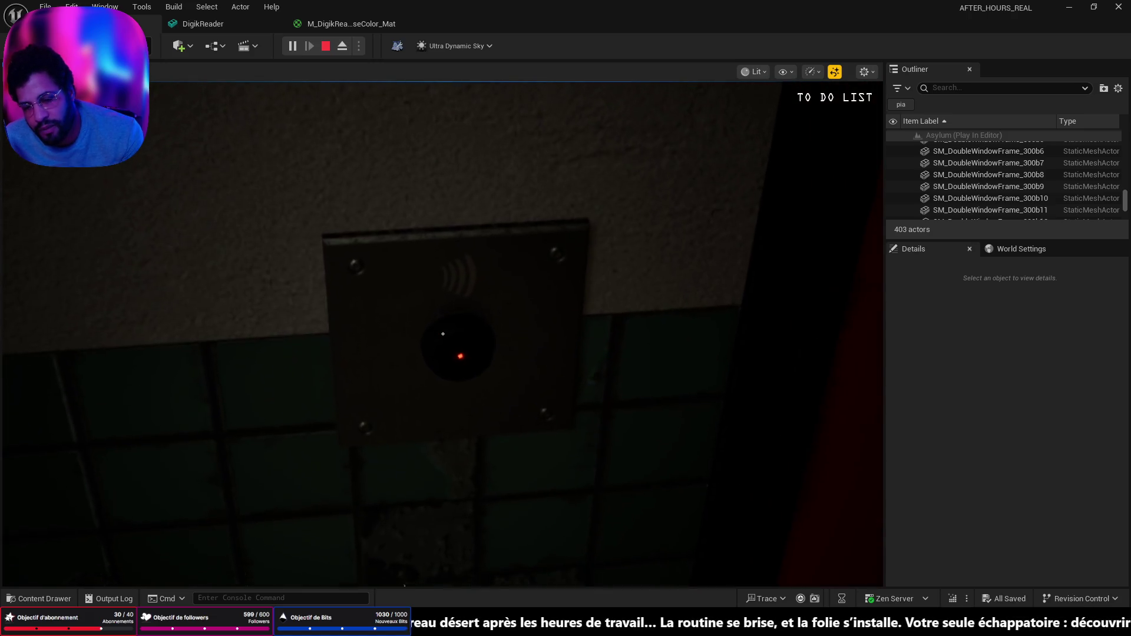
Step back, stop the play-test, and bring the DigikReader mesh editor forward
{"action": "mouse_move", "coordinate": [443, 334]}
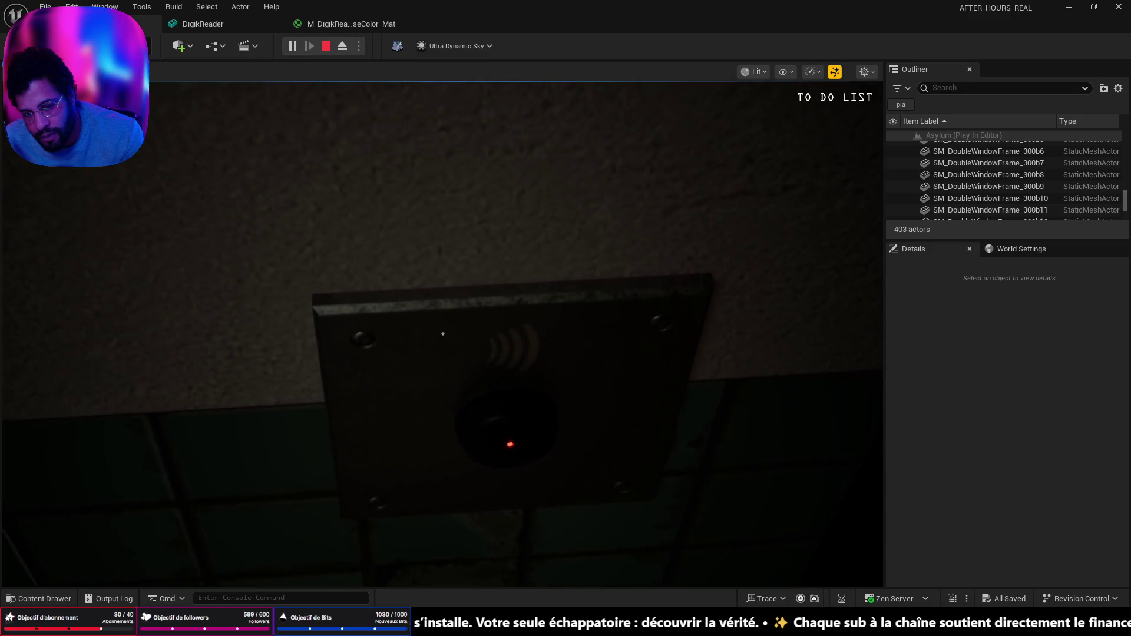
{"action": "key", "text": "s"}
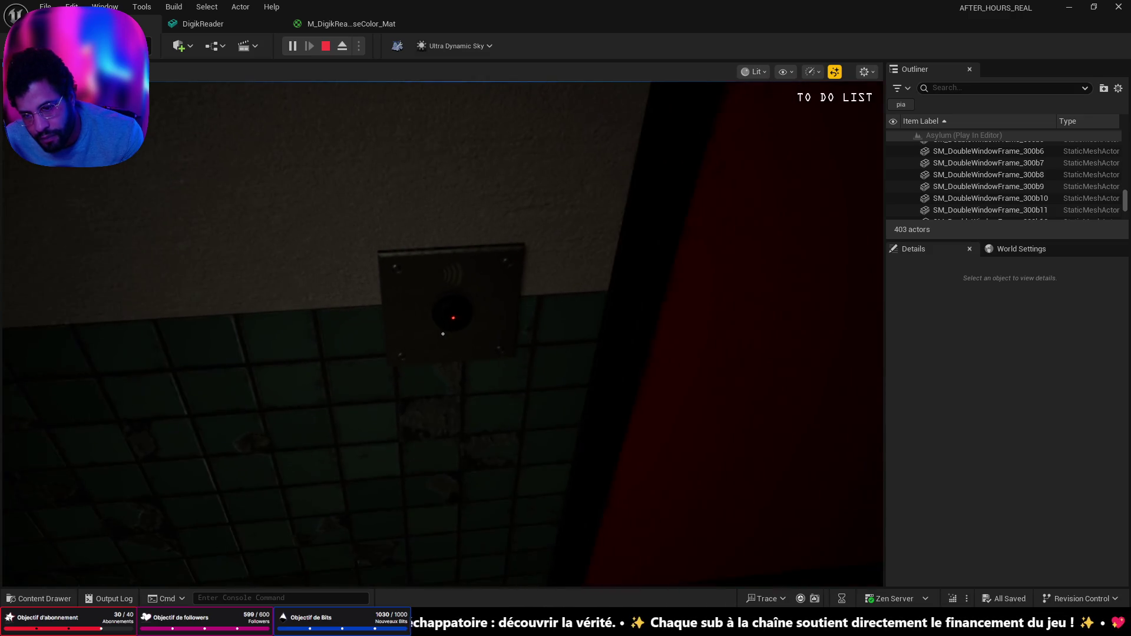
{"action": "key", "text": "shift+F1"}
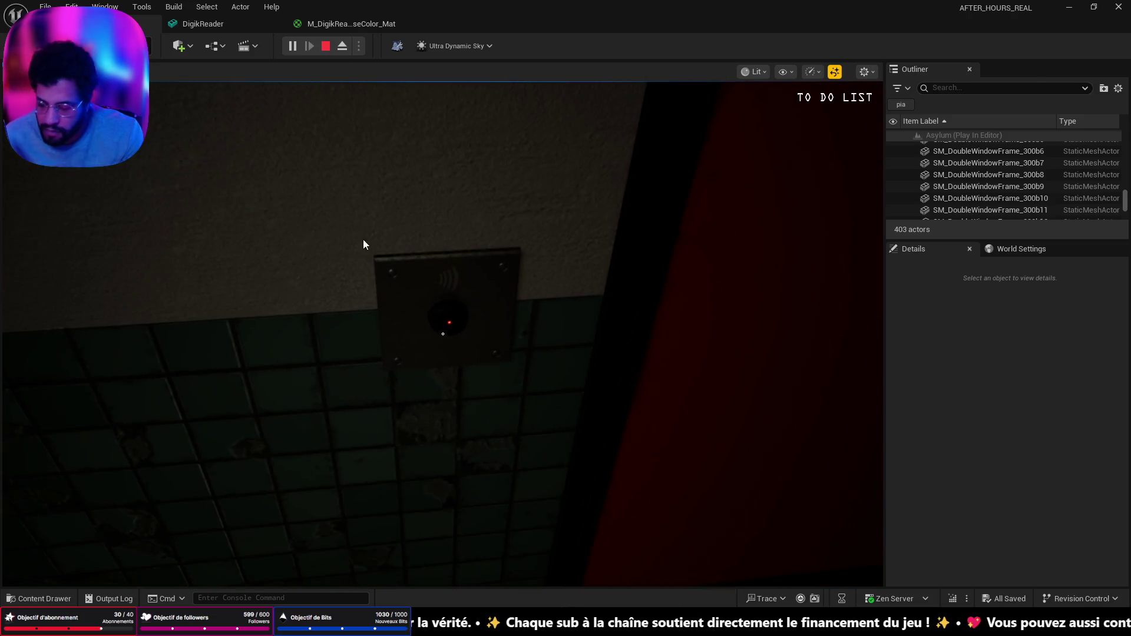
{"action": "key", "text": "Escape"}
{"action": "left_click", "coordinate": [236, 21]}
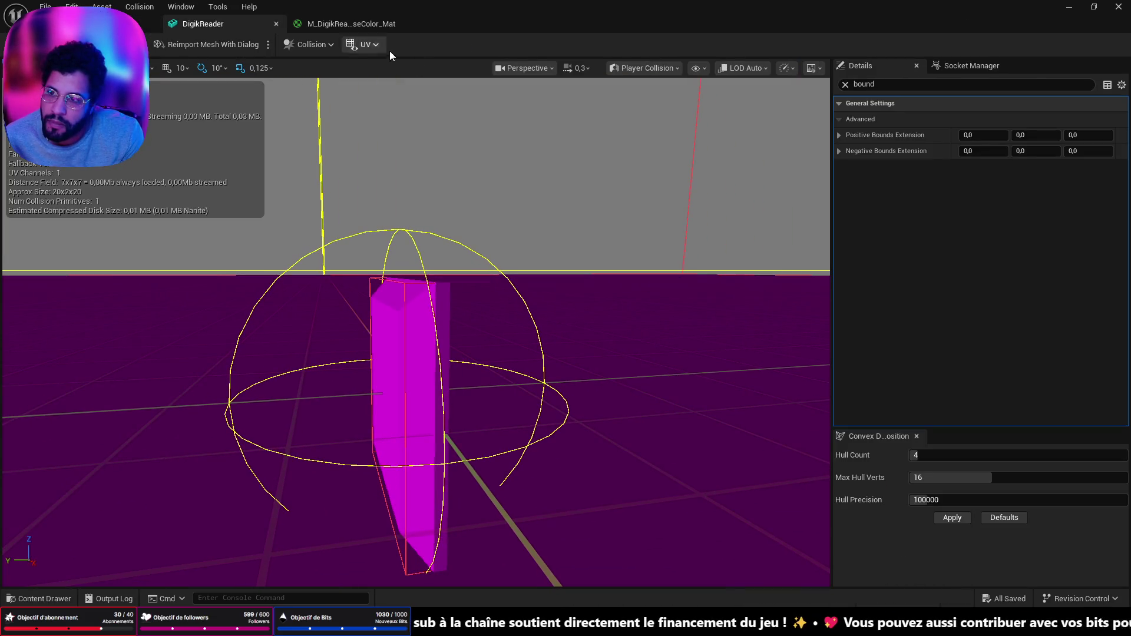
Preview the mesh in Lit mode and inspect the round black reader button
{"action": "left_click", "coordinate": [649, 68]}
{"action": "left_click", "coordinate": [642, 113]}
{"action": "left_click_drag", "start_coordinate": [642, 125], "coordinate": [583, 136]}
{"action": "scroll", "coordinate": [496, 311], "scroll_direction": "up", "scroll_amount": 5}
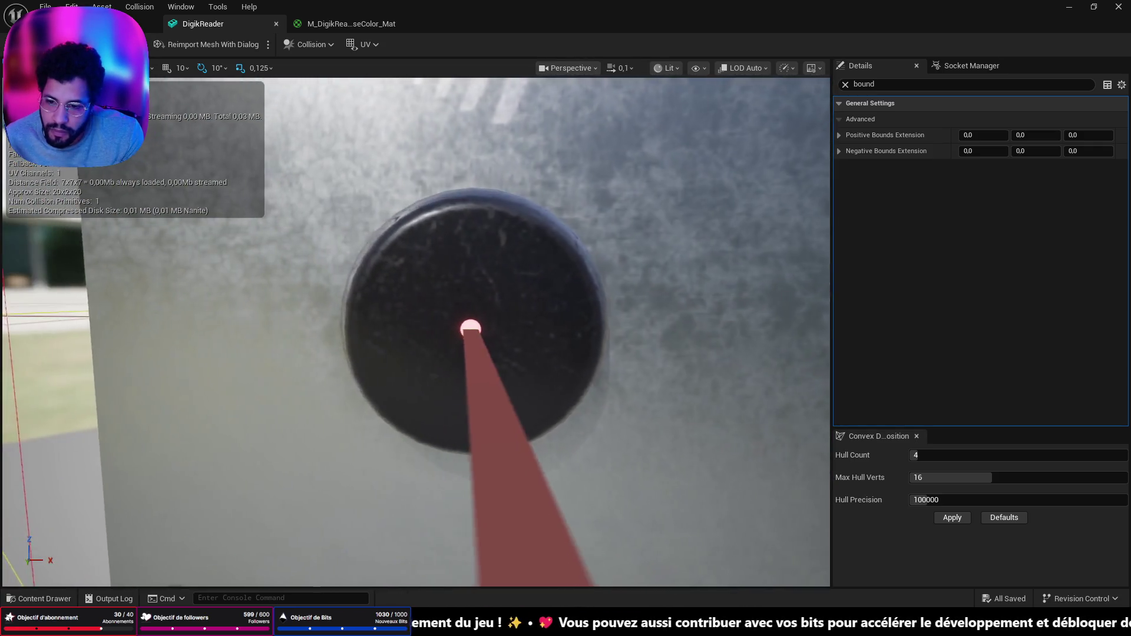
{"action": "mouse_move", "coordinate": [416, 330]}
{"action": "left_mouse_down"}
{"action": "mouse_move", "coordinate": [459, 307]}
{"action": "mouse_move", "coordinate": [430, 342]}
{"action": "left_mouse_up"}
{"action": "left_click_drag", "start_coordinate": [661, 317], "coordinate": [661, 317]}
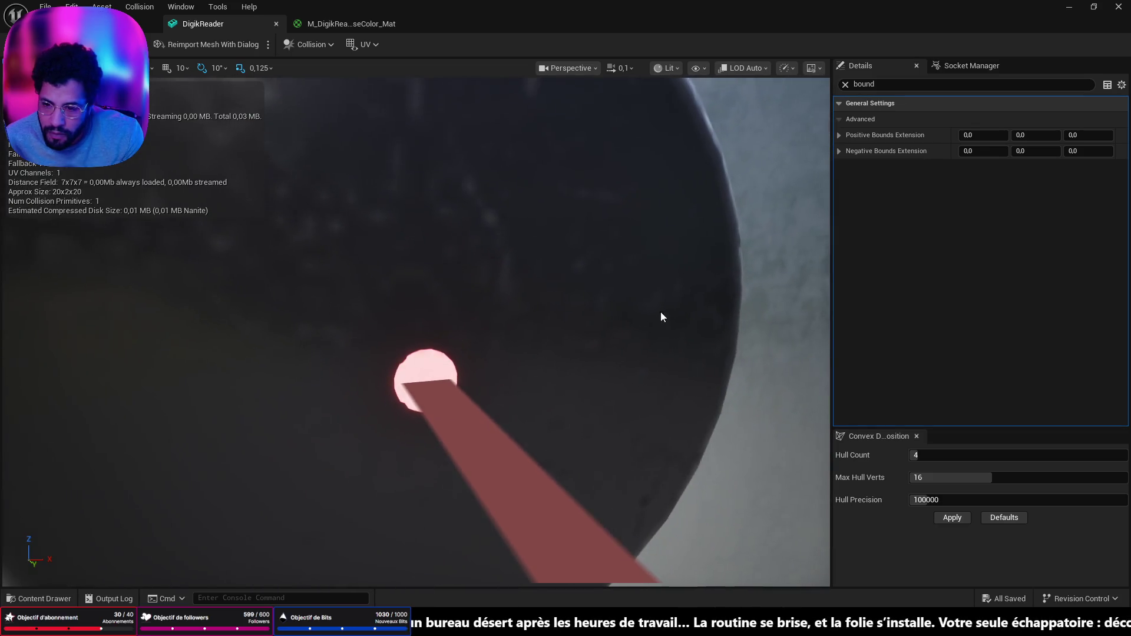
Clear the Details filter, apply Max Edge Length Factor 0.1, and save
{"action": "left_click", "coordinate": [945, 69]}
{"action": "left_click", "coordinate": [866, 66]}
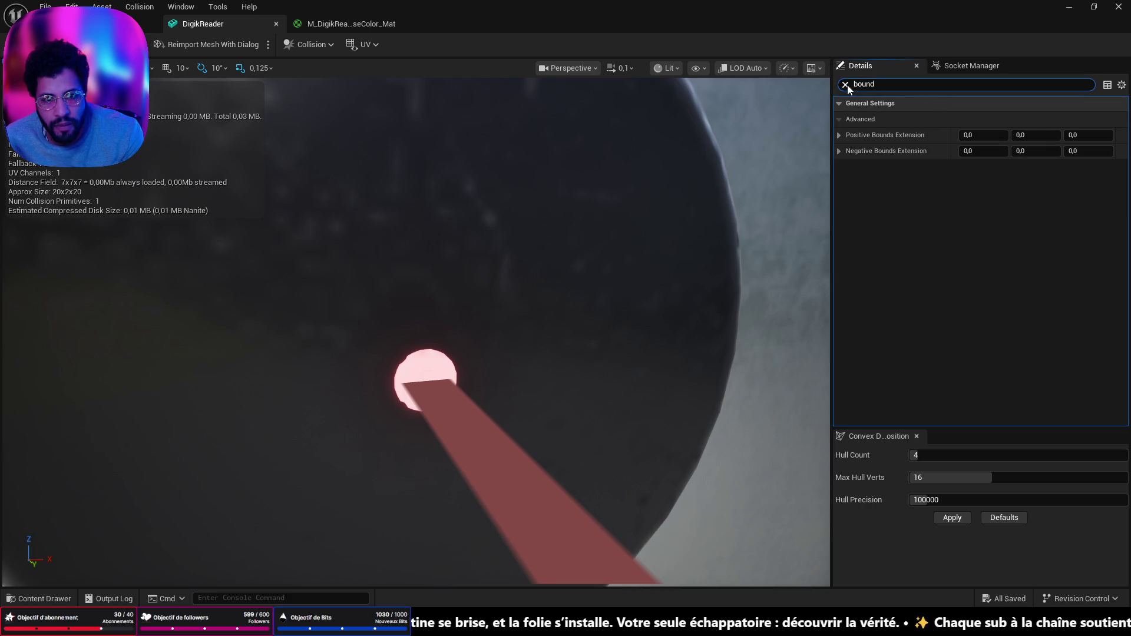
{"action": "left_click", "coordinate": [846, 85]}
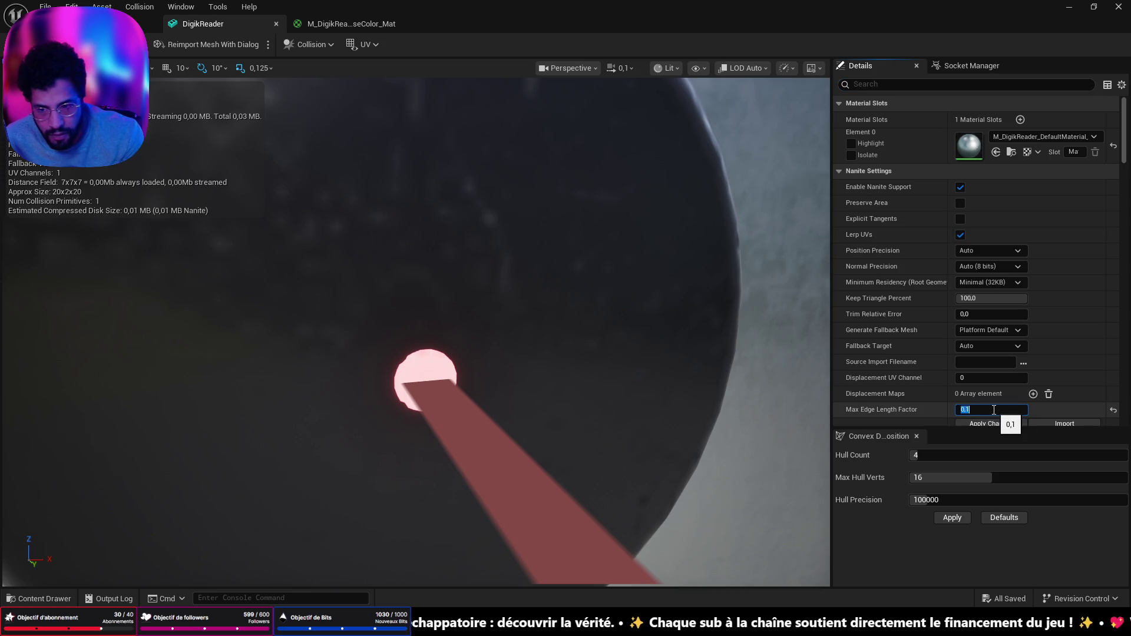
{"action": "scroll", "coordinate": [982, 387], "scroll_direction": "down", "scroll_amount": 1}
{"action": "left_click", "coordinate": [976, 405]}
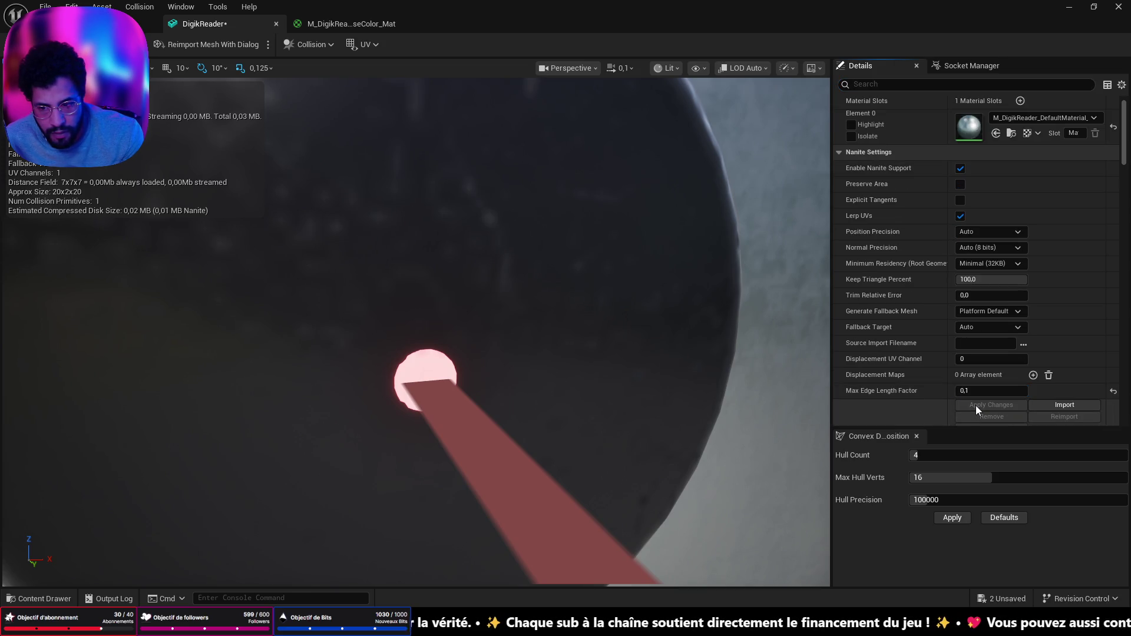
{"action": "key", "text": "ctrl+shift+s"}
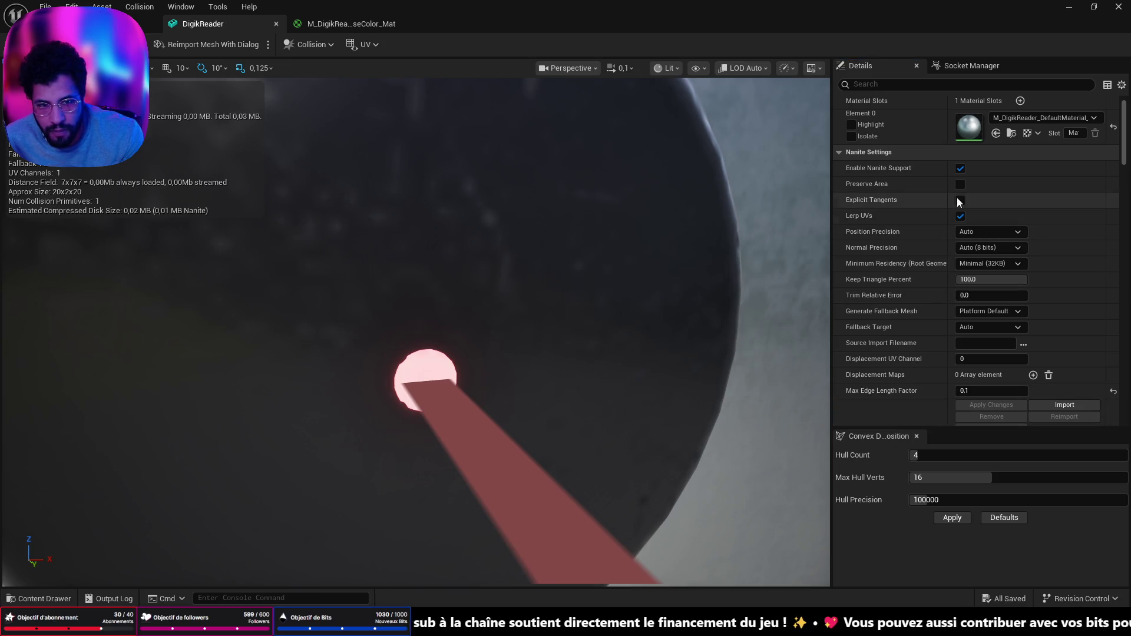
Disable Nanite support, apply changes, save the mesh, and return to the level
{"action": "left_click", "coordinate": [960, 168]}
{"action": "left_click", "coordinate": [991, 406]}
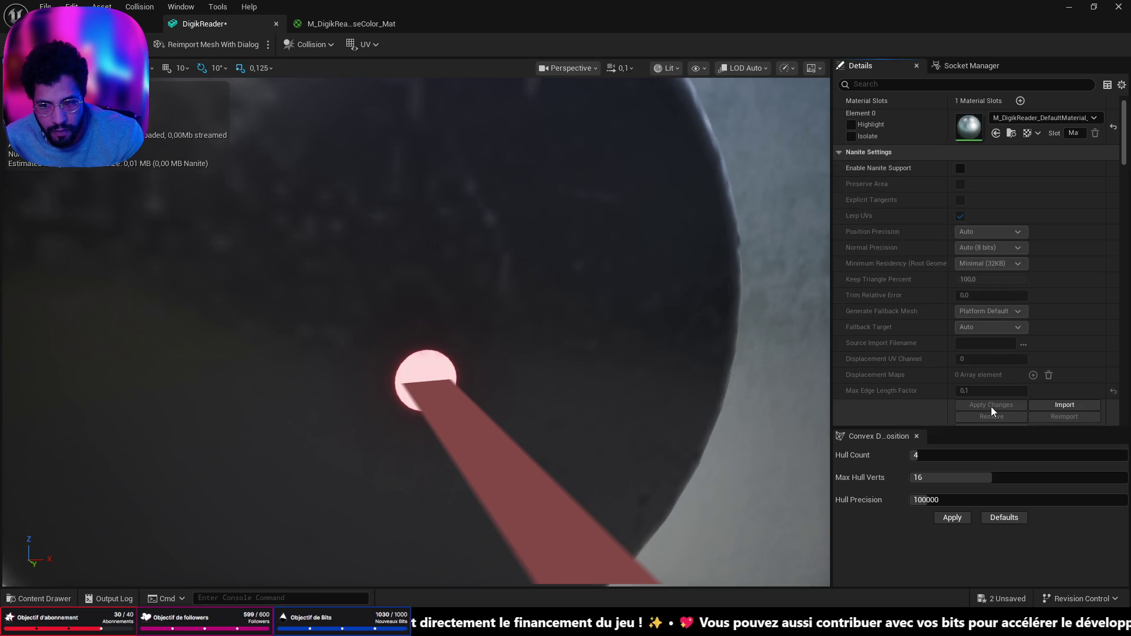
{"action": "key", "text": "ctrl+s"}
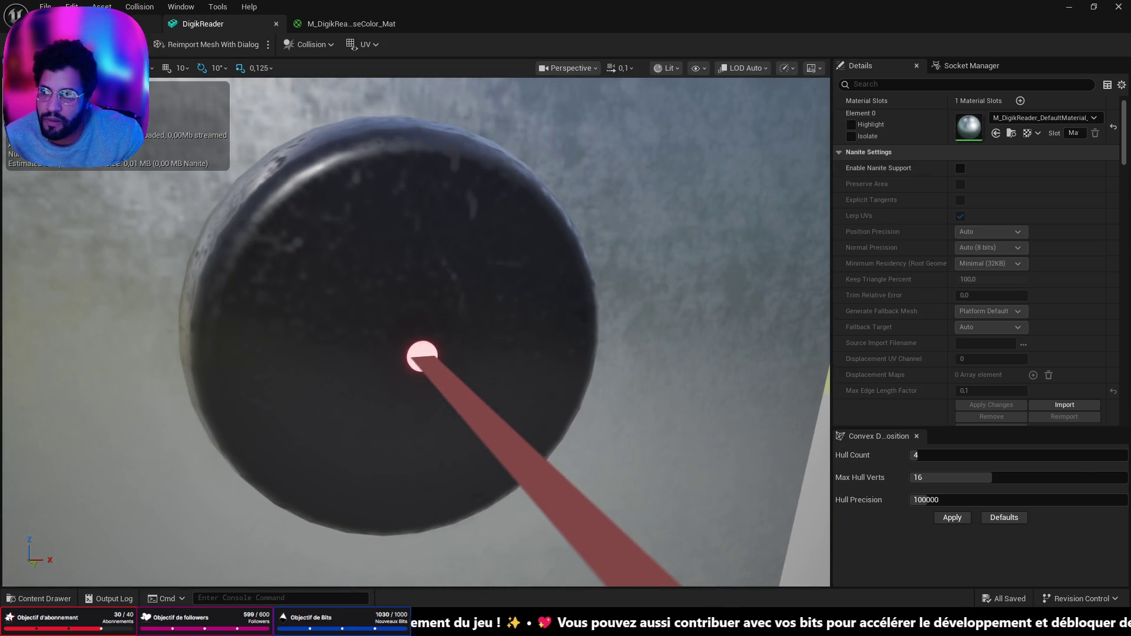
{"action": "key", "text": "ctrl+Tab"}
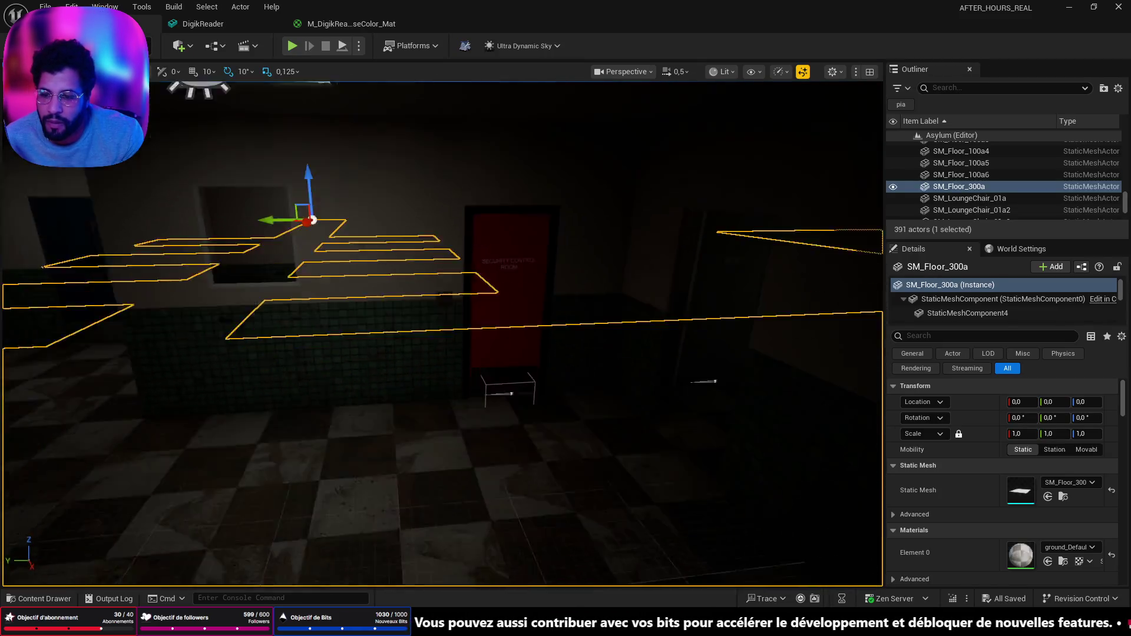
{"action": "right_click", "coordinate": [442, 521]}
{"action": "left_click", "coordinate": [461, 508]}
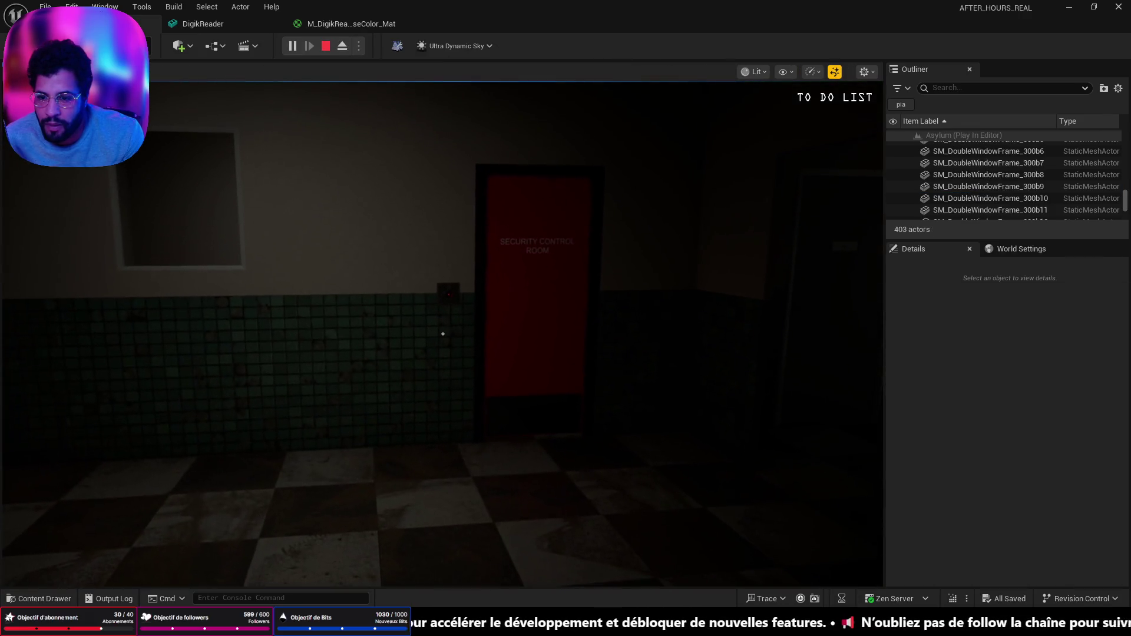
{"action": "key", "text": "w"}
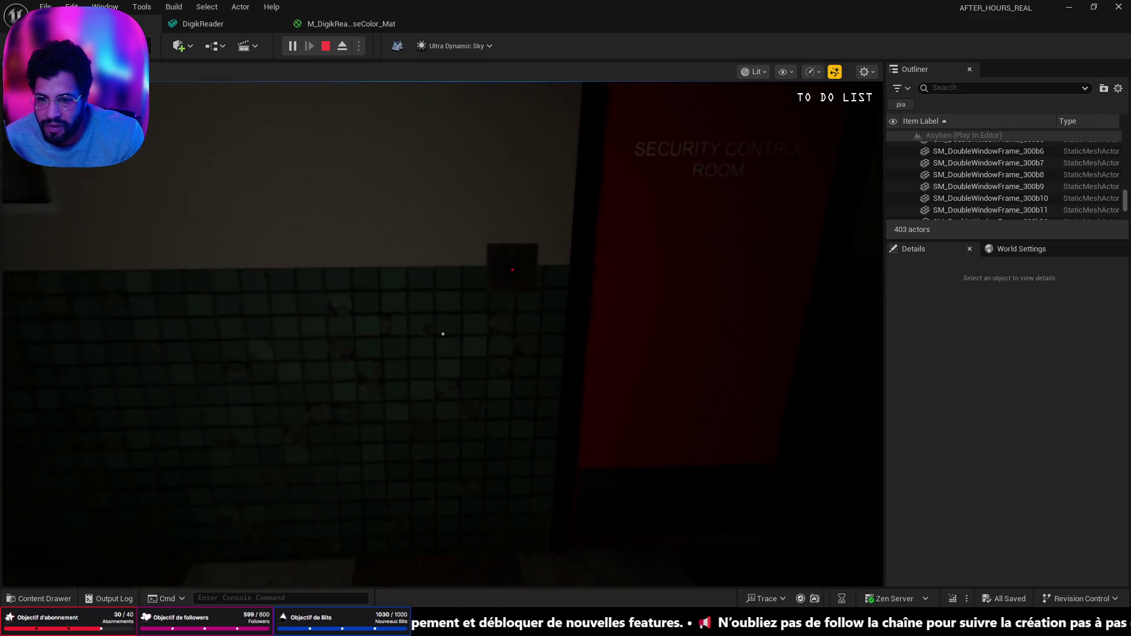
{"action": "key", "text": "w"}
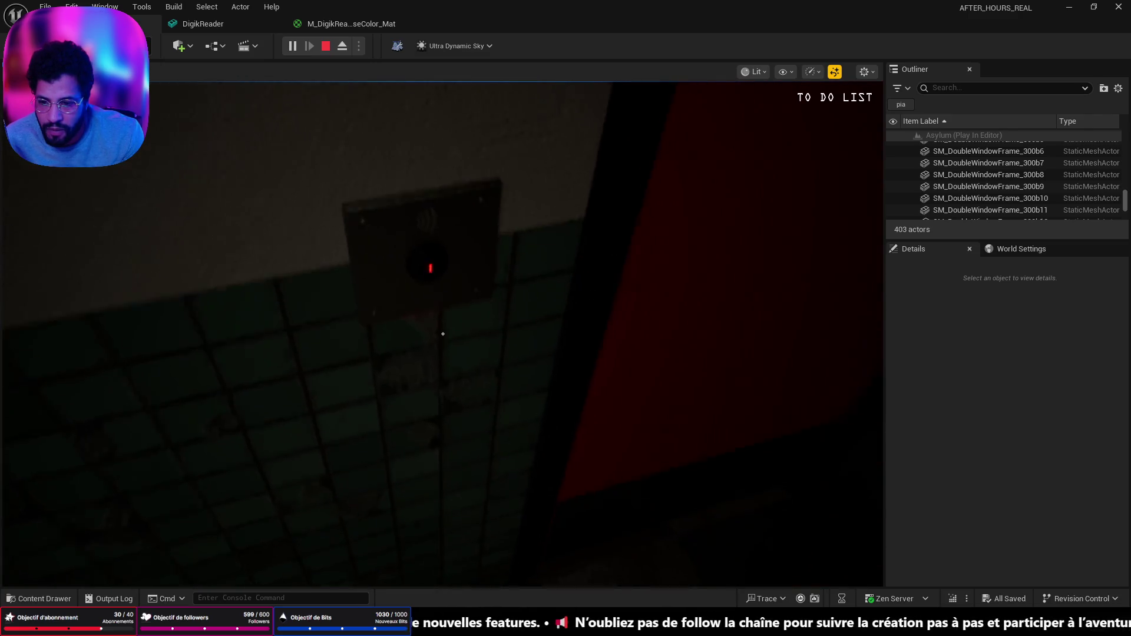
{"action": "key", "text": "s"}
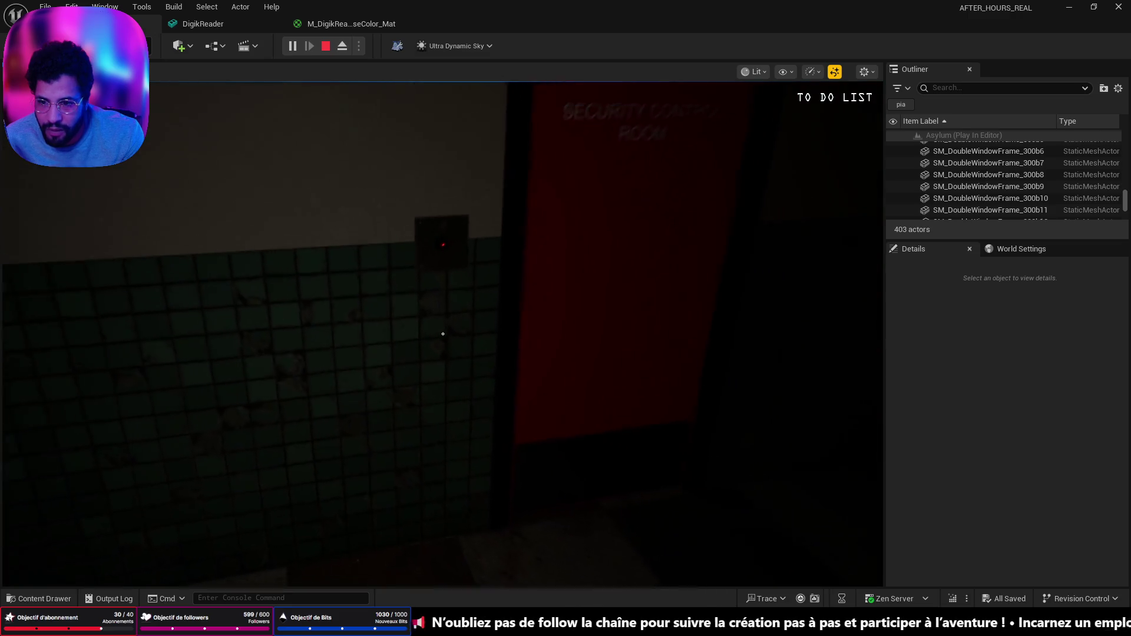
{"action": "key", "text": "w"}
{"action": "key", "text": "Escape"}
{"action": "left_click", "coordinate": [466, 329]}
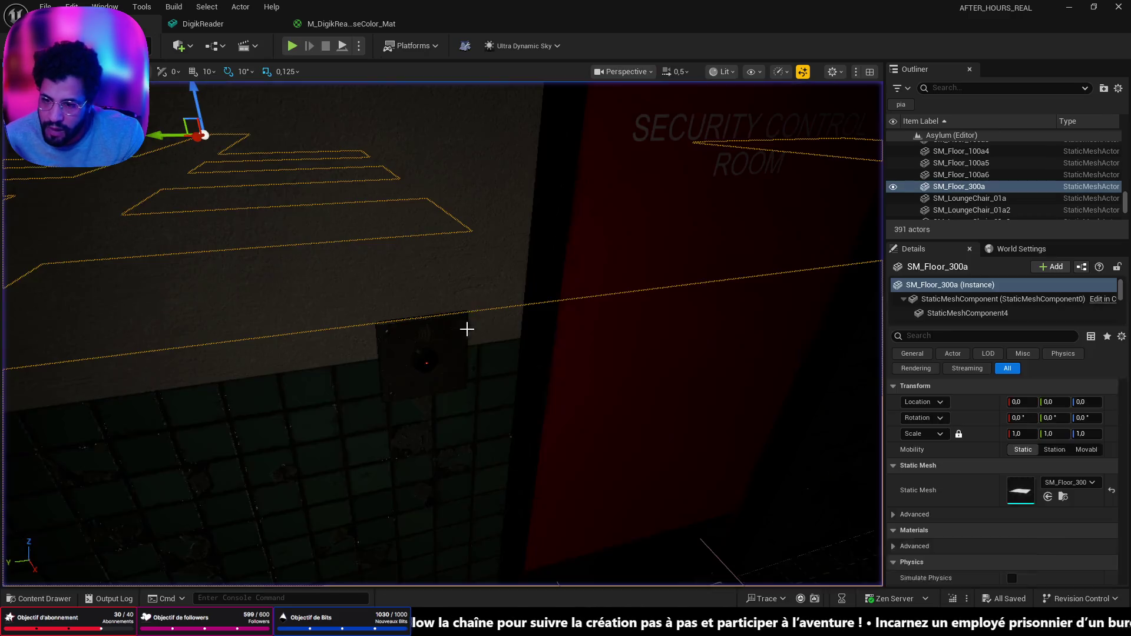
Change the base-colour material's Multiply value from 5,0 to 3,0 and apply it
{"action": "left_click", "coordinate": [341, 25]}
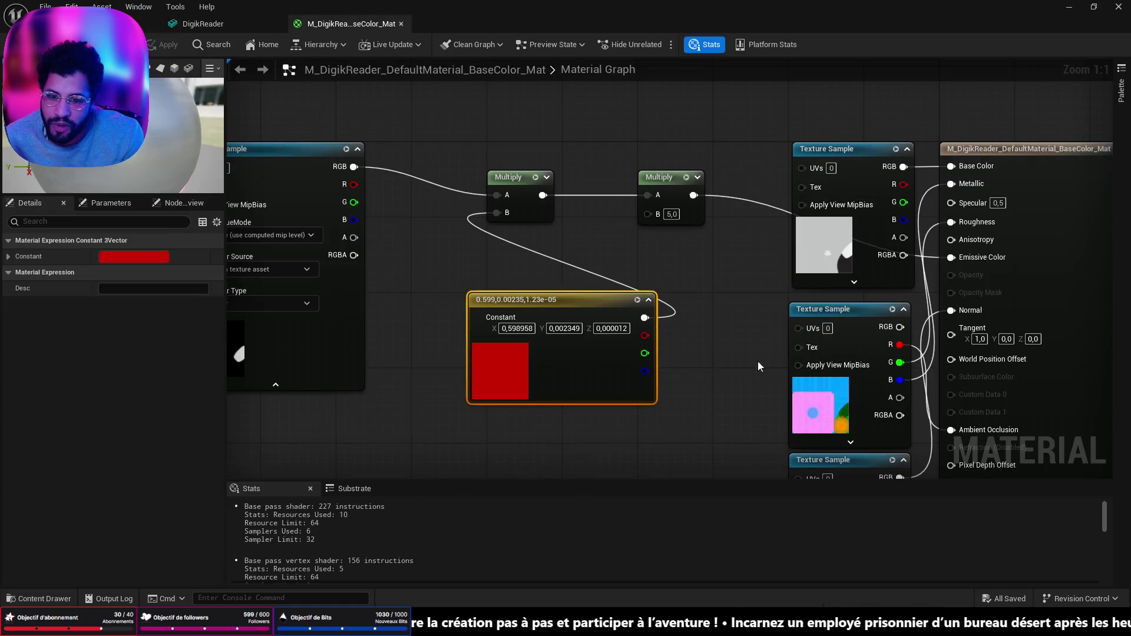
{"action": "type", "text": "3"}
{"action": "key", "text": "Return"}
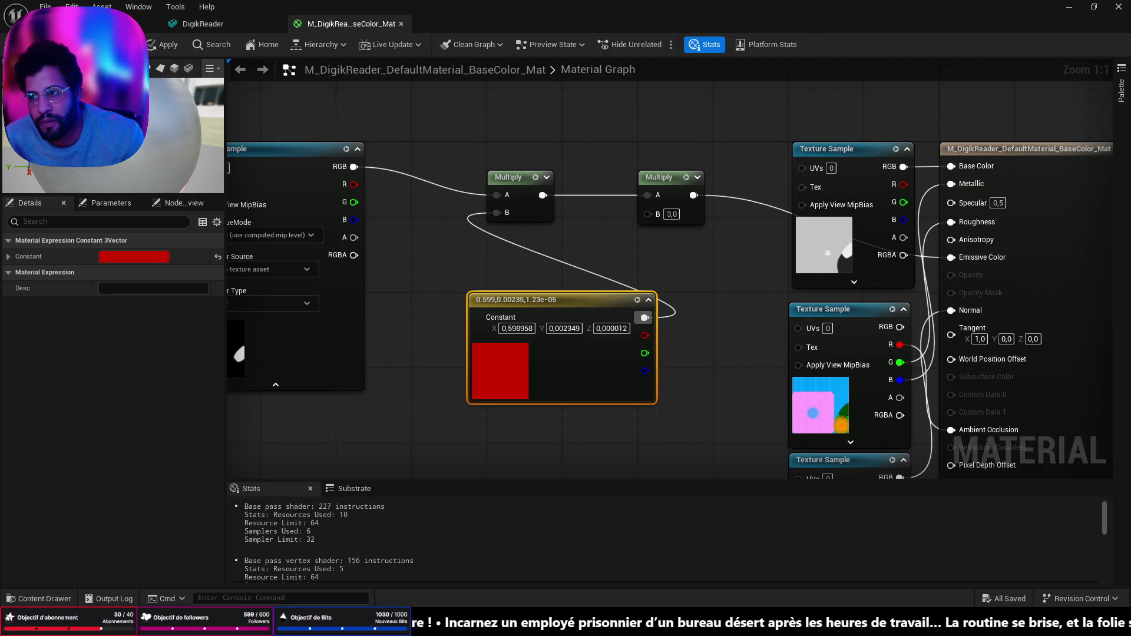
{"action": "key", "text": "ctrl+s"}
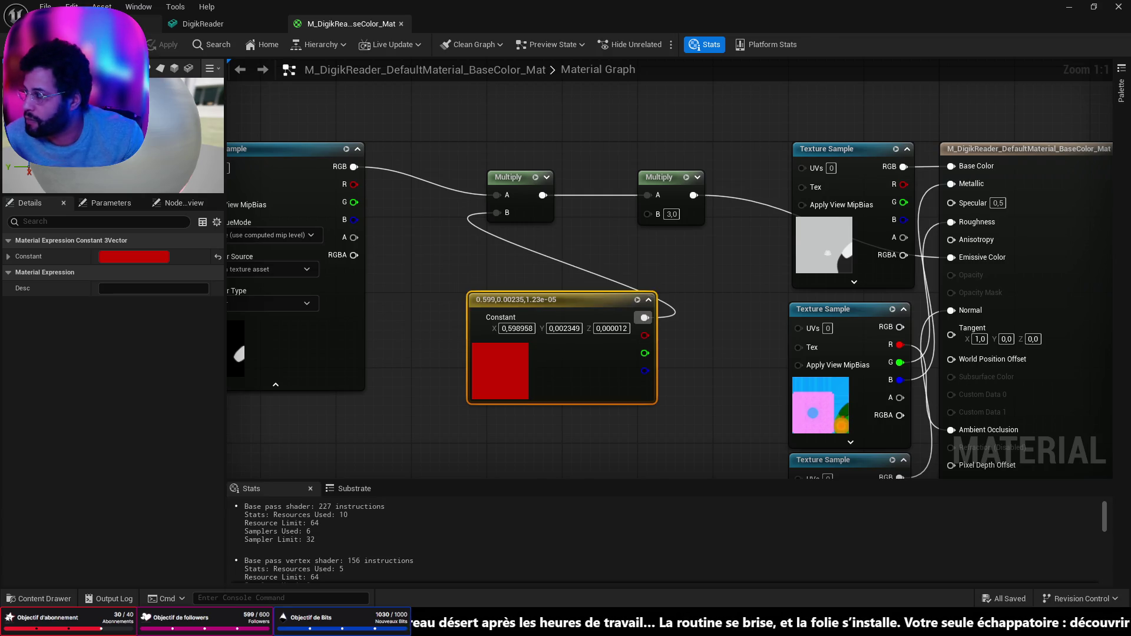
{"action": "left_click", "coordinate": [202, 23]}
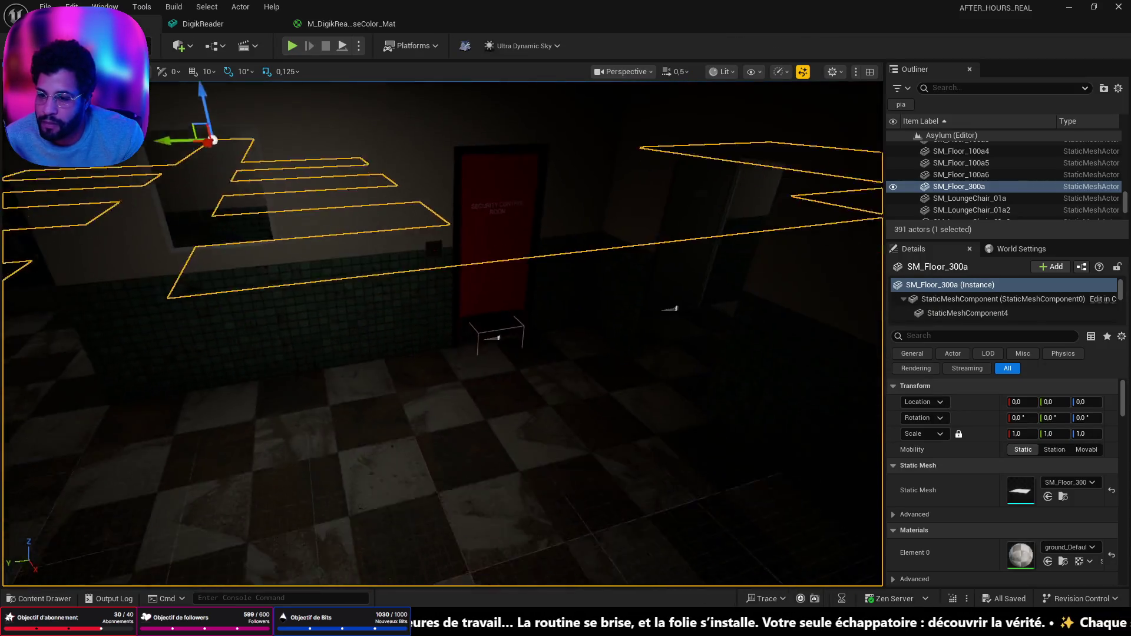
{"action": "right_click", "coordinate": [552, 533]}
Play-test up to the card reader by the red door, stop, then select the reader
{"action": "left_click", "coordinate": [558, 525]}
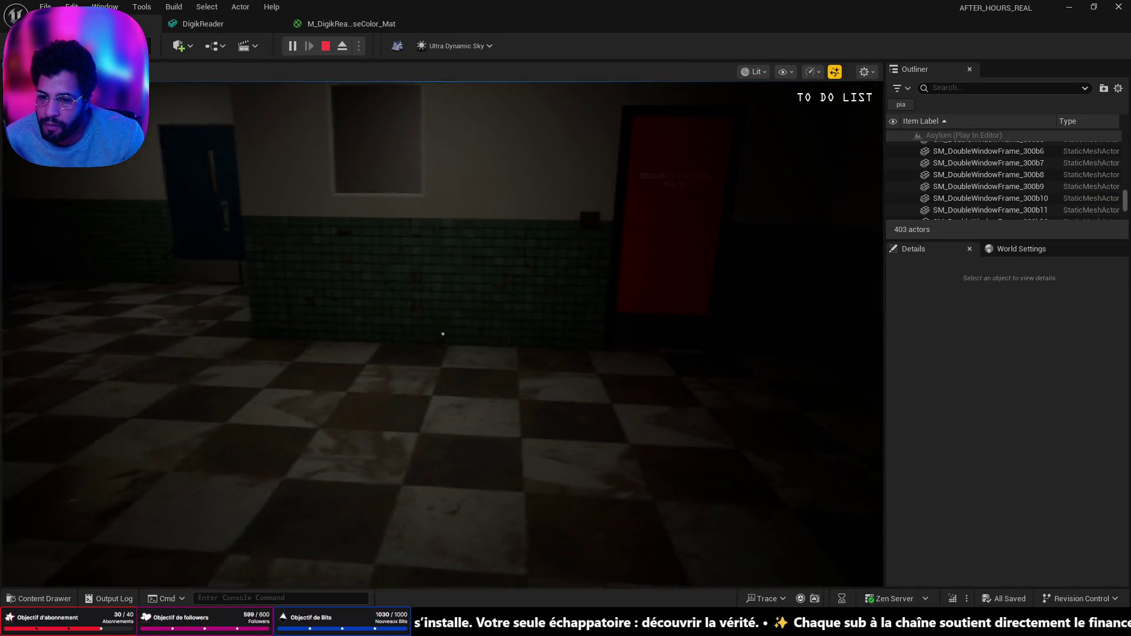
{"action": "key", "text": "w"}
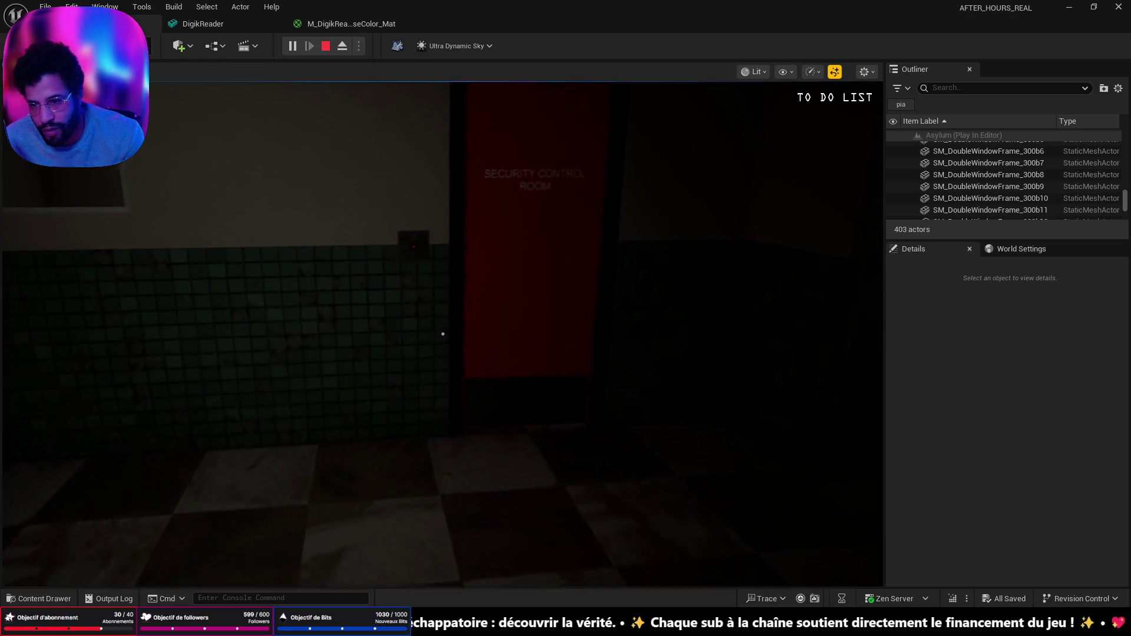
{"action": "key", "text": "w"}
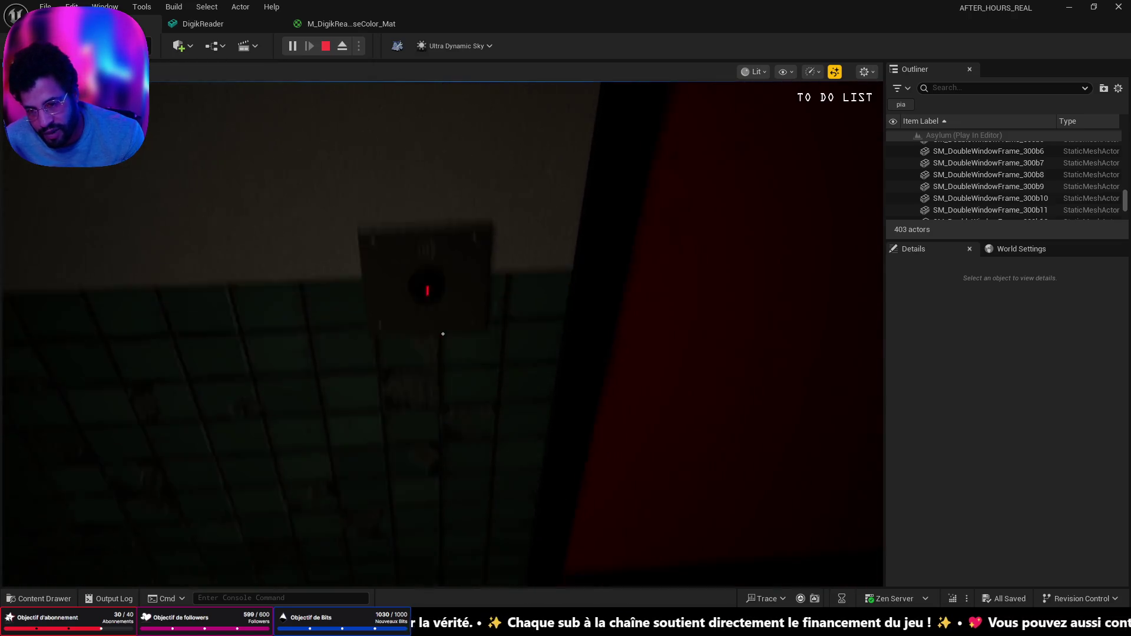
{"action": "key", "text": "w"}
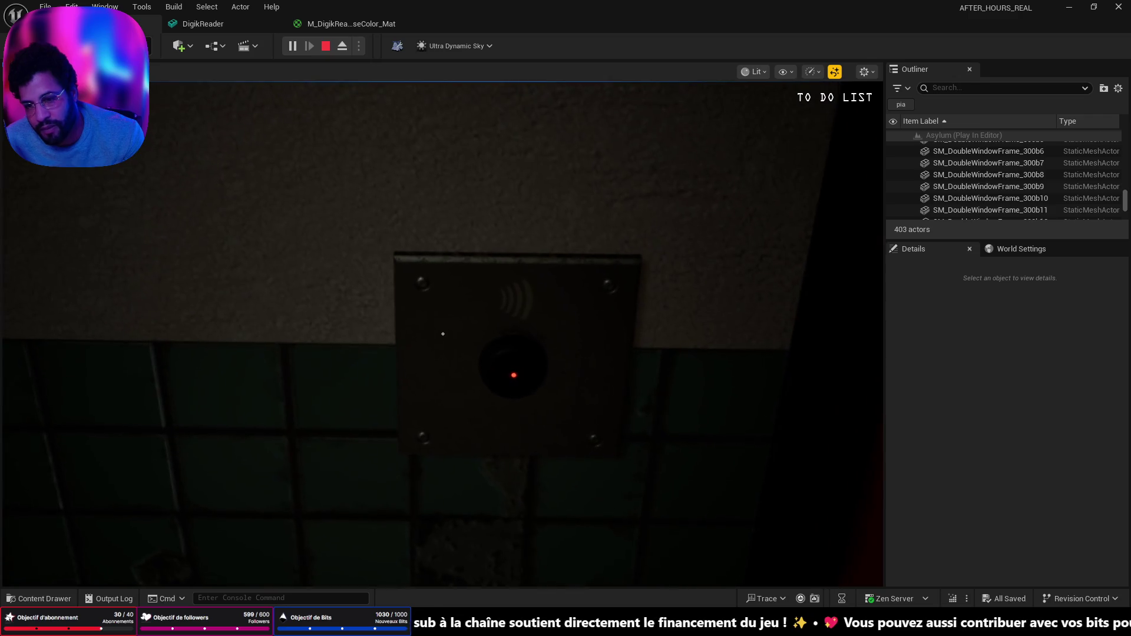
{"action": "key", "text": "s"}
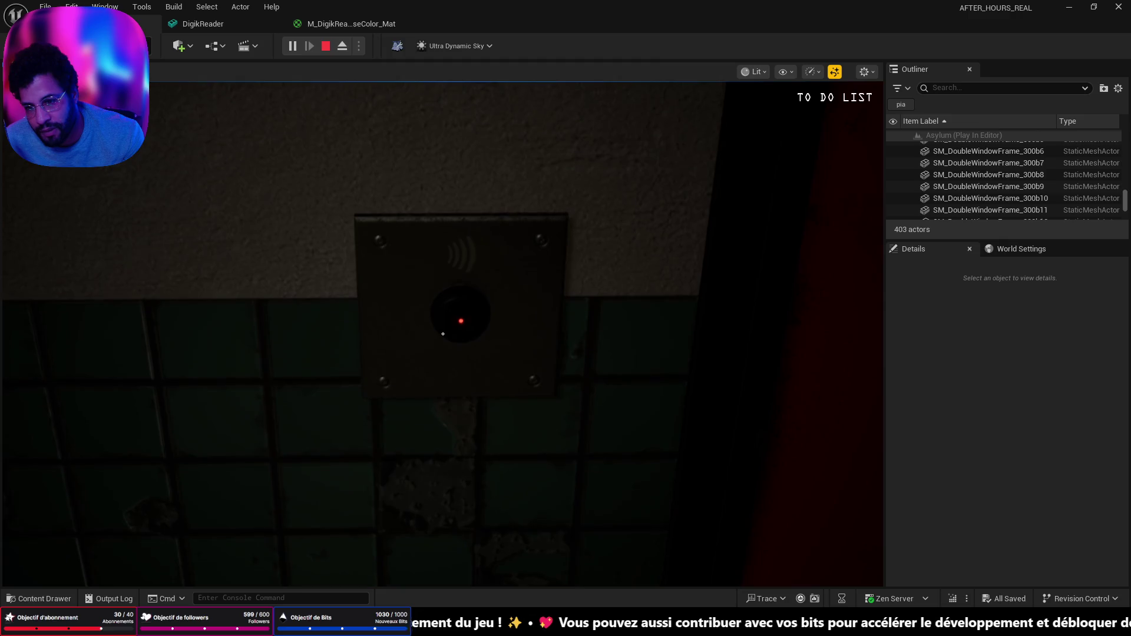
{"action": "key", "text": "w"}
{"action": "key", "text": "s"}
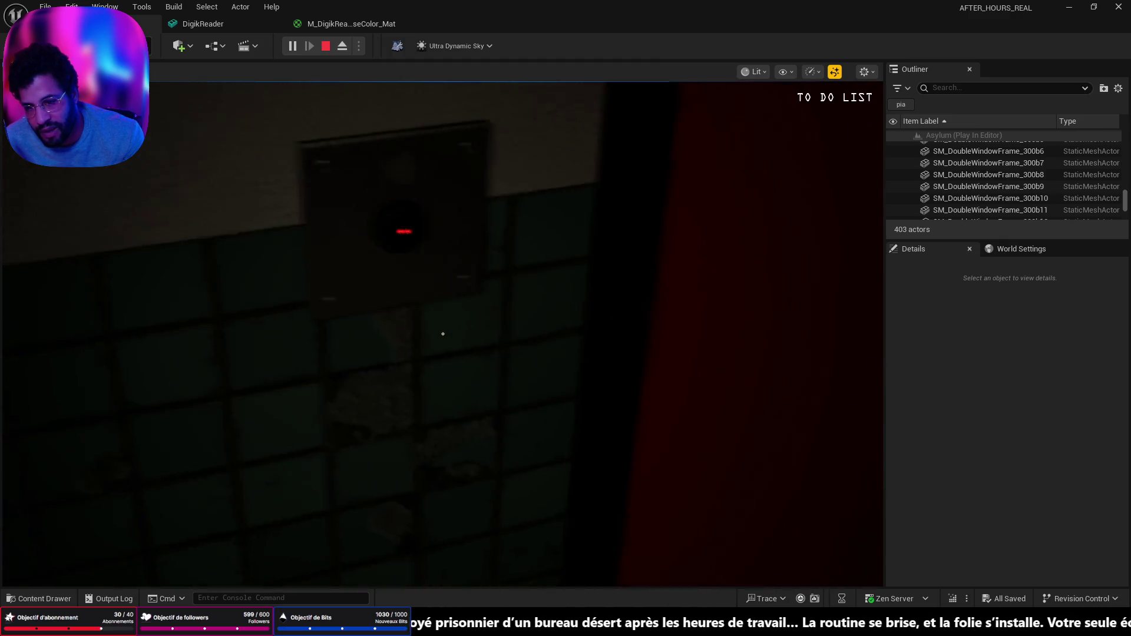
{"action": "key", "text": "w"}
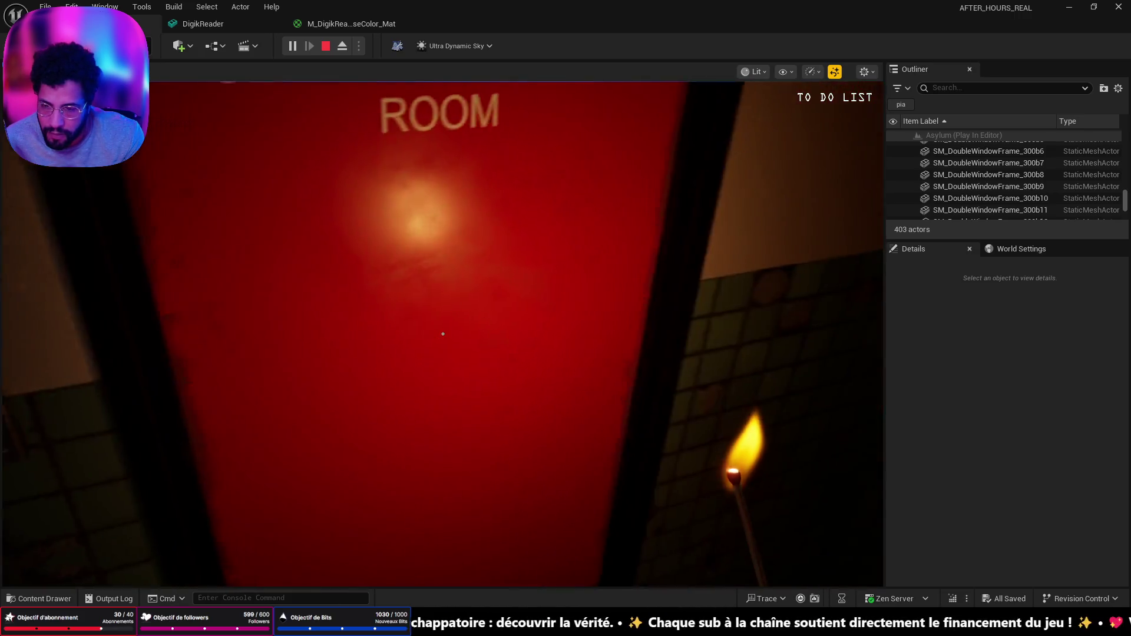
{"action": "key", "text": "Escape"}
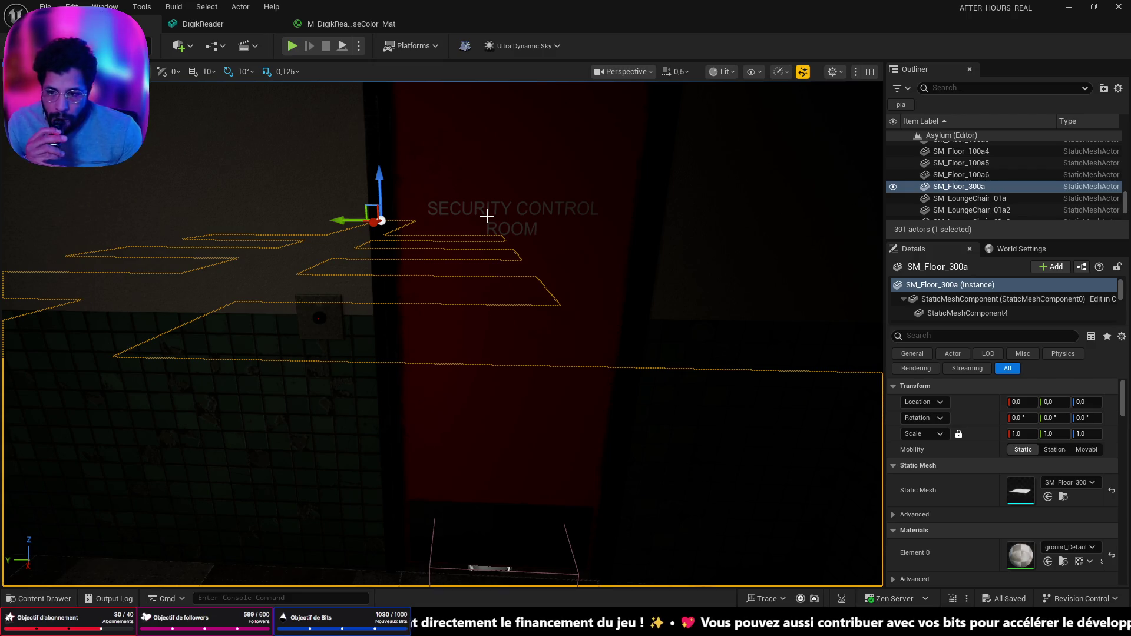
{"action": "left_click", "coordinate": [326, 326]}
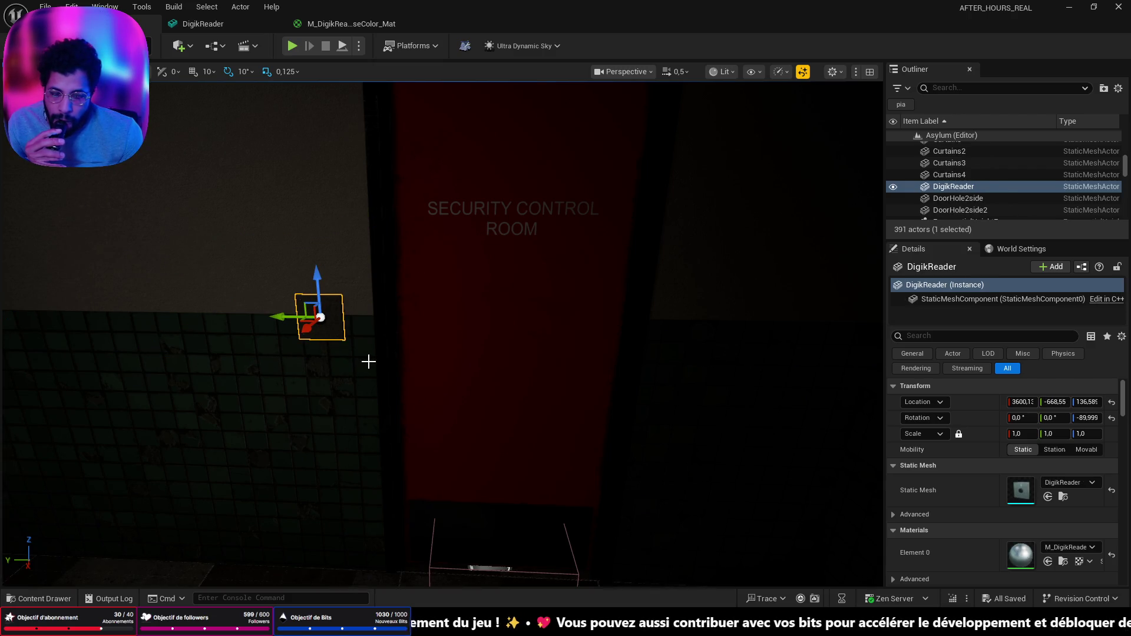
Create a VigikReader folder under BLUEPRINT/ASYLUM and open it
{"action": "key", "text": "ctrl+b"}
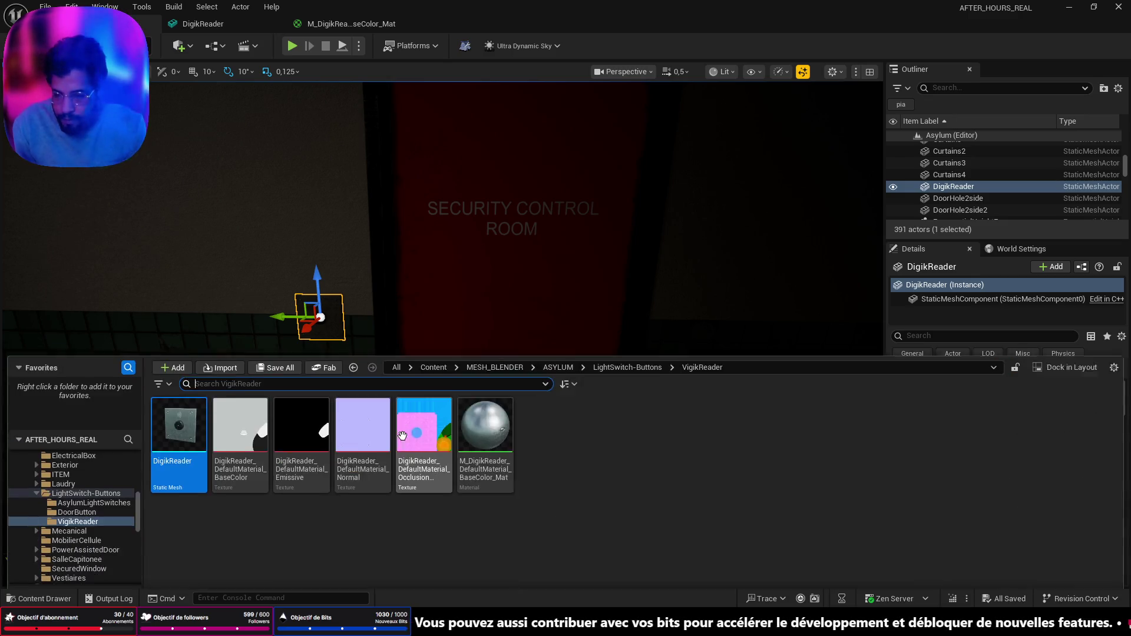
{"action": "scroll", "coordinate": [109, 480], "scroll_direction": "up", "scroll_amount": 10}
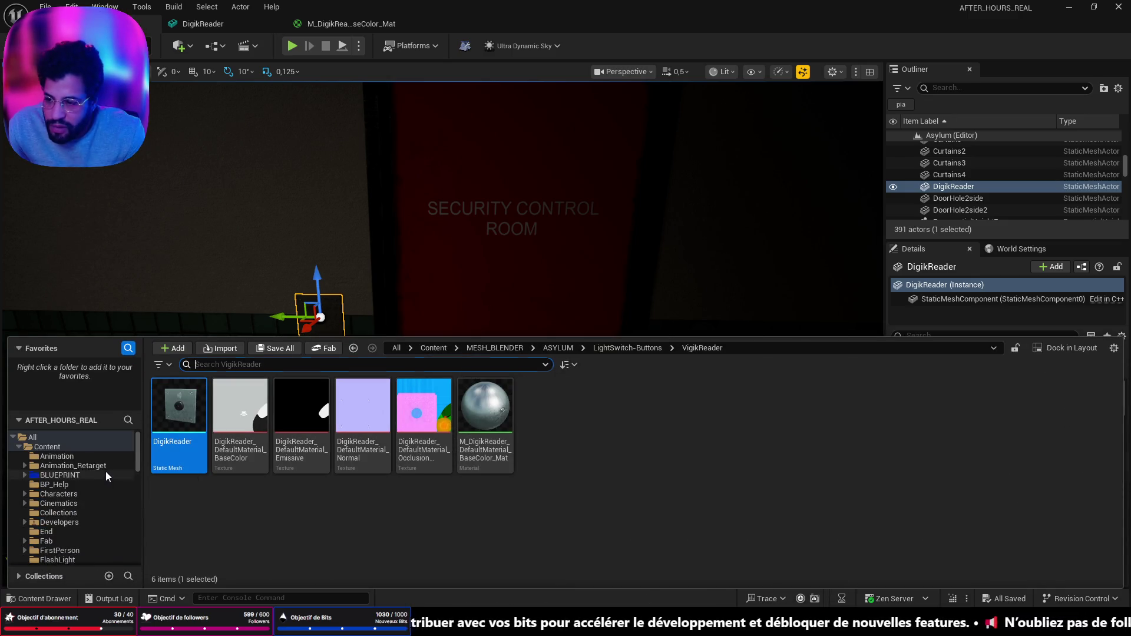
{"action": "left_click", "coordinate": [105, 474]}
{"action": "double_click", "coordinate": [188, 432]}
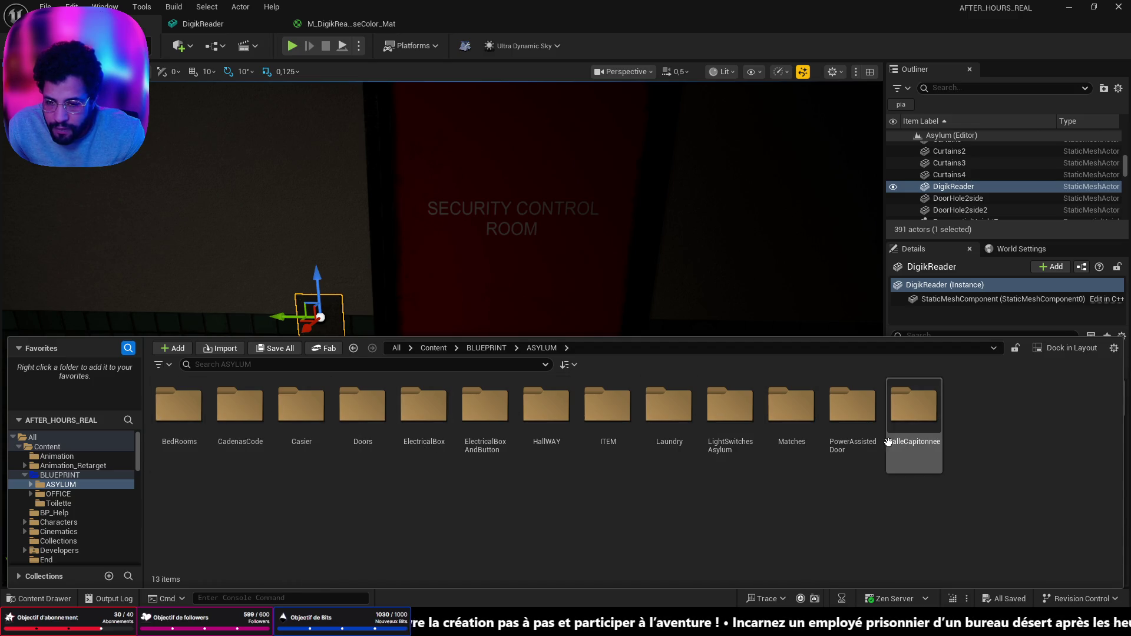
{"action": "left_click", "coordinate": [179, 349]}
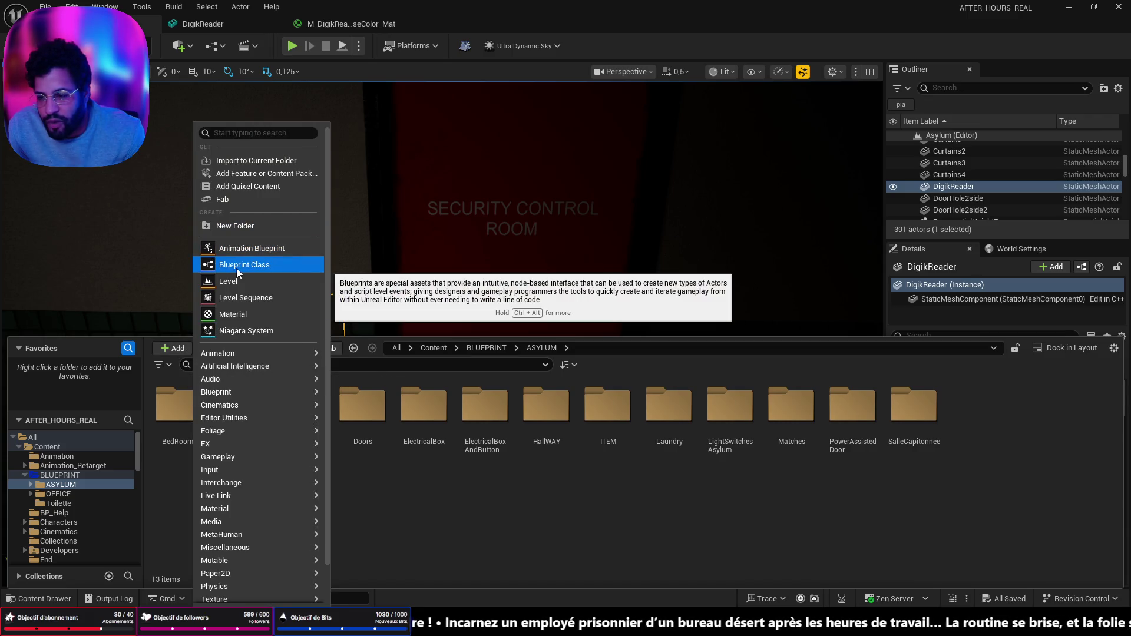
{"action": "left_click", "coordinate": [242, 227]}
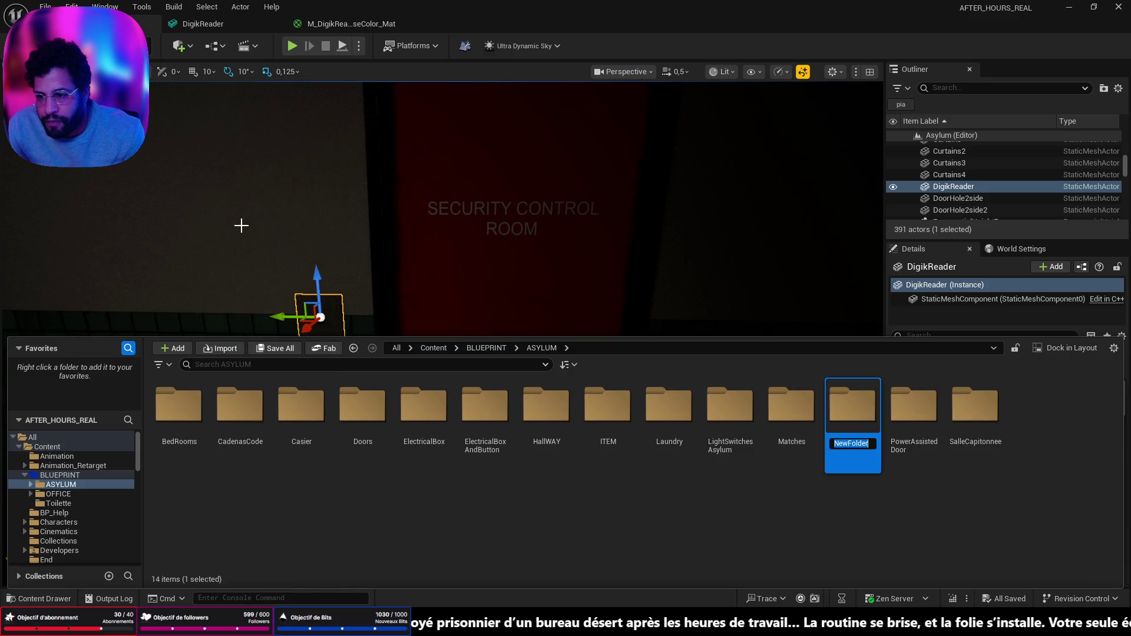
{"action": "type", "text": "Vigi"}
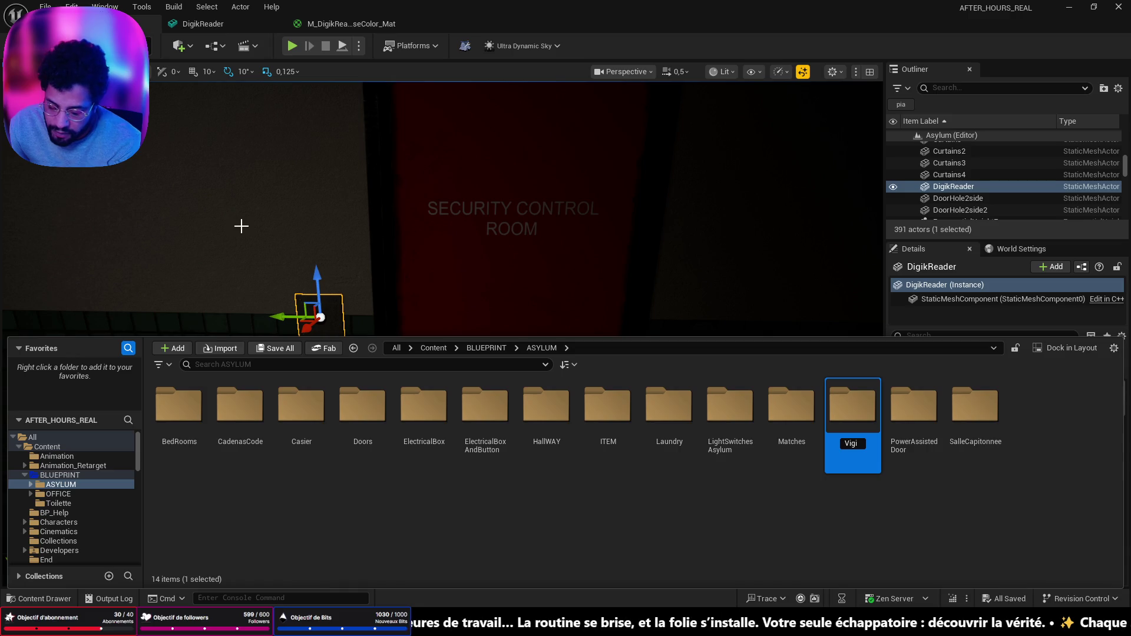
{"action": "type", "text": "gReader"}
{"action": "key", "text": "Return"}
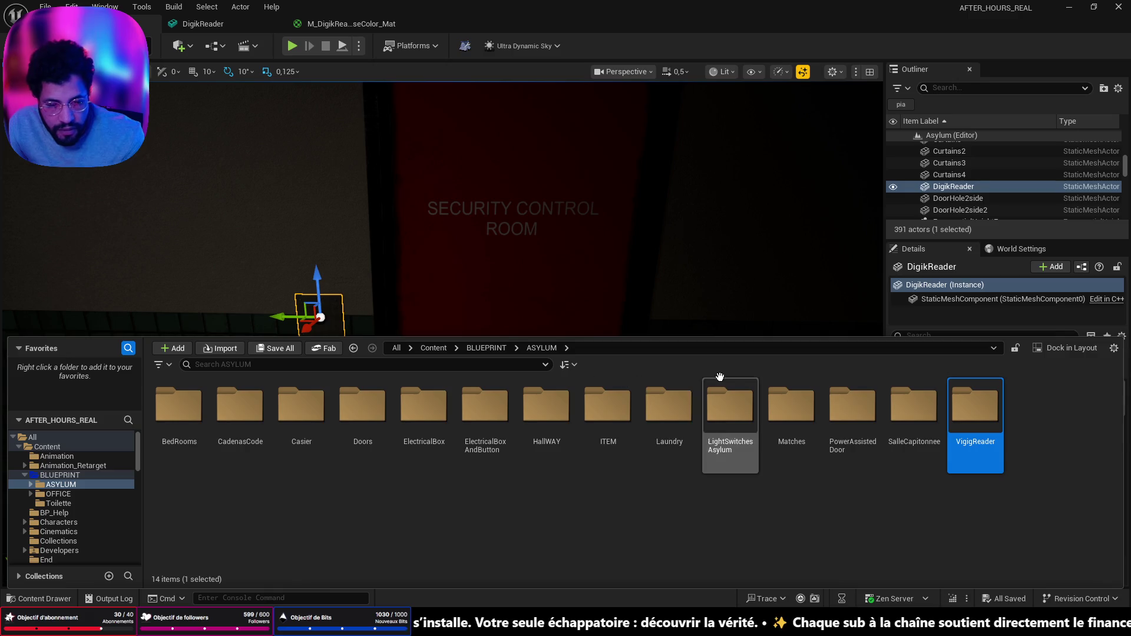
{"action": "left_click", "coordinate": [975, 444]}
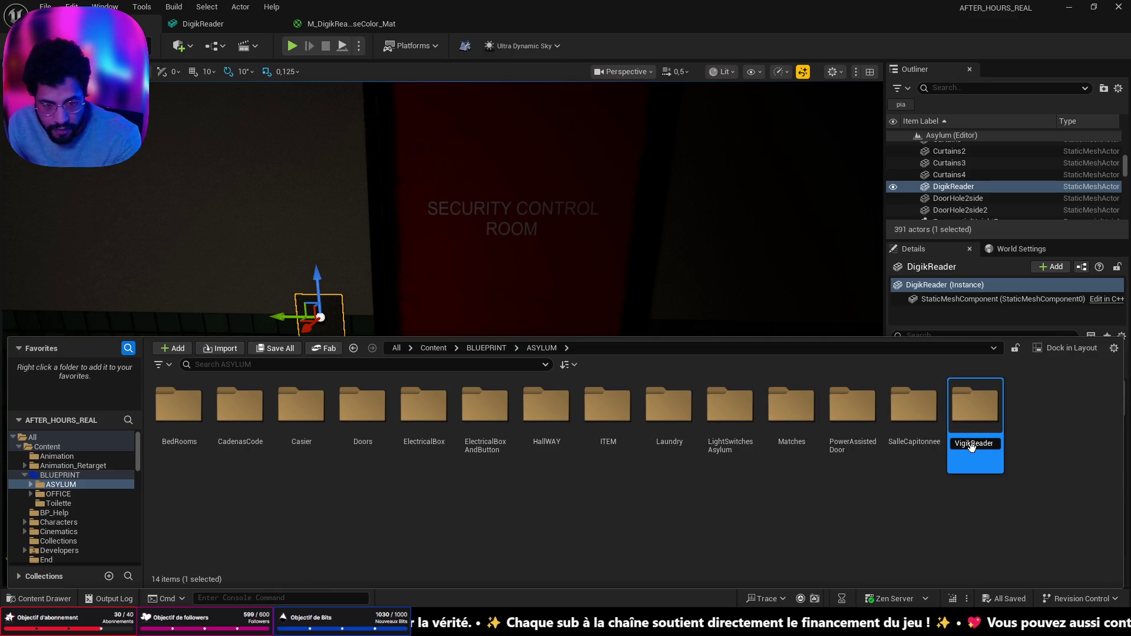
{"action": "key", "text": "Return"}
{"action": "double_click", "coordinate": [975, 439]}
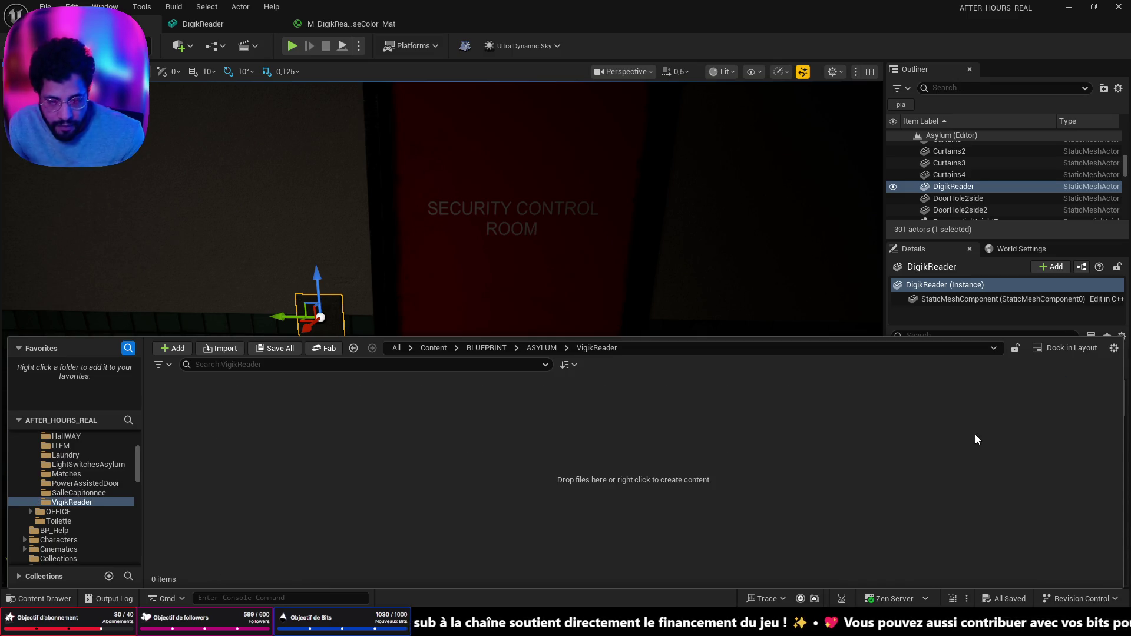
Create an Actor Blueprint named BP_VigikReader and open it for editing
{"action": "right_click", "coordinate": [302, 480]}
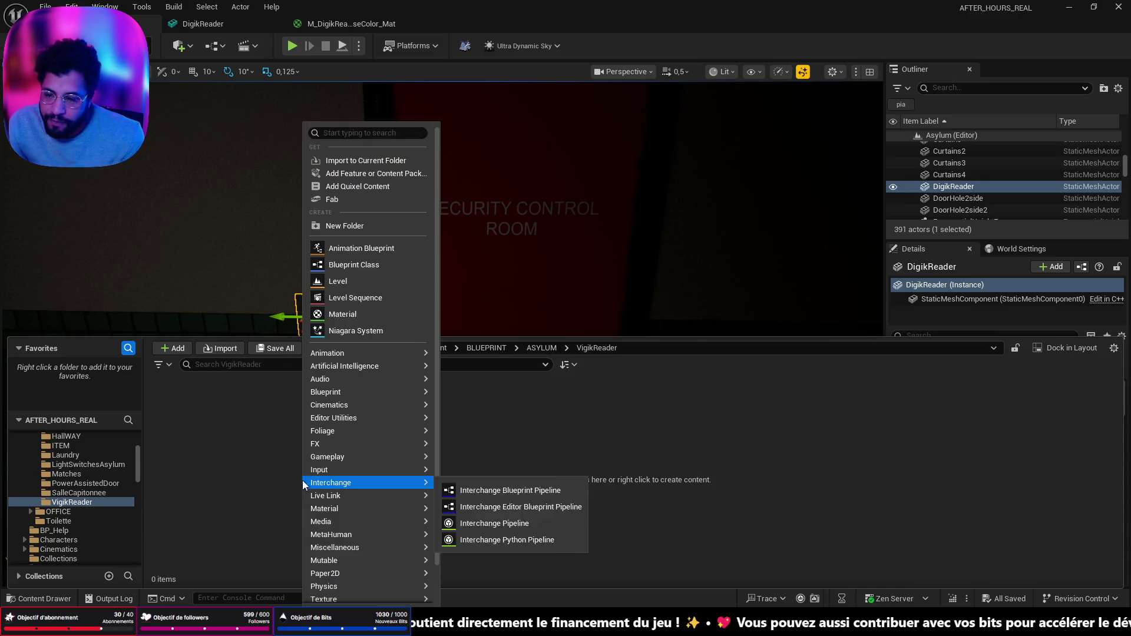
{"action": "left_click", "coordinate": [352, 265]}
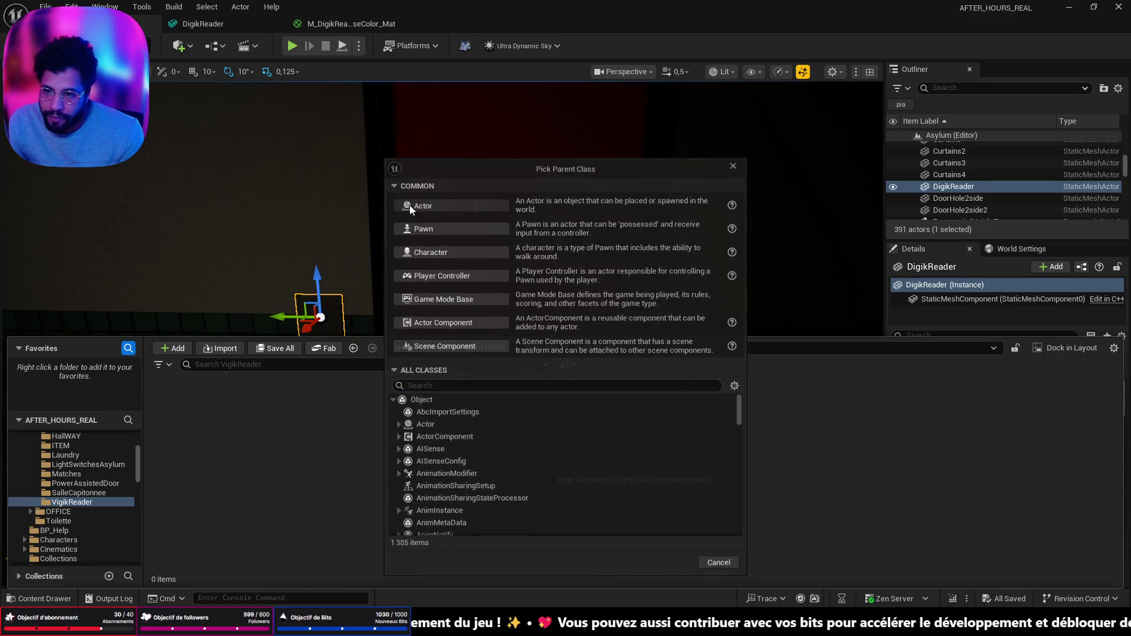
{"action": "left_click", "coordinate": [409, 205]}
{"action": "type", "text": "BP_V"}
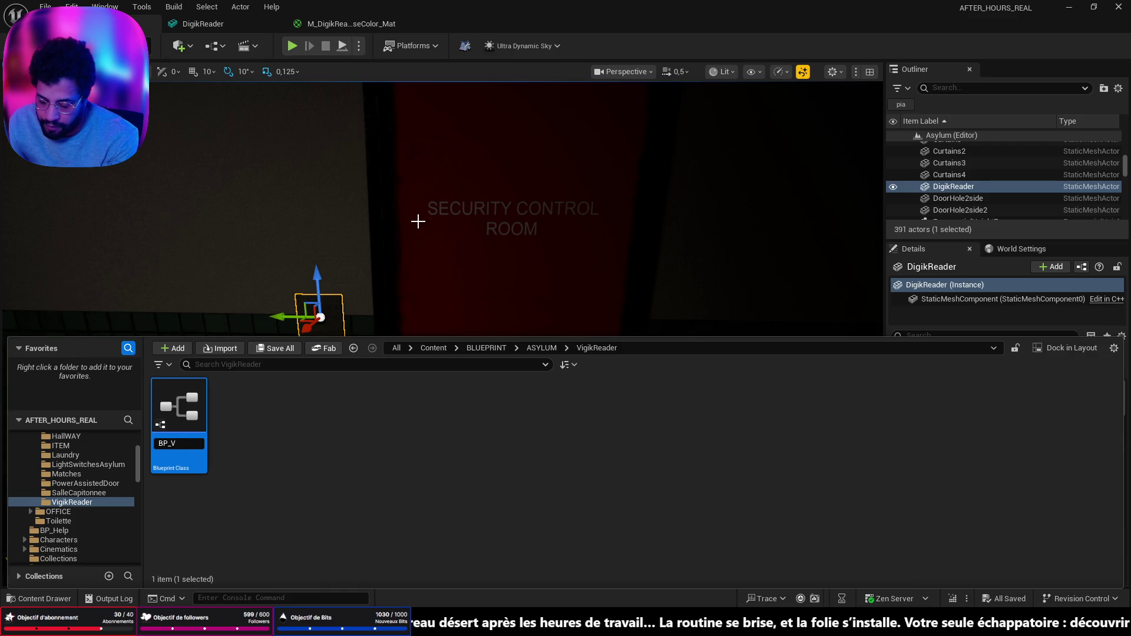
{"action": "type", "text": "igikReader"}
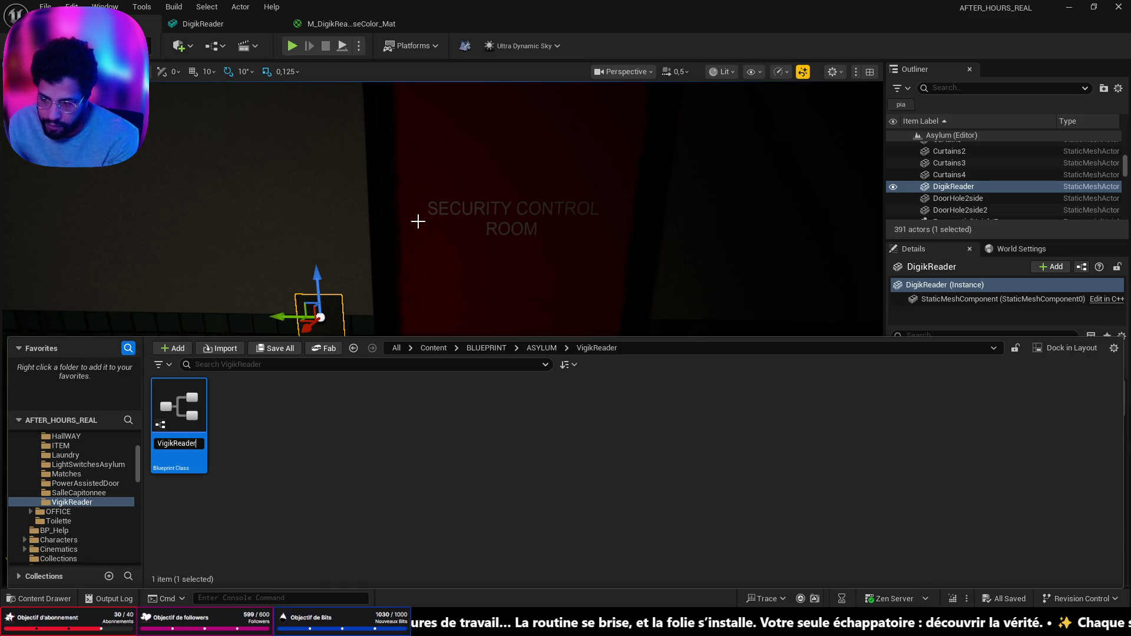
{"action": "key", "text": "Return"}
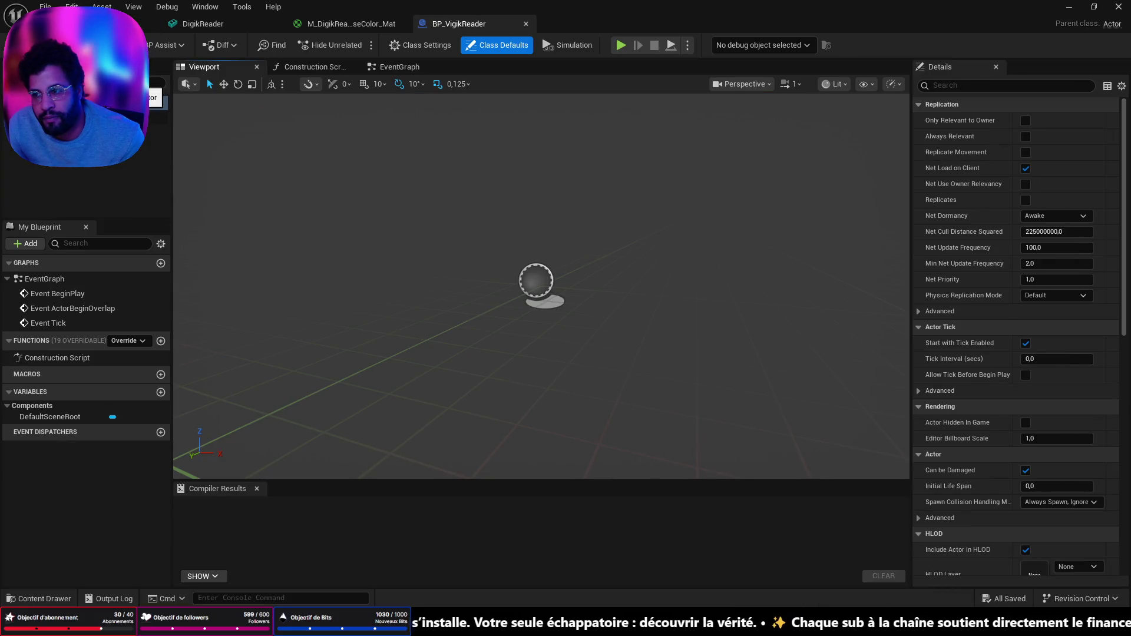
{"action": "left_click", "coordinate": [24, 83]}
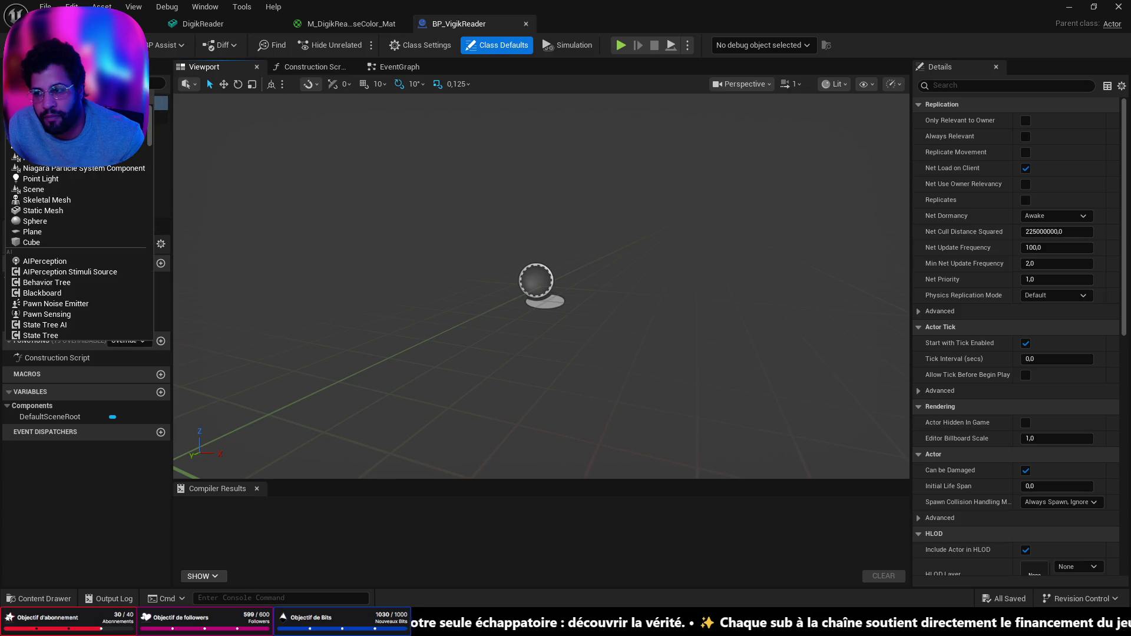
Add a Static Mesh component named VigikReader using the DigikReader mesh, then compile
{"action": "left_click", "coordinate": [50, 211]}
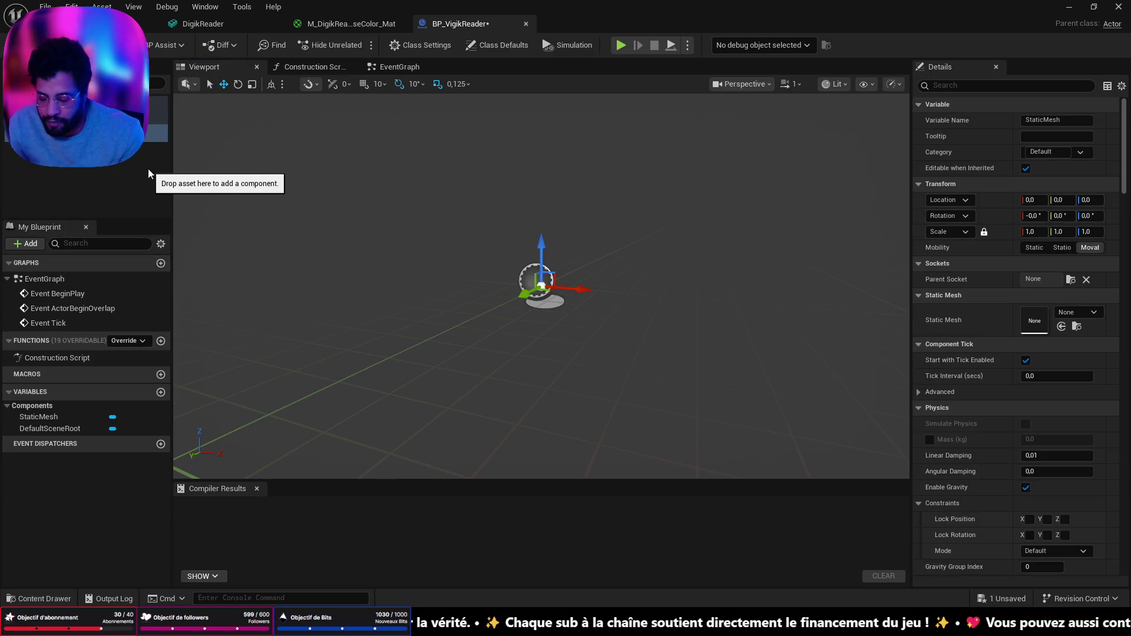
{"action": "type", "text": "VigikReader"}
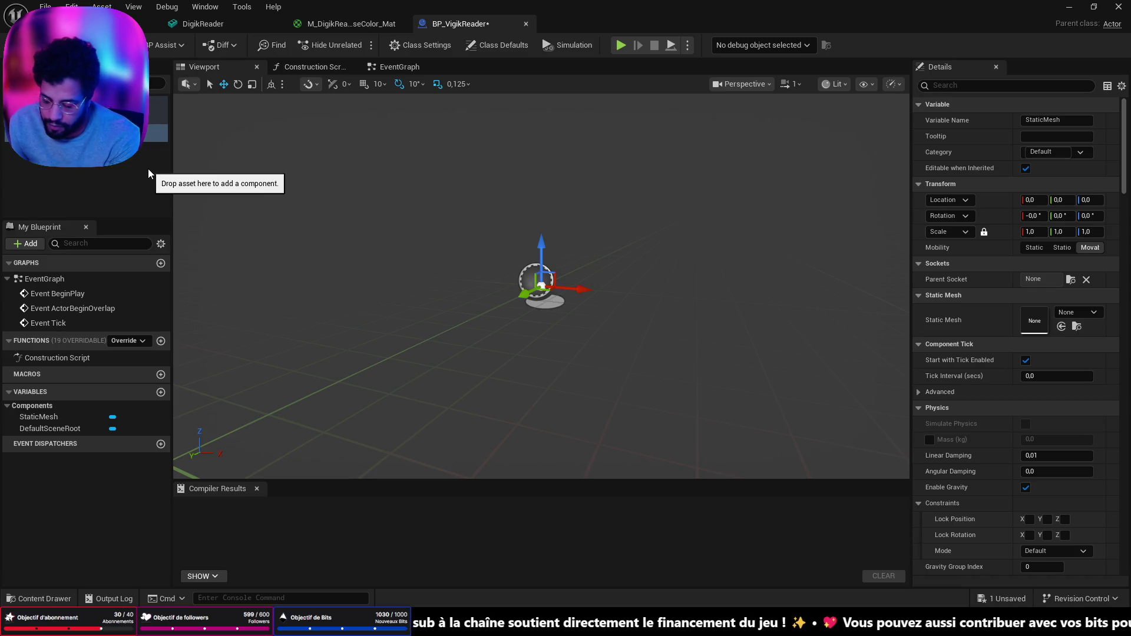
{"action": "key", "text": "Return"}
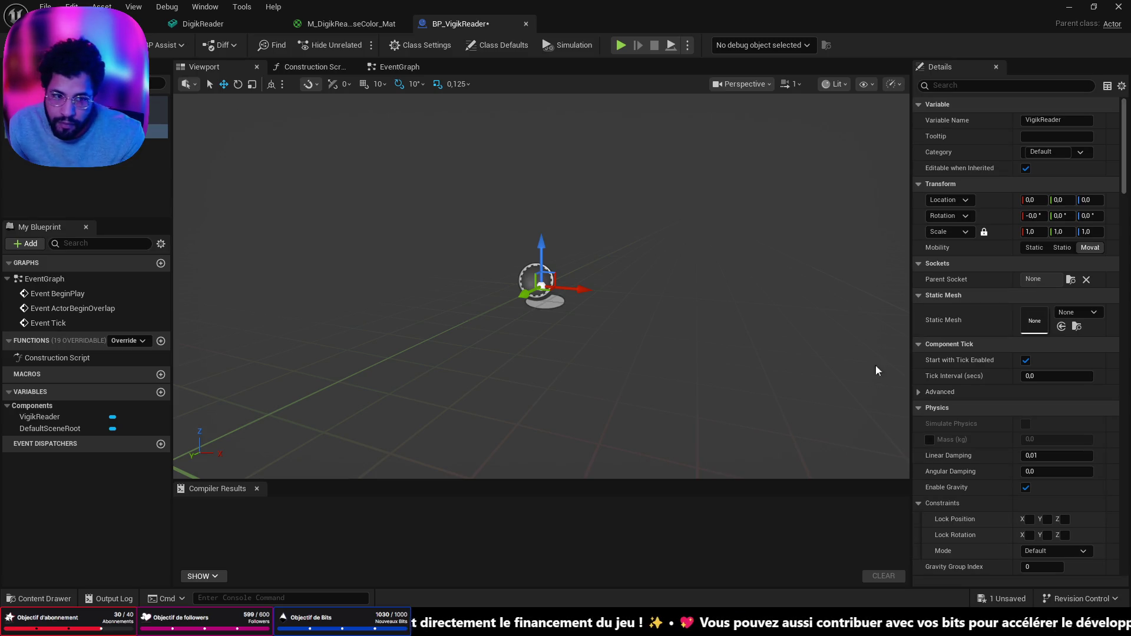
{"action": "left_click", "coordinate": [1087, 314]}
{"action": "type", "text": "vigi"}
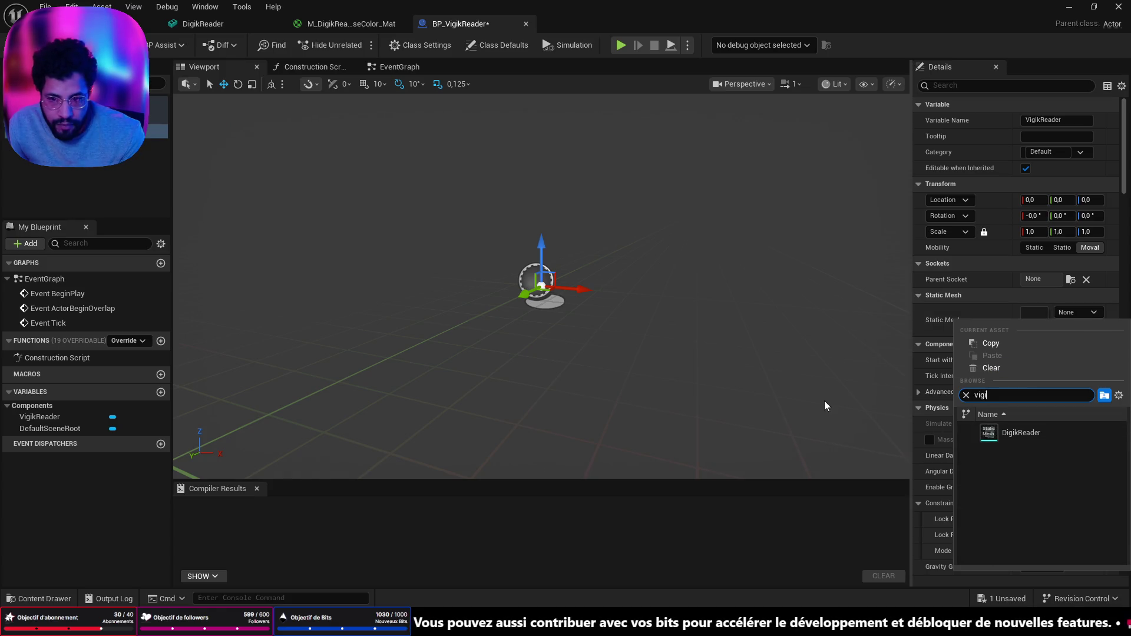
{"action": "left_click", "coordinate": [1024, 435]}
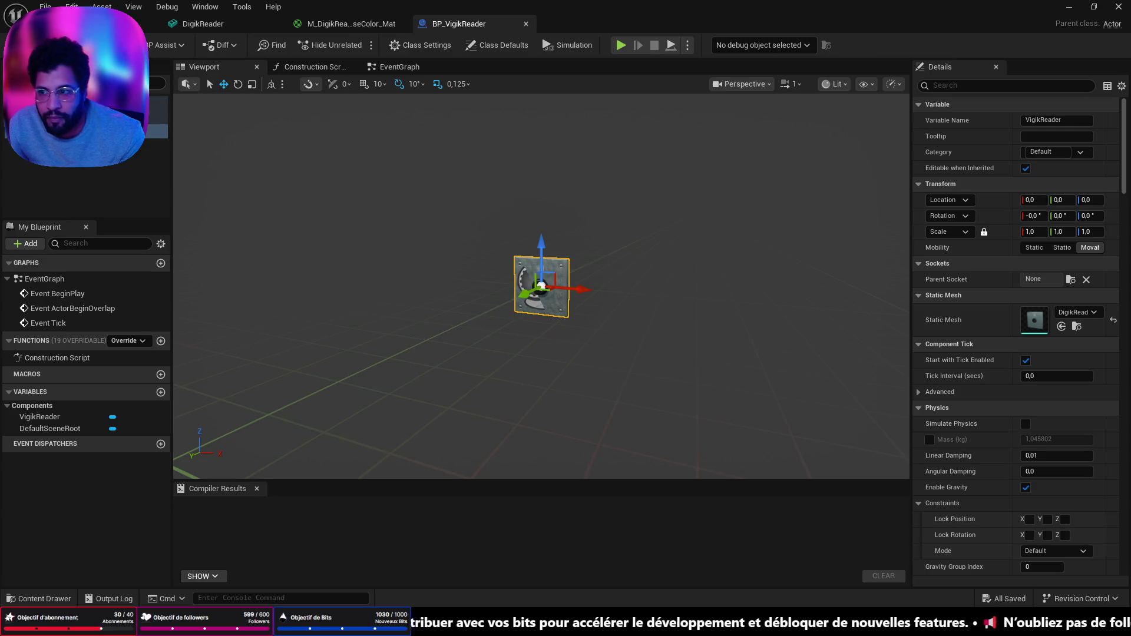
{"action": "key", "text": "F7"}
Add the BPI_GeneralInteraction interface in Class Settings and save the Blueprint
{"action": "left_click", "coordinate": [421, 45]}
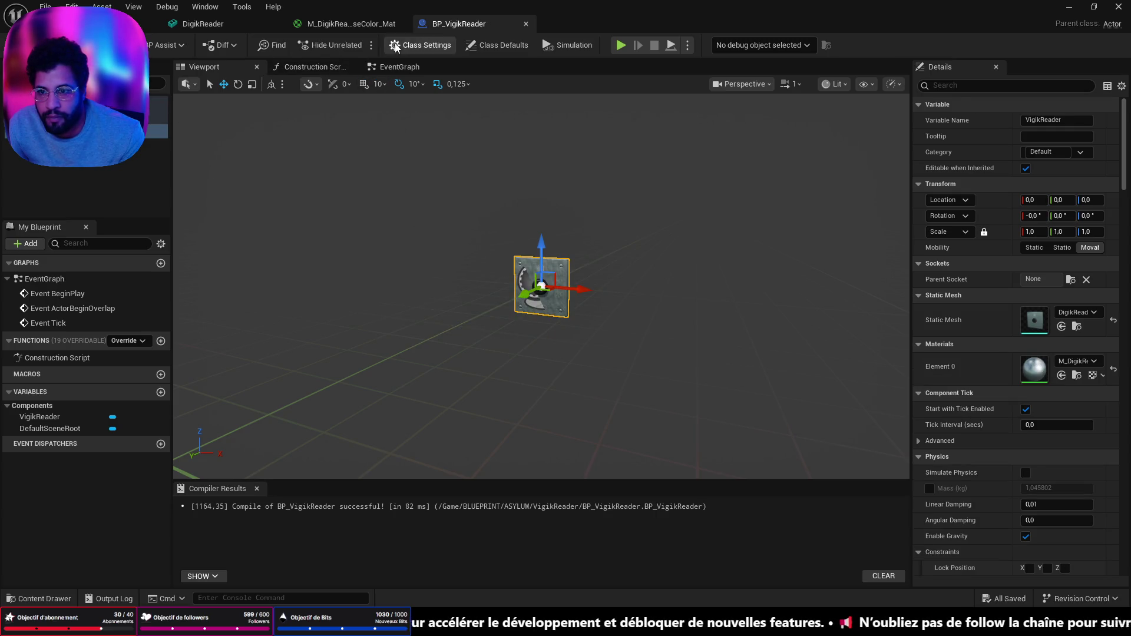
{"action": "left_click", "coordinate": [1046, 358]}
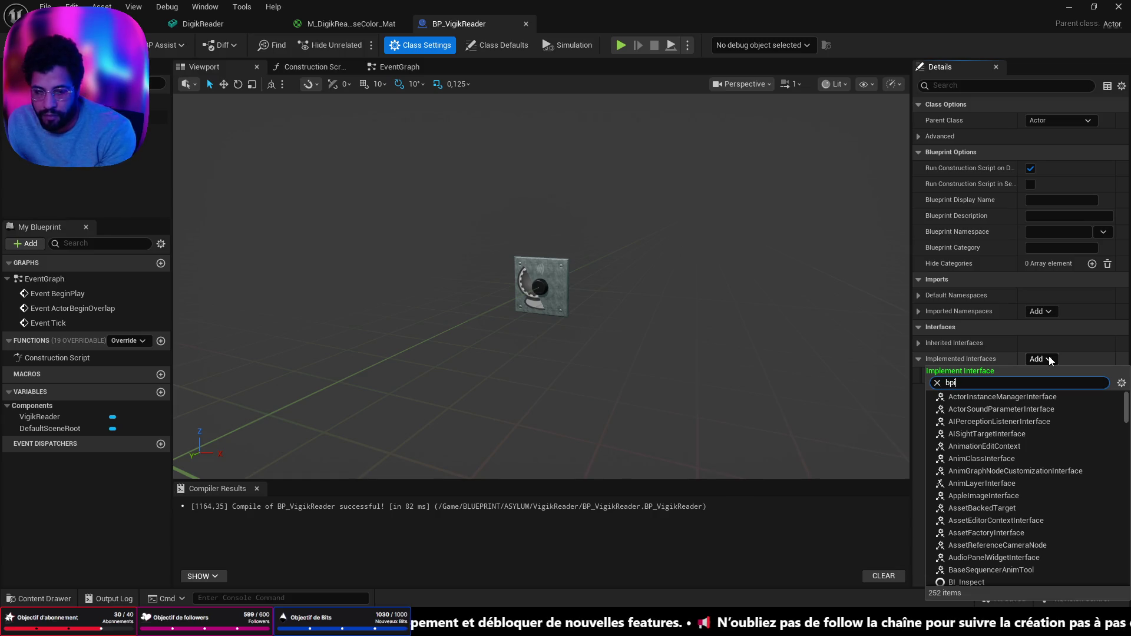
{"action": "type", "text": "bpi"}
{"action": "left_click", "coordinate": [996, 421]}
{"action": "key", "text": "ctrl+s"}
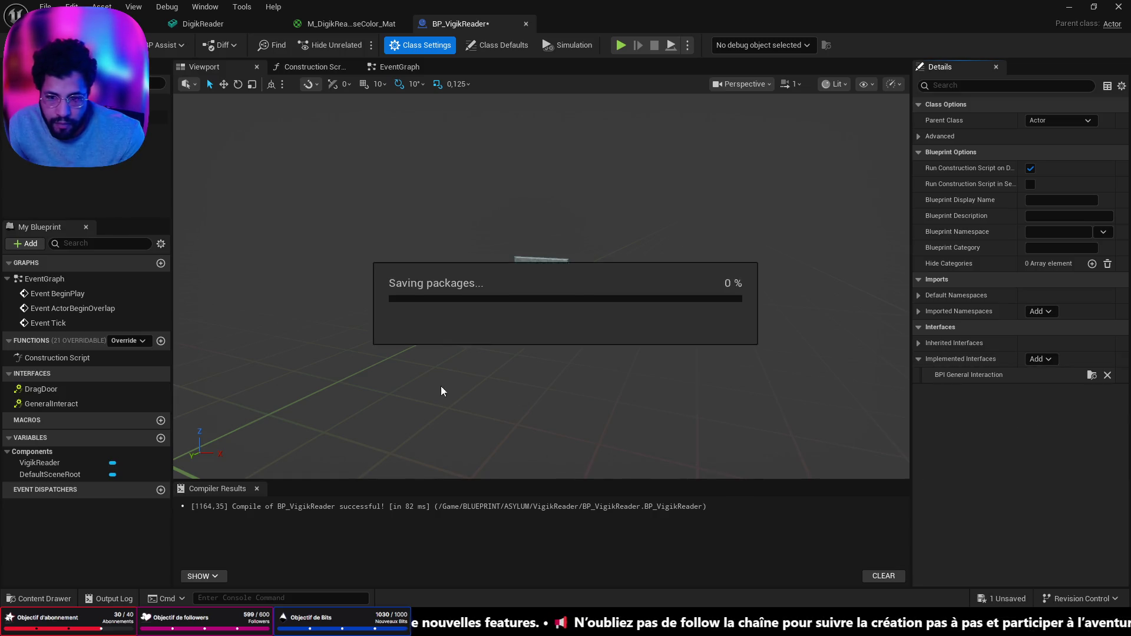
{"action": "left_click", "coordinate": [386, 65]}
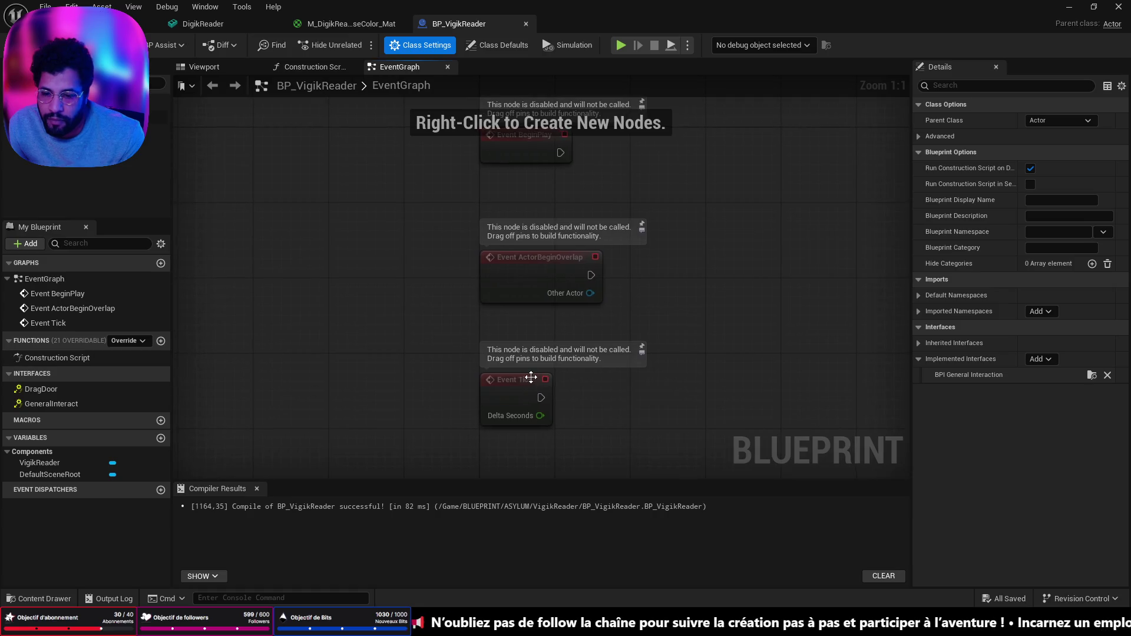
{"action": "left_click", "coordinate": [306, 25]}
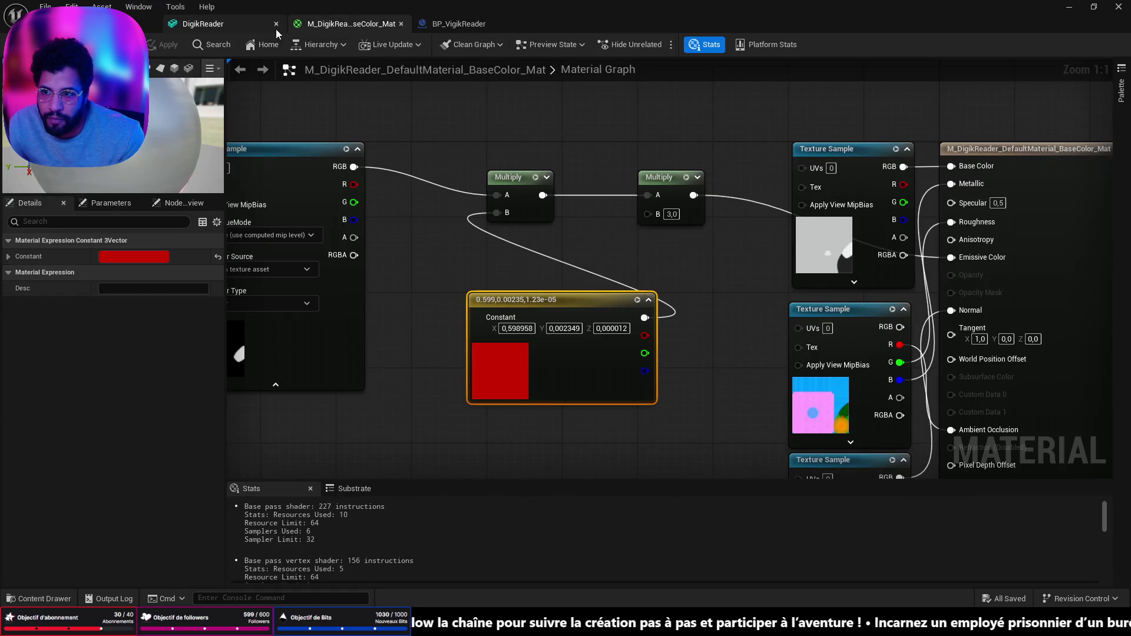
Show the M_DigikReader_DefaultMaterial_BaseColor_Mat graph zoomed in on the red Constant3Vector node
{"action": "left_click", "coordinate": [264, 27]}
{"action": "left_click", "coordinate": [297, 31]}
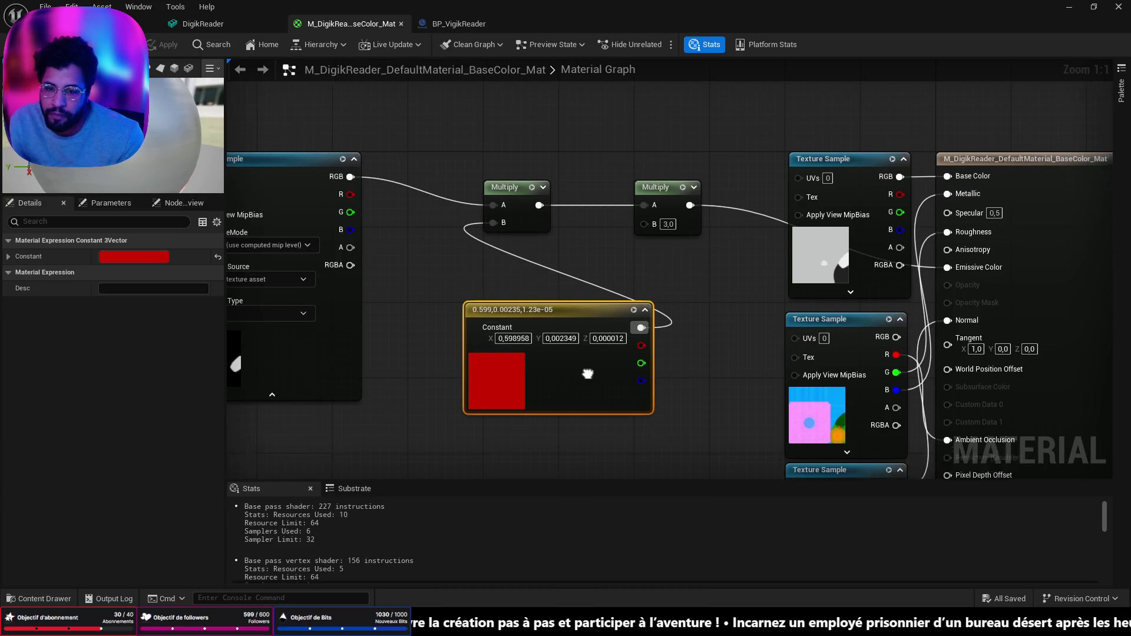
{"action": "scroll", "coordinate": [471, 425], "scroll_direction": "up", "scroll_amount": 4}
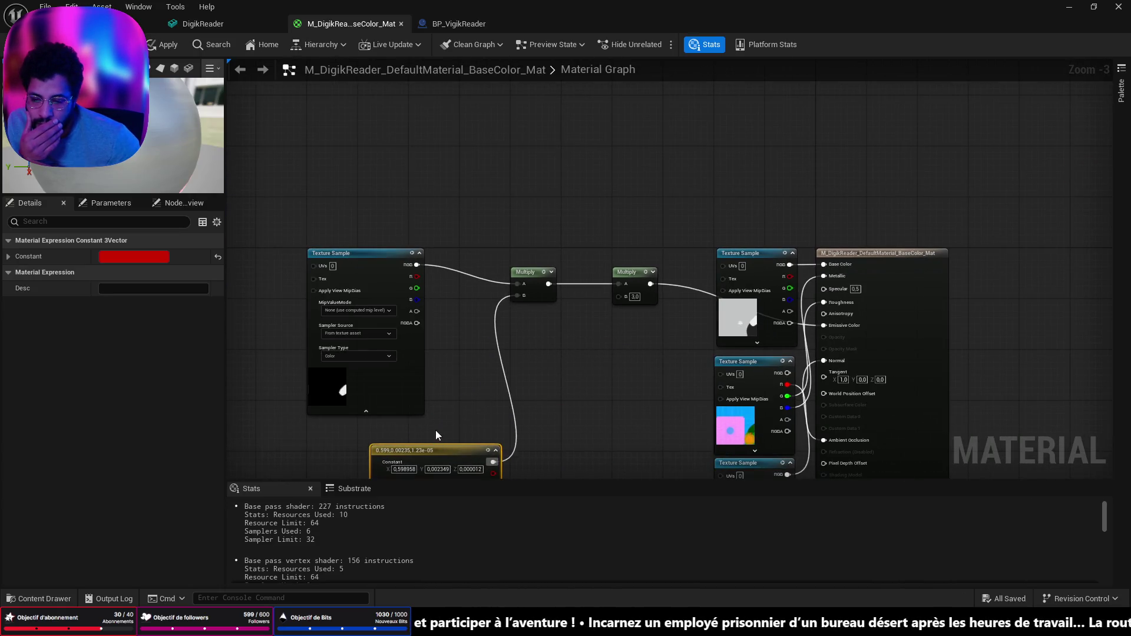
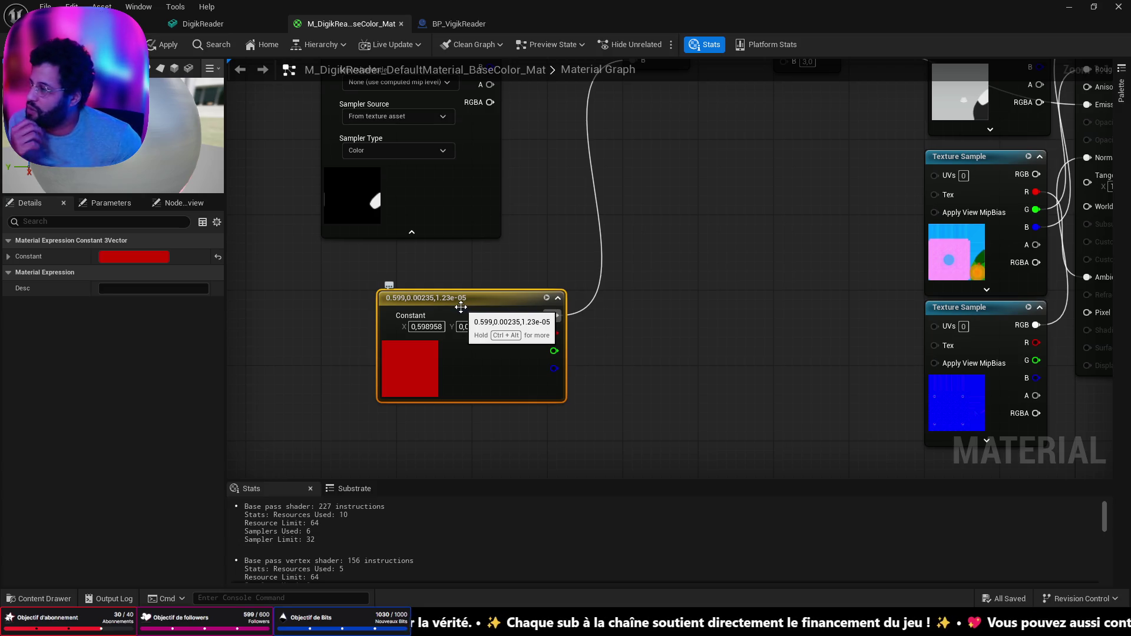
Delete the three disabled default event nodes from BP_VigikReader's Event Graph
{"action": "left_click", "coordinate": [426, 29]}
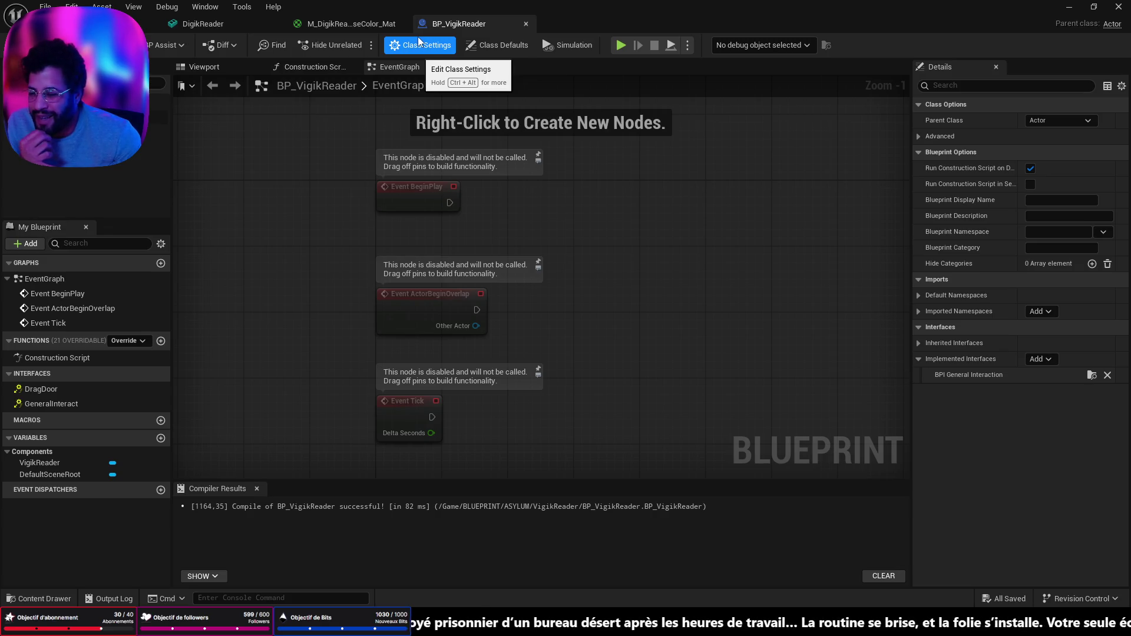
{"action": "left_click_drag", "start_coordinate": [586, 423], "coordinate": [362, 182]}
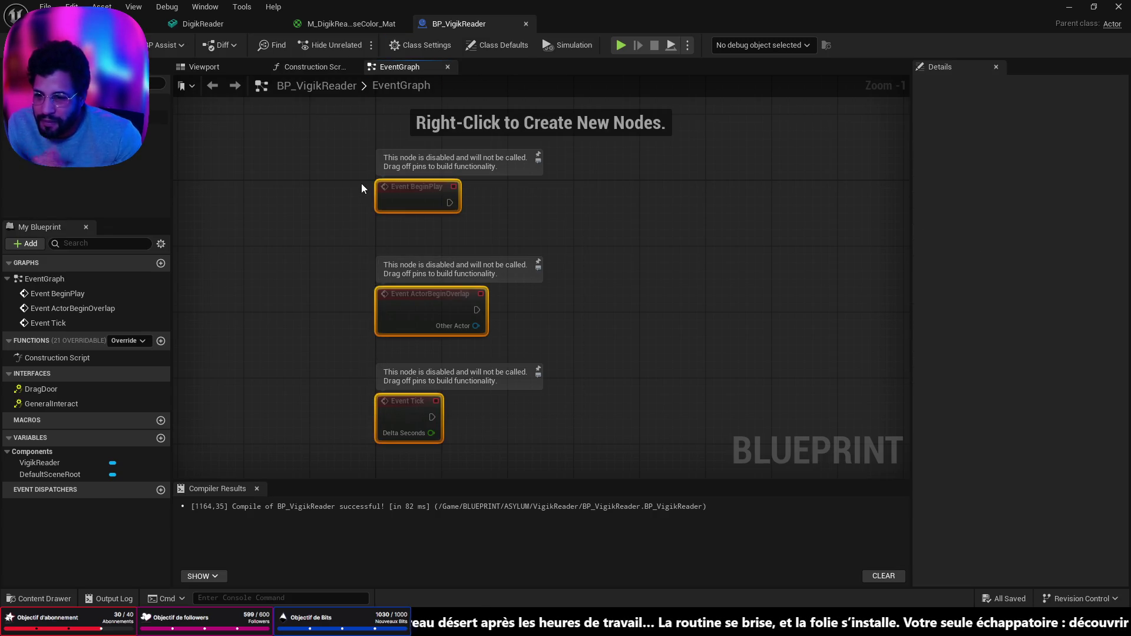
{"action": "key", "text": "Delete"}
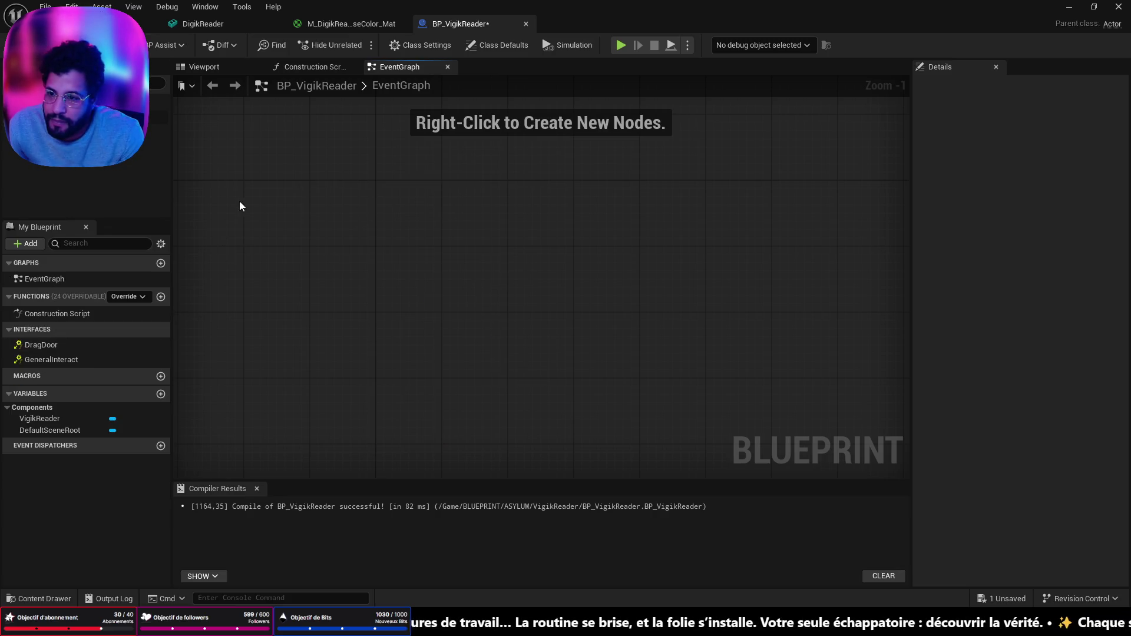
Show the Construction Script, then the Blueprint's Class Settings and Class Defaults
{"action": "left_click", "coordinate": [331, 69]}
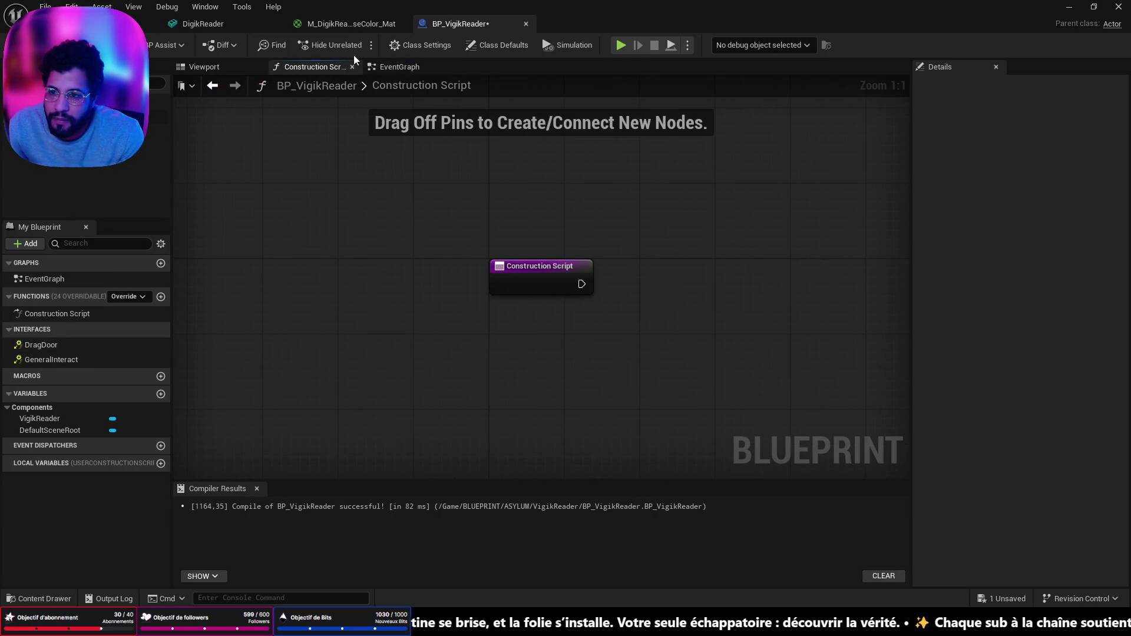
{"action": "left_click", "coordinate": [433, 45]}
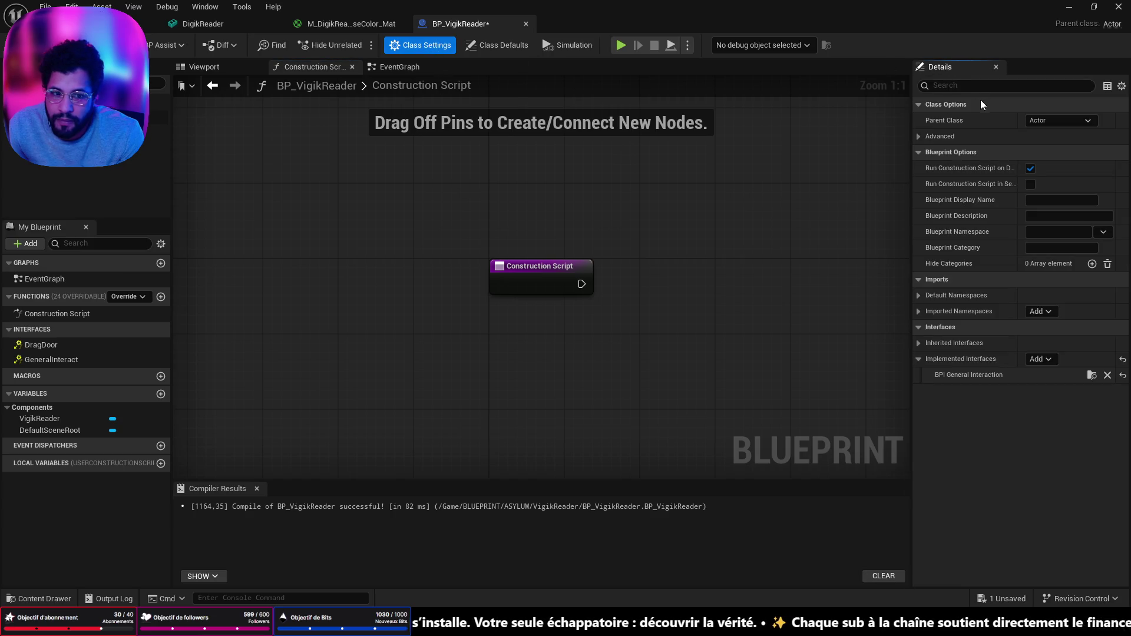
{"action": "left_click", "coordinate": [497, 45]}
{"action": "type", "text": "ta"}
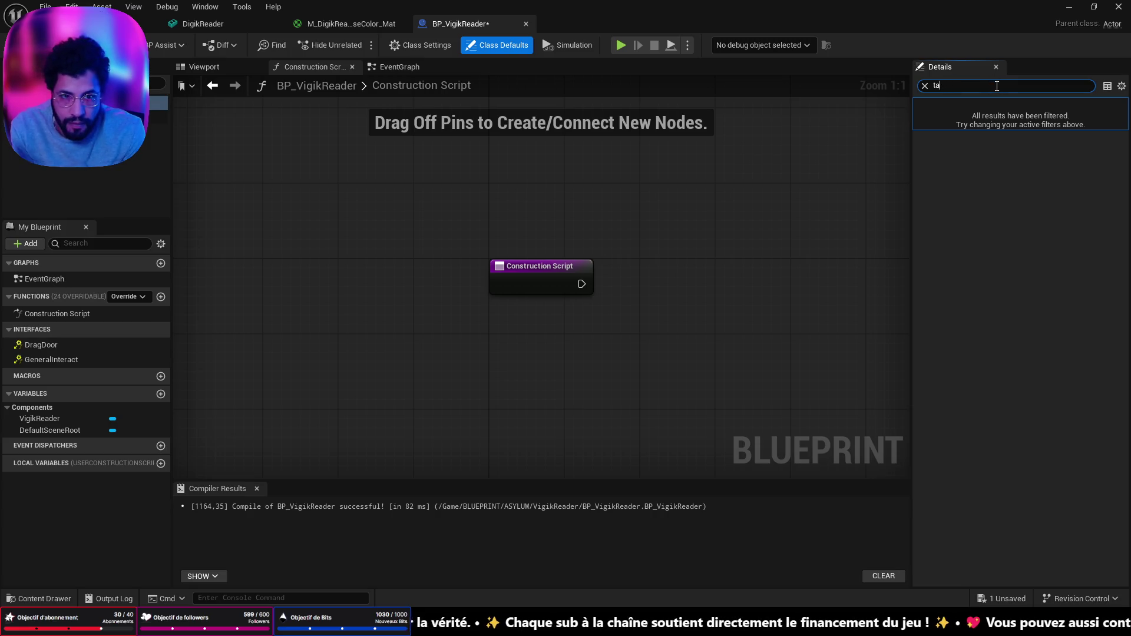
Add an 'interactable' entry to BP_VigikReader's Tags array and save the Blueprint
{"action": "type", "text": "g"}
{"action": "left_click", "coordinate": [1092, 137]}
{"action": "left_click", "coordinate": [1068, 155]}
{"action": "type", "text": "interactab"}
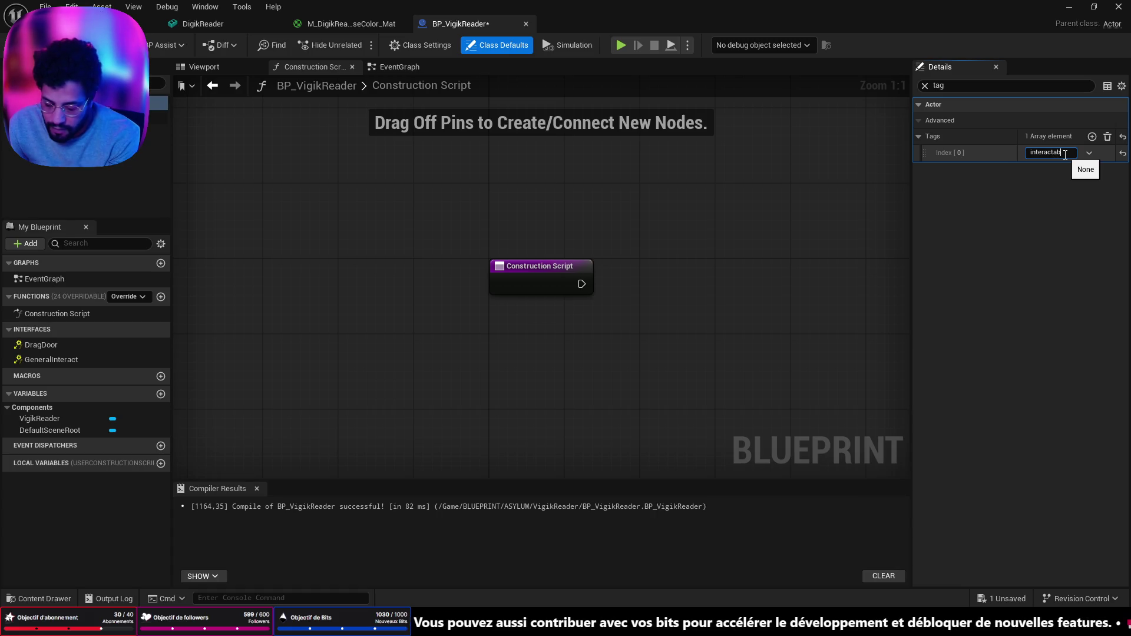
{"action": "type", "text": "le"}
{"action": "key", "text": "Return"}
{"action": "key", "text": "ctrl+s"}
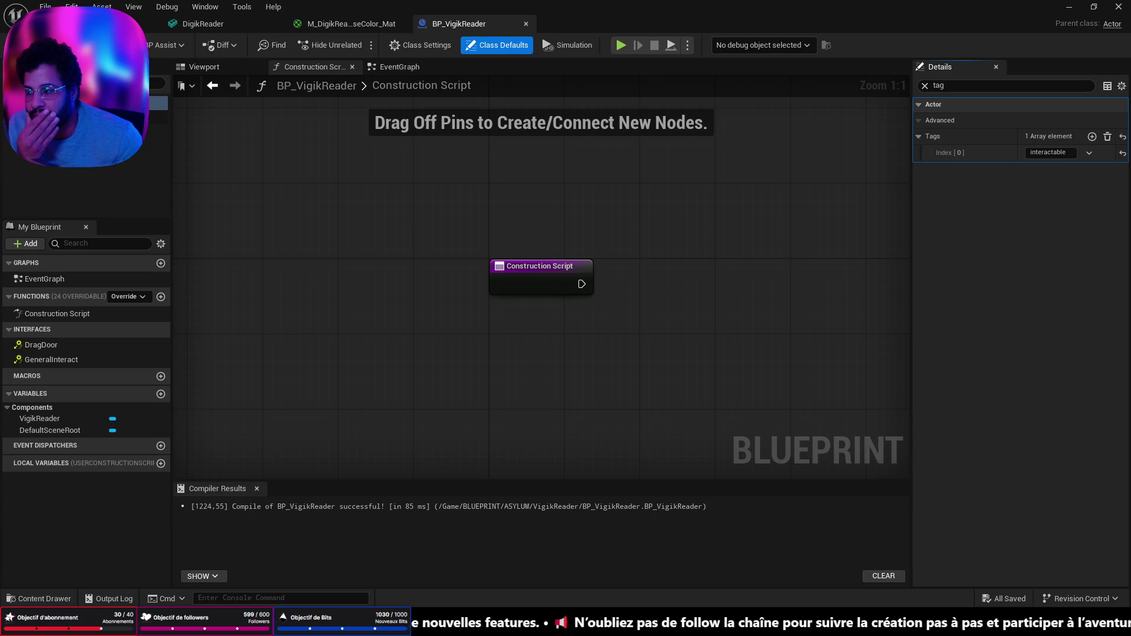
{"action": "left_click", "coordinate": [203, 23]}
Replace the old DigikReader actor with a BP_VigikReader on the wall, rotated to -90°
{"action": "left_click_drag", "start_coordinate": [371, 242], "coordinate": [521, 195]}
{"action": "key", "text": "Delete"}
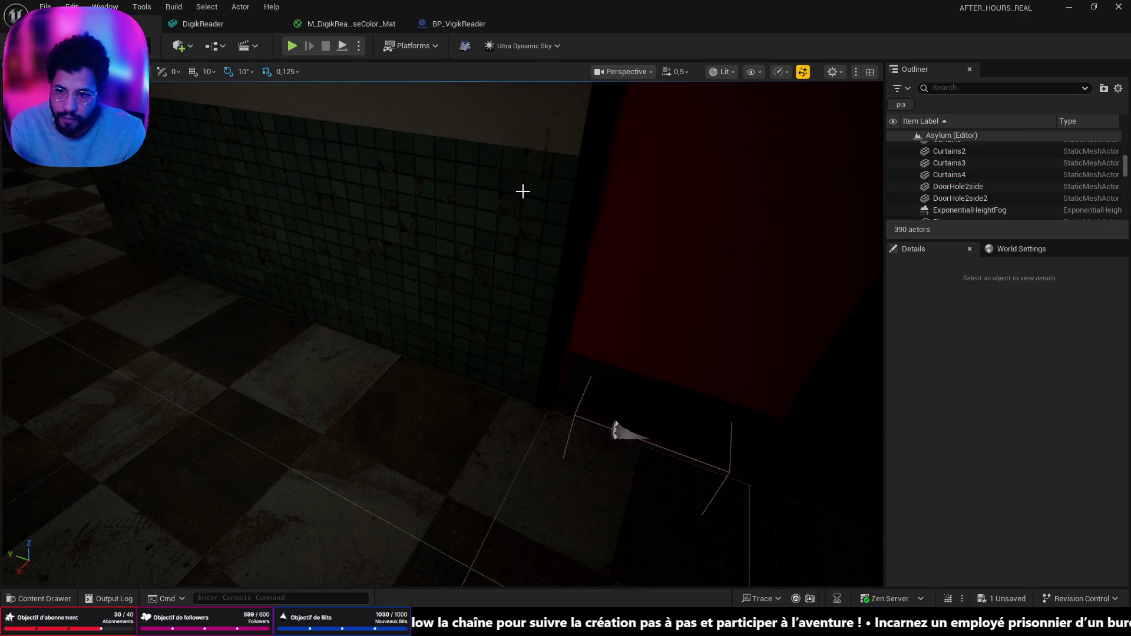
{"action": "key", "text": "ctrl+space"}
{"action": "mouse_move", "coordinate": [183, 406]}
{"action": "left_mouse_down"}
{"action": "mouse_move", "coordinate": [414, 192]}
{"action": "mouse_move", "coordinate": [505, 155]}
{"action": "mouse_move", "coordinate": [601, 169]}
{"action": "mouse_move", "coordinate": [548, 162]}
{"action": "left_mouse_up"}
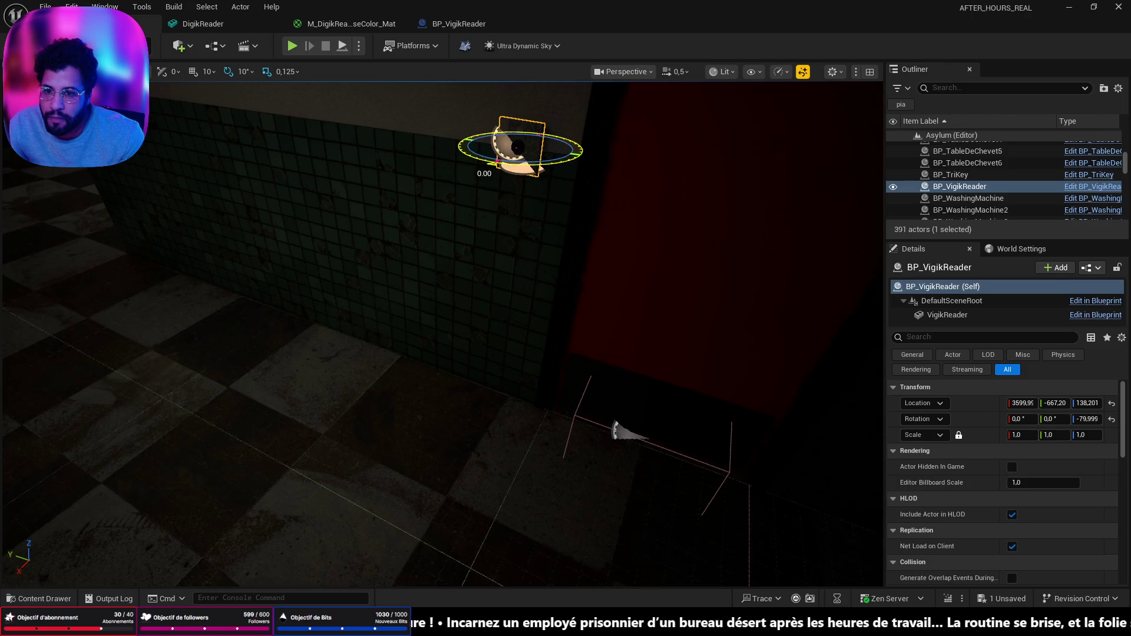
{"action": "left_click_drag", "start_coordinate": [365, 512], "coordinate": [357, 541]}
{"action": "left_click", "coordinate": [377, 520]}
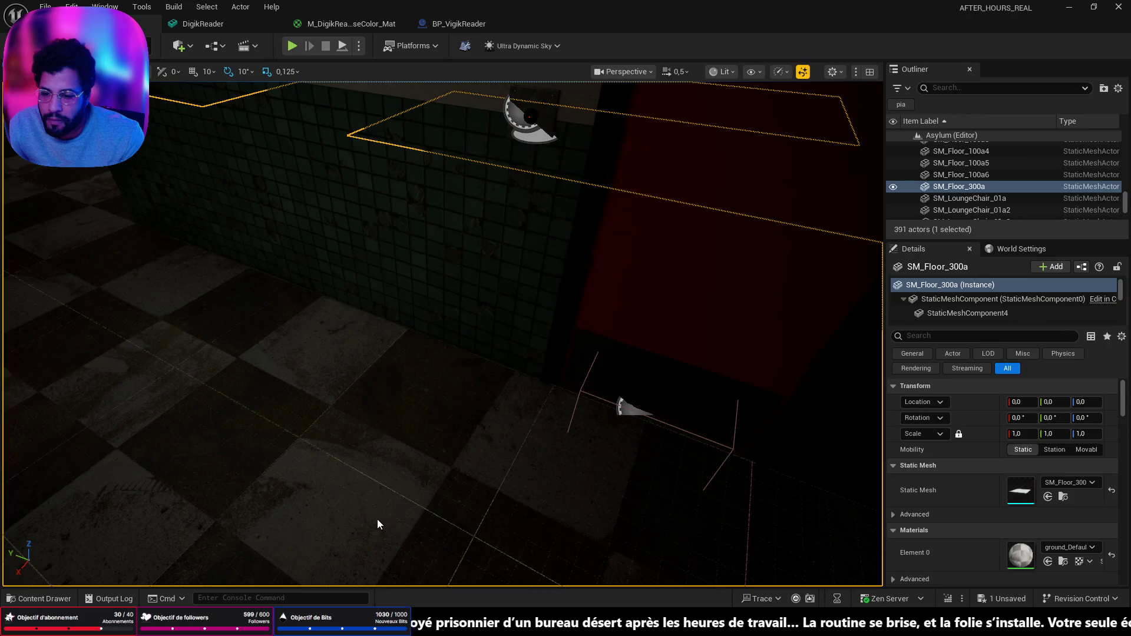
Play-test the level to check the reader on the wall, then return to BP_VigikReader
{"action": "key", "text": "alt+p"}
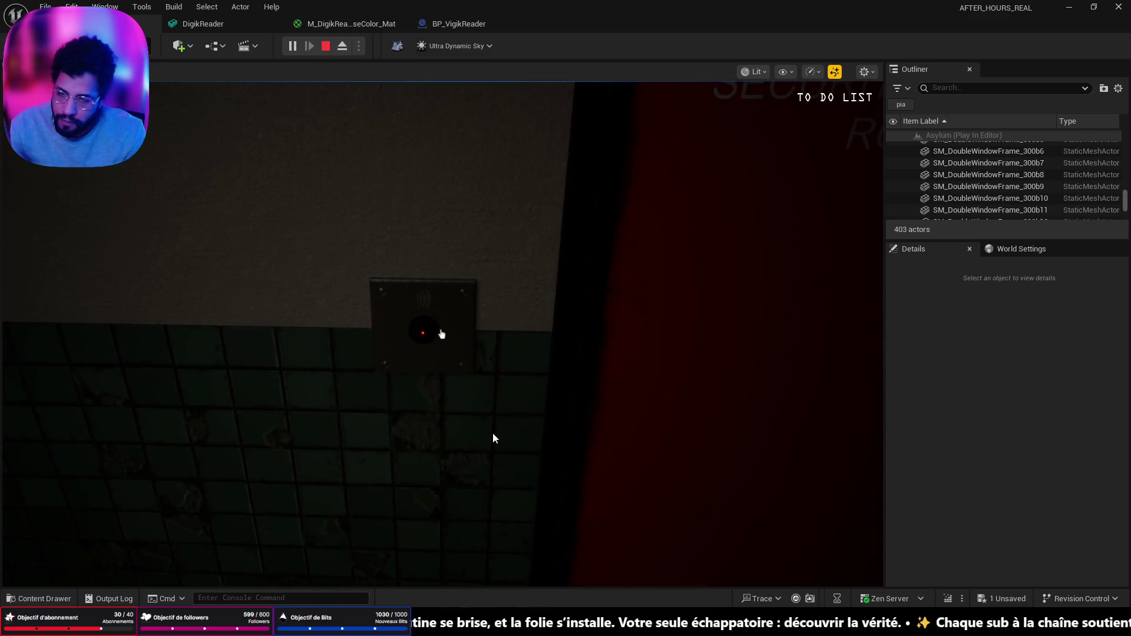
{"action": "key", "text": "Escape"}
{"action": "scroll", "coordinate": [442, 330], "scroll_direction": "down", "scroll_amount": 2}
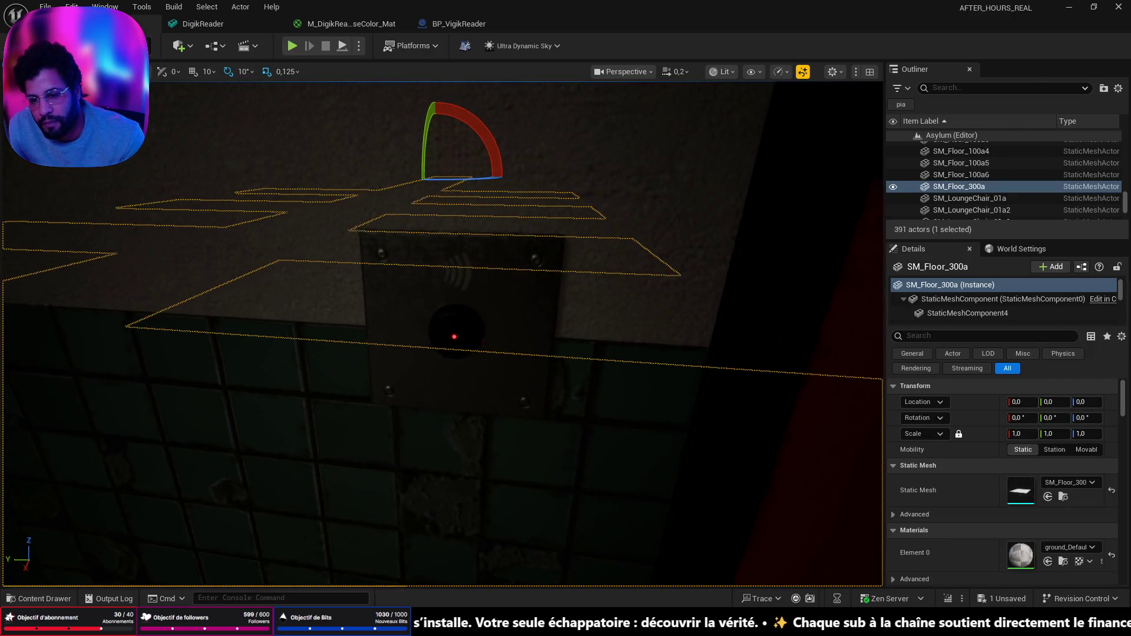
{"action": "left_click", "coordinate": [463, 23]}
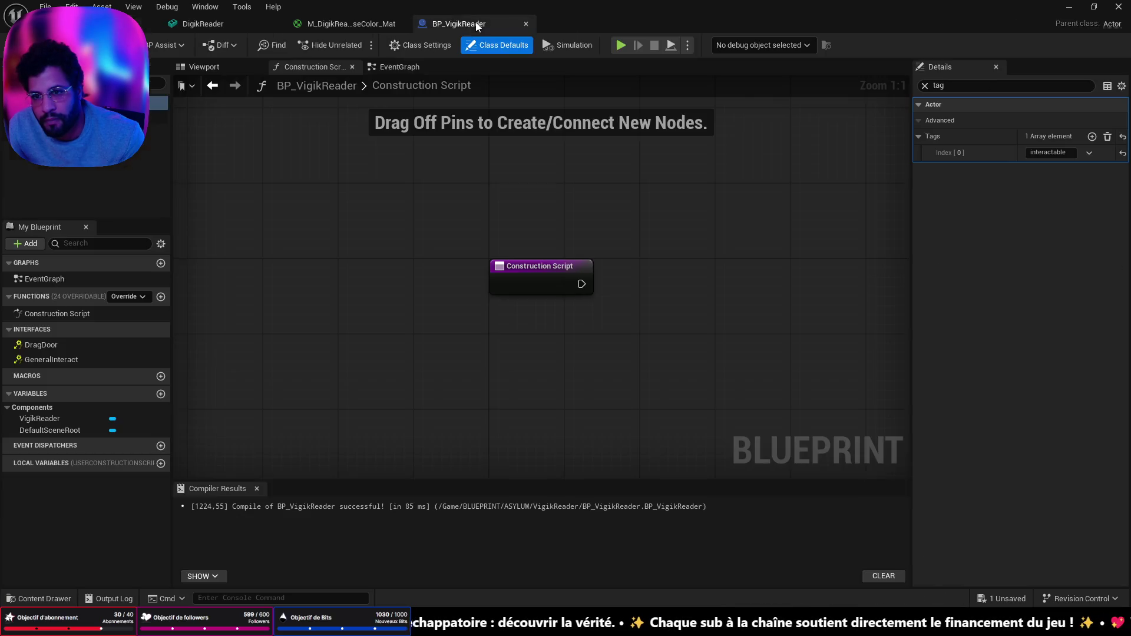
Implement Event GeneralInteract in the EventGraph and add a Boolean variable VigikIsCollected
{"action": "left_click", "coordinate": [523, 277]}
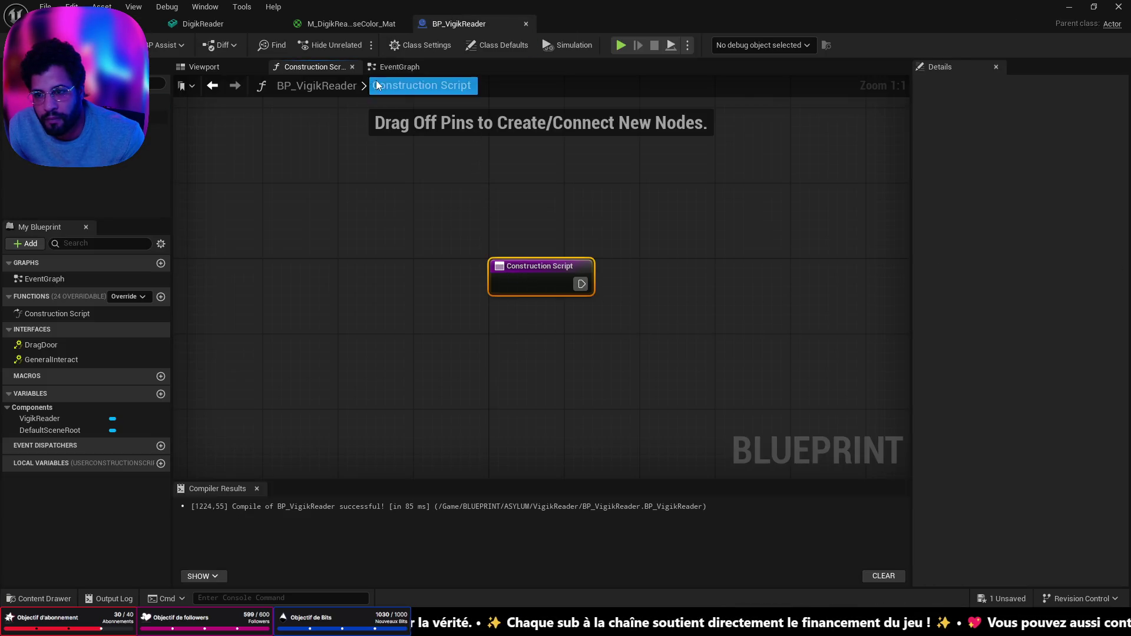
{"action": "left_click", "coordinate": [400, 67]}
{"action": "right_click", "coordinate": [83, 366]}
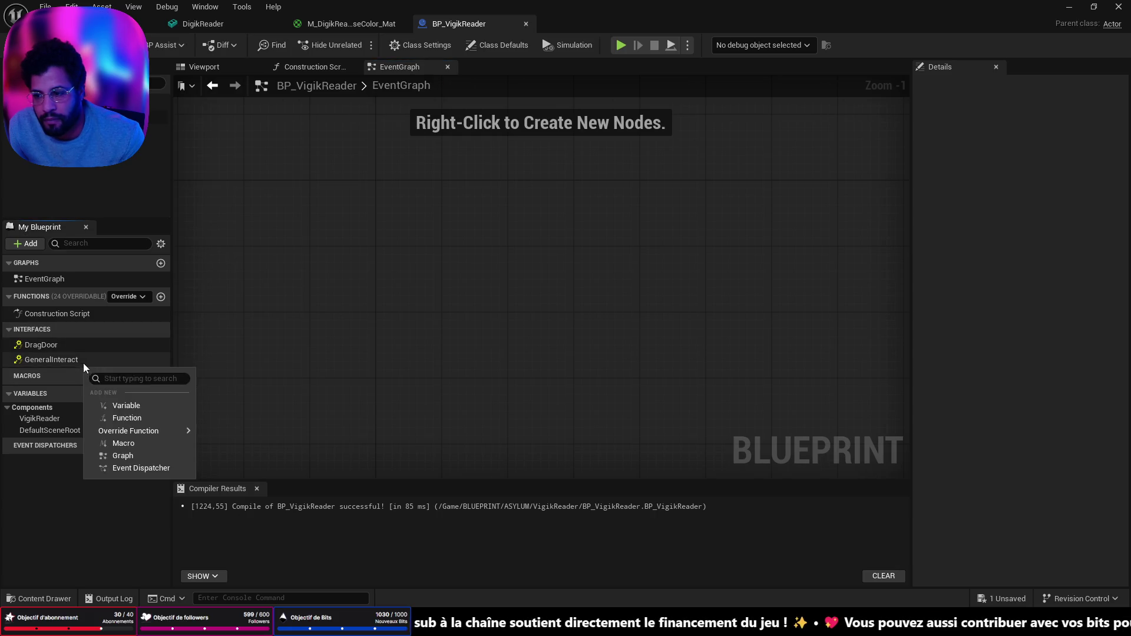
{"action": "right_click", "coordinate": [71, 362]}
{"action": "left_click", "coordinate": [109, 405]}
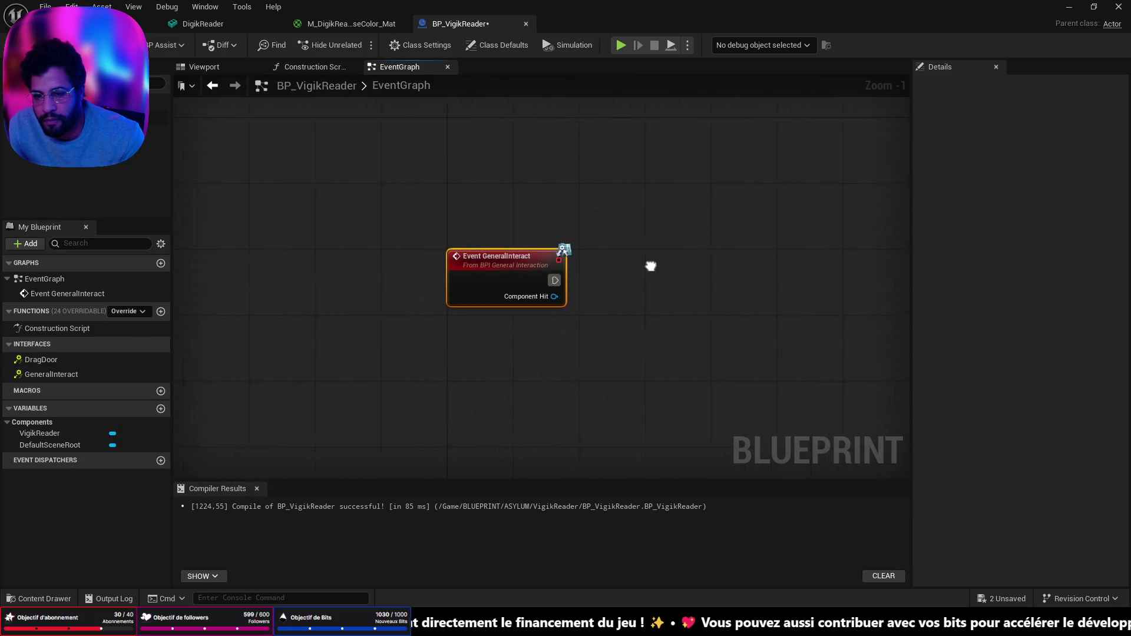
{"action": "left_click", "coordinate": [161, 408]}
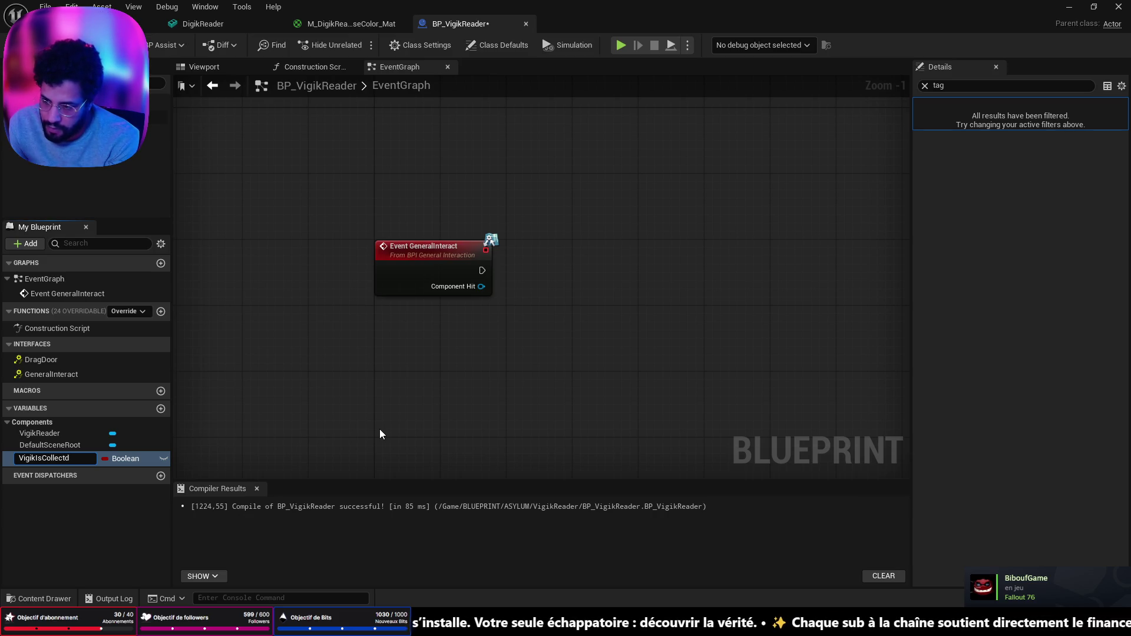
{"action": "type", "text": "e"}
{"action": "key", "text": "Return"}
{"action": "key", "text": "ctrl+s"}
Route Event GeneralInteract into a Branch conditioned on a VigikIsCollected getter, then save
{"action": "left_click_drag", "start_coordinate": [61, 458], "coordinate": [395, 335]}
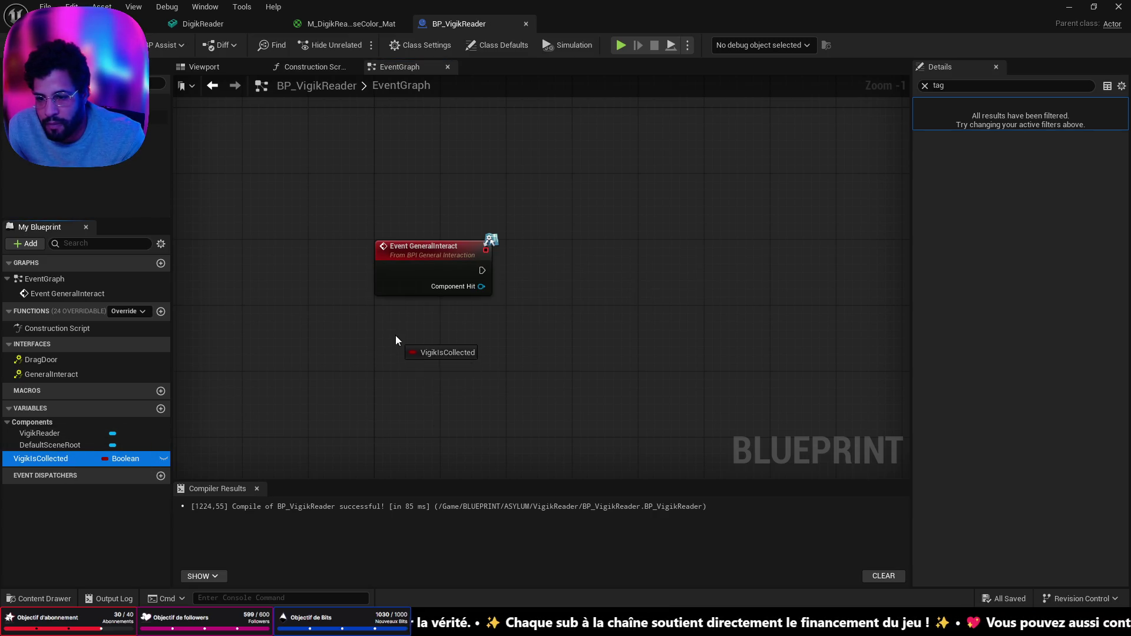
{"action": "left_click", "coordinate": [476, 361]}
{"action": "mouse_move", "coordinate": [466, 340]}
{"action": "left_mouse_down"}
{"action": "mouse_move", "coordinate": [539, 323]}
{"action": "mouse_move", "coordinate": [577, 273]}
{"action": "left_mouse_up"}
{"action": "left_click", "coordinate": [538, 323]}
{"action": "type", "text": "br"}
{"action": "left_click", "coordinate": [595, 412]}
{"action": "mouse_move", "coordinate": [482, 270]}
{"action": "left_mouse_down"}
{"action": "mouse_move", "coordinate": [532, 277]}
{"action": "mouse_move", "coordinate": [548, 255]}
{"action": "left_mouse_up"}
{"action": "left_click", "coordinate": [437, 342]}
{"action": "left_click_drag", "start_coordinate": [437, 340], "coordinate": [470, 316]}
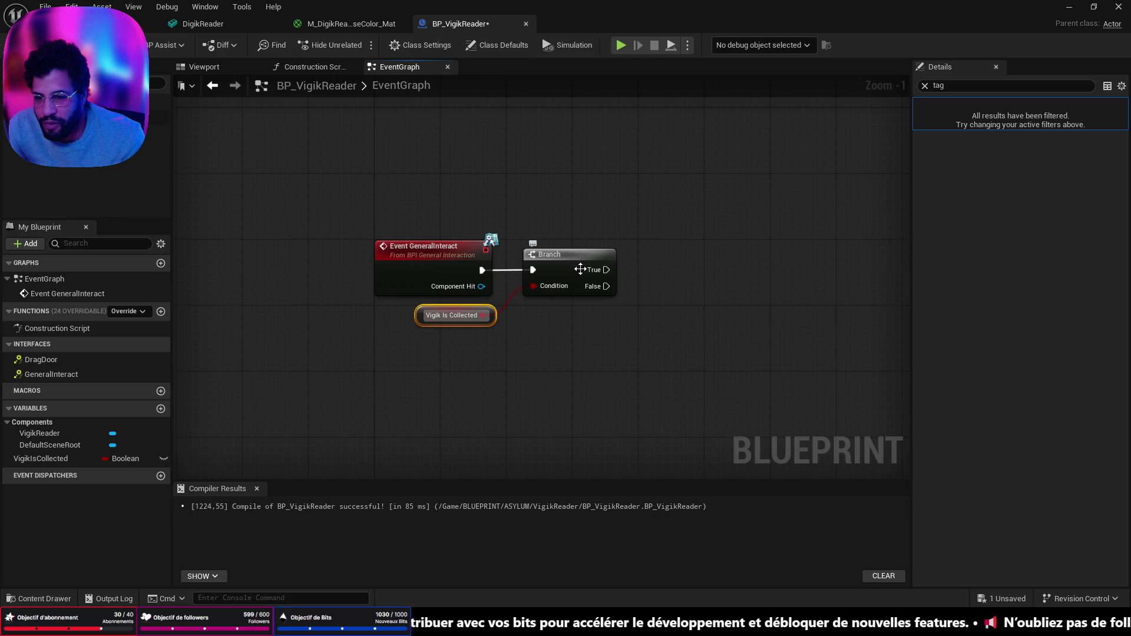
{"action": "left_click_drag", "start_coordinate": [579, 271], "coordinate": [570, 271]}
{"action": "key", "text": "ctrl+s"}
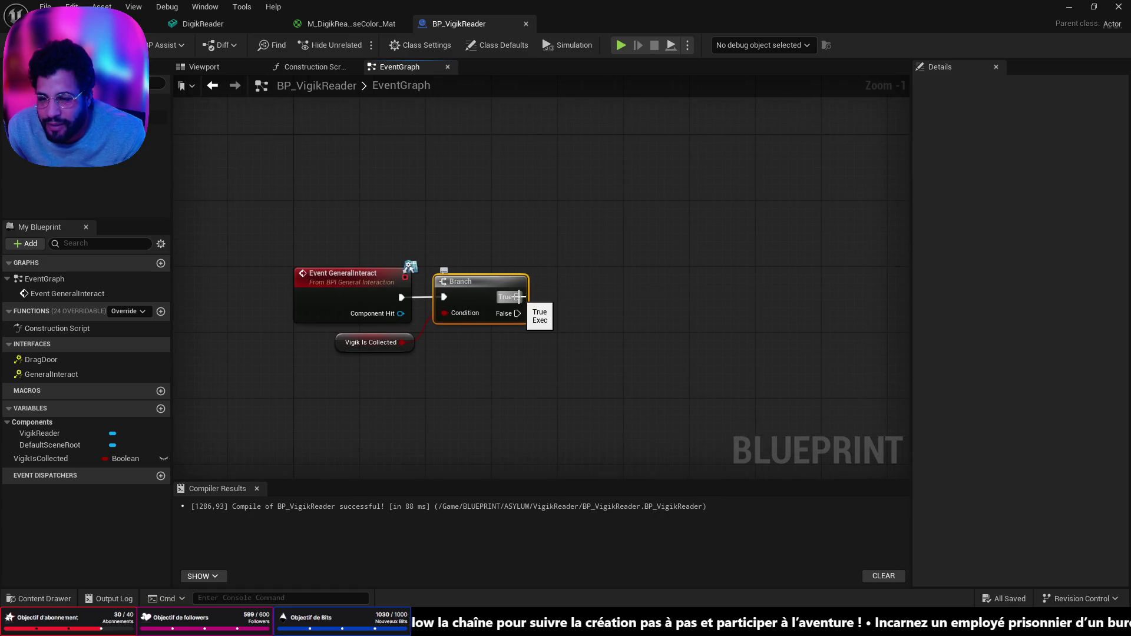
Add a second Boolean variable, leave it unnamed, and go back to the level editor
{"action": "left_click", "coordinate": [160, 409]}
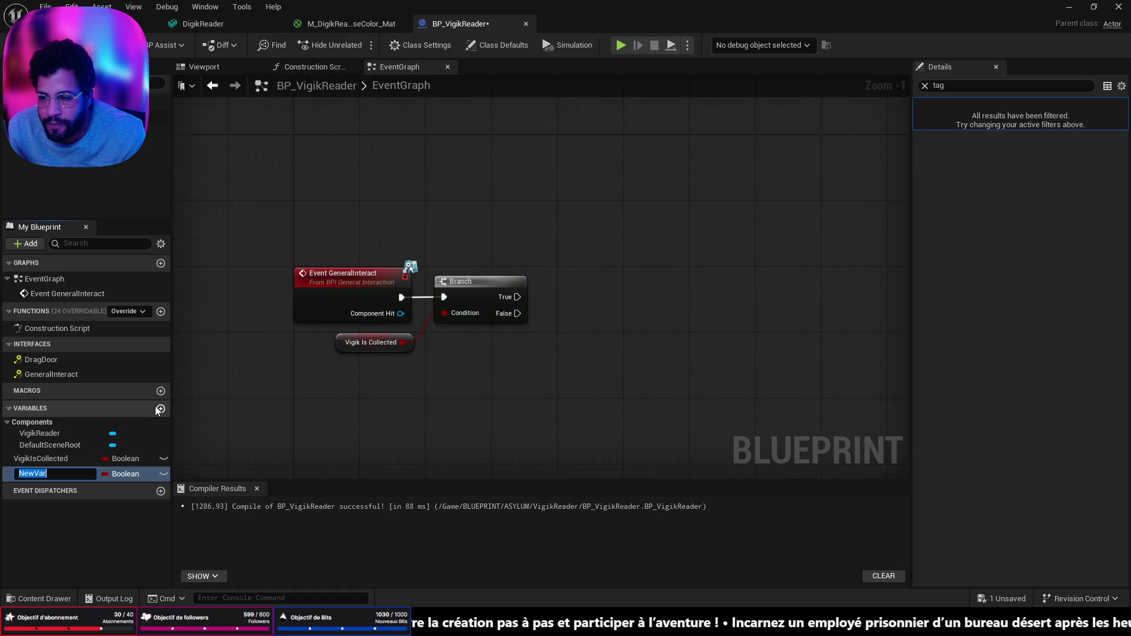
{"action": "type", "text": "sec"}
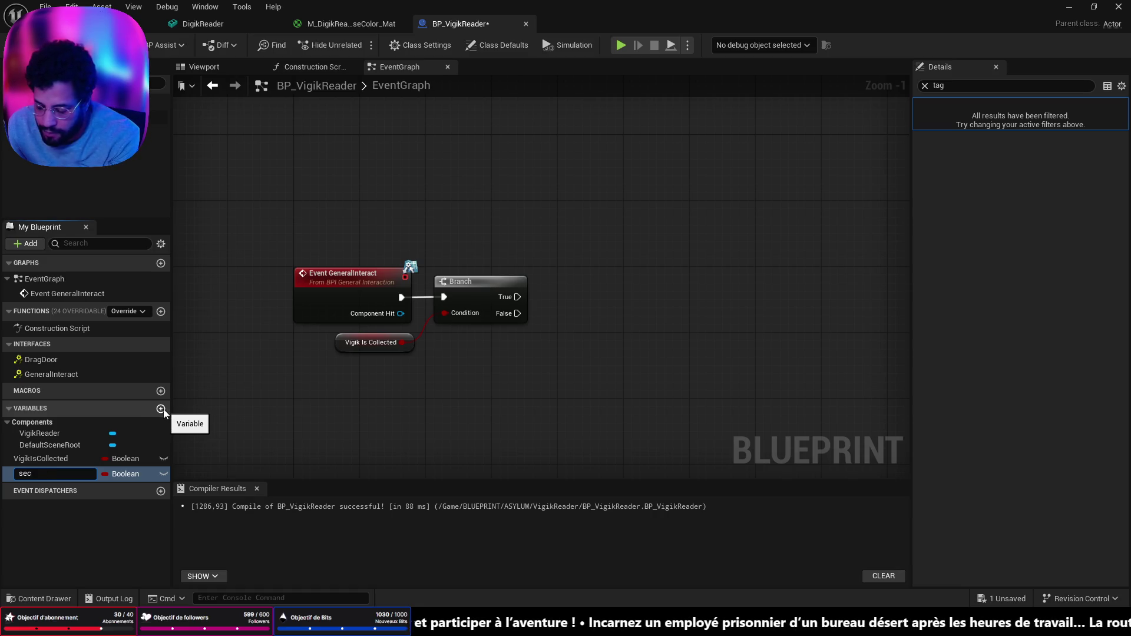
{"action": "key", "text": "BackSpace"}
{"action": "key", "text": "BackSpace"}
{"action": "key", "text": "BackSpace"}
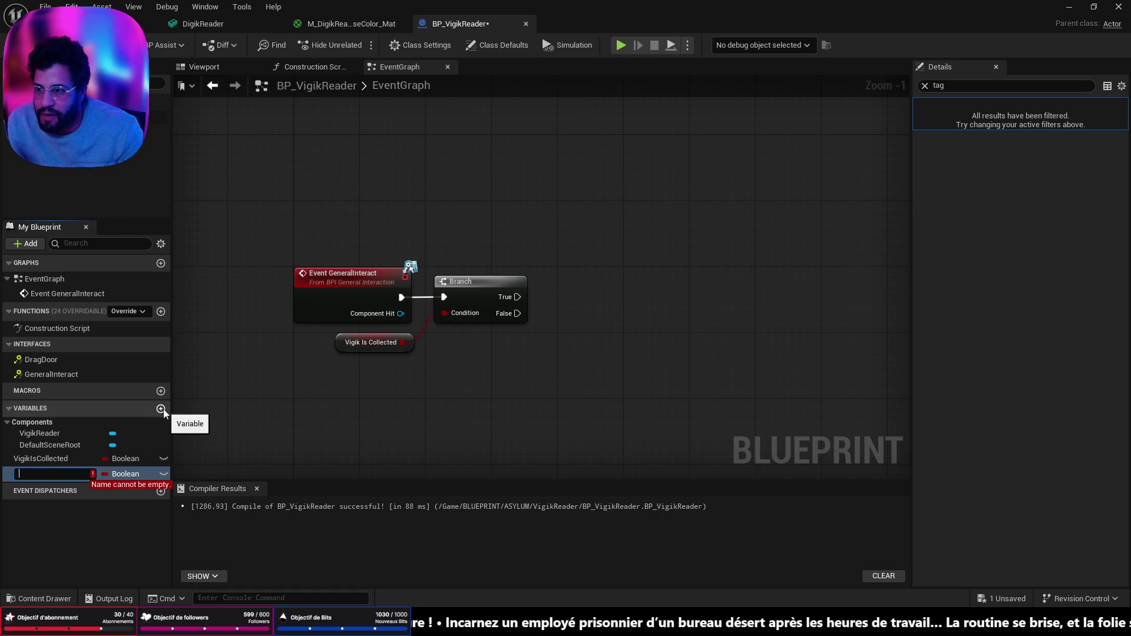
{"action": "left_click", "coordinate": [375, 104]}
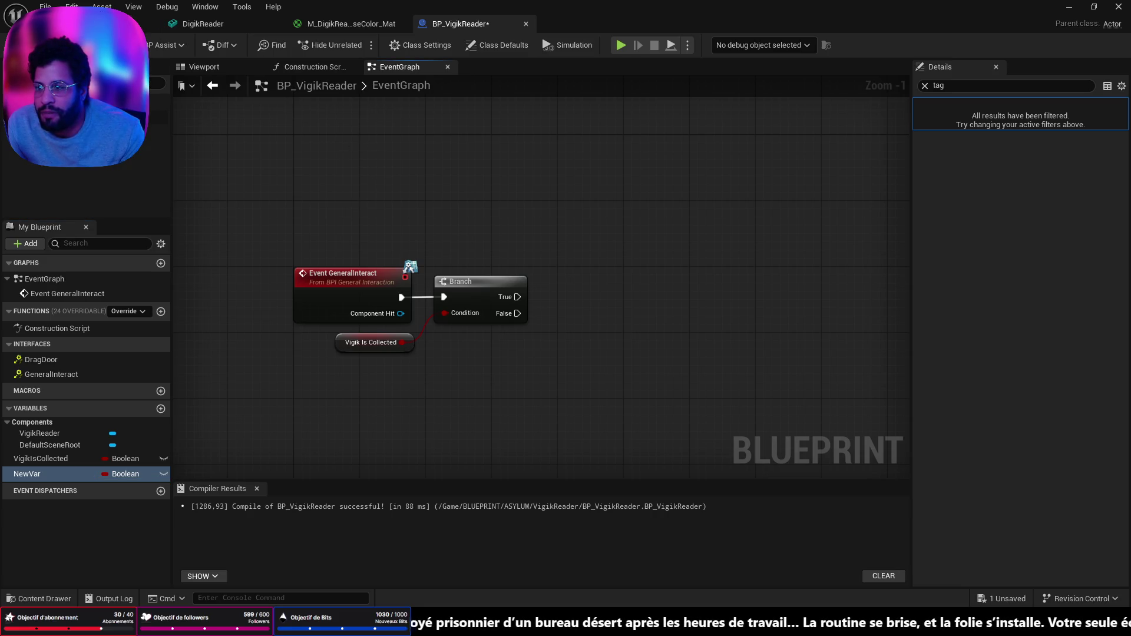
{"action": "left_click", "coordinate": [150, 24]}
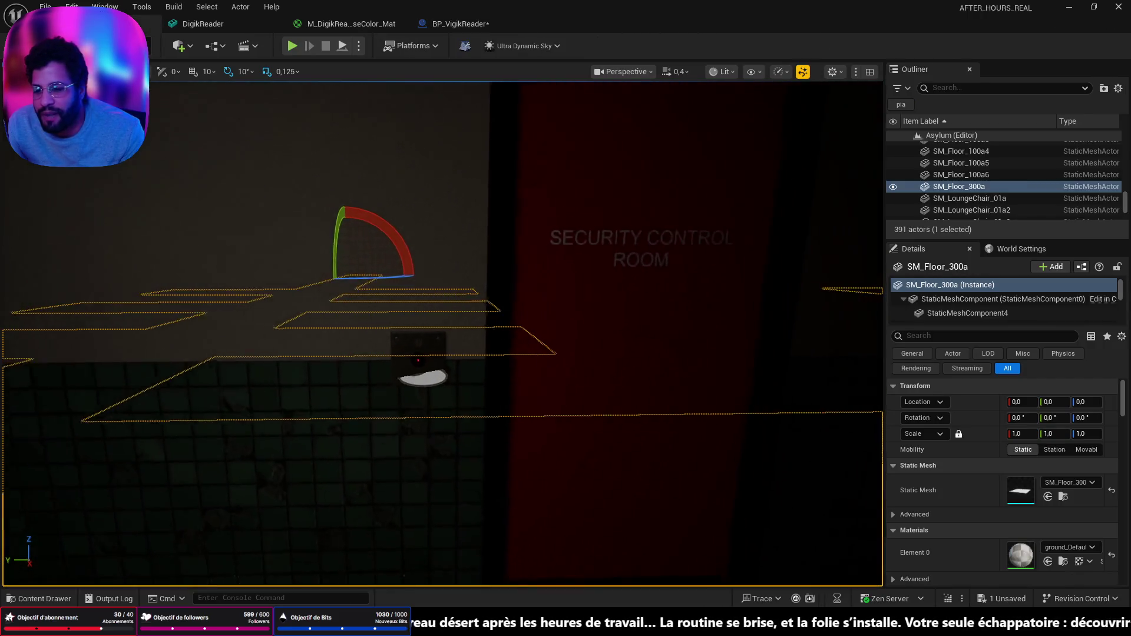
Fly around the intercom panel, select BP_DoubleDoors3, then return to BP_VigikReader's EventGraph
{"action": "key", "text": "s"}
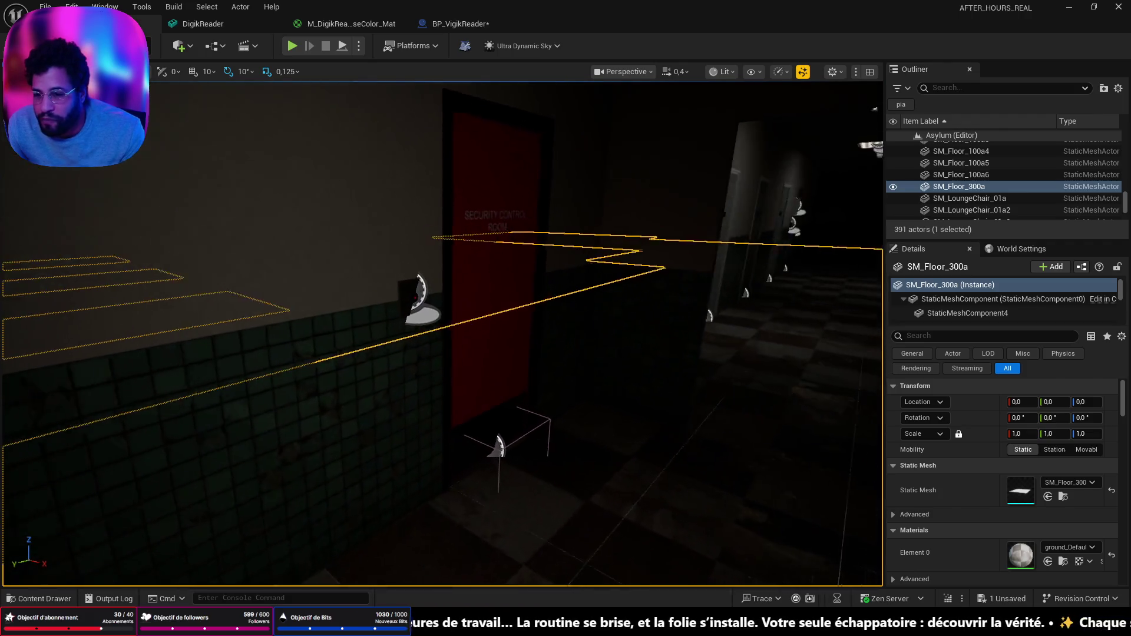
{"action": "key", "text": "w"}
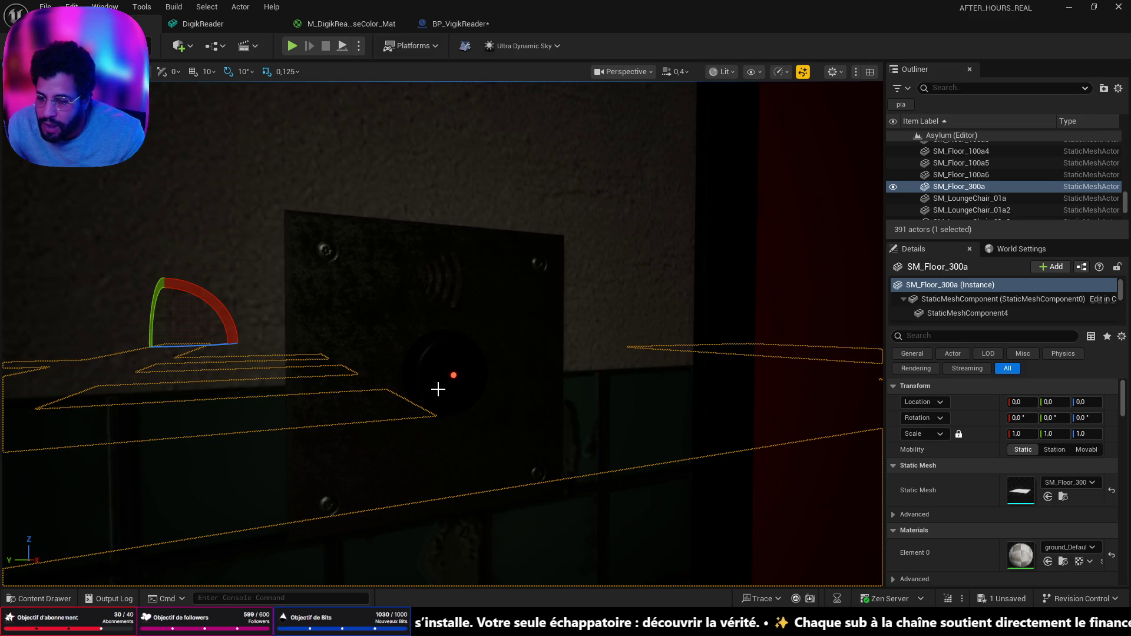
{"action": "key", "text": "s"}
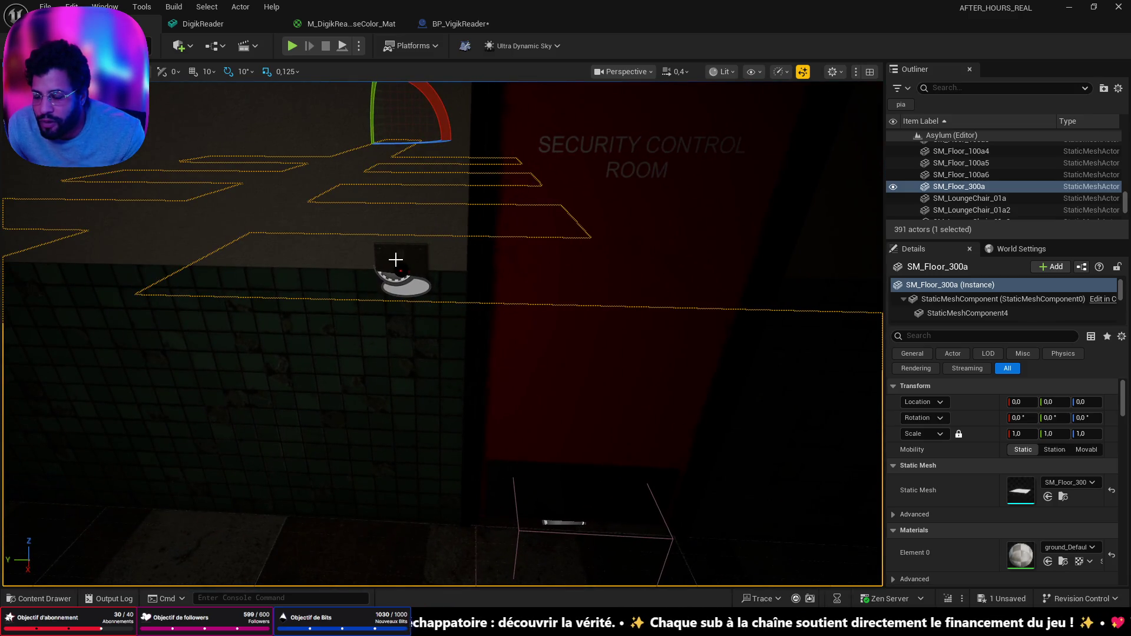
{"action": "key", "text": "w"}
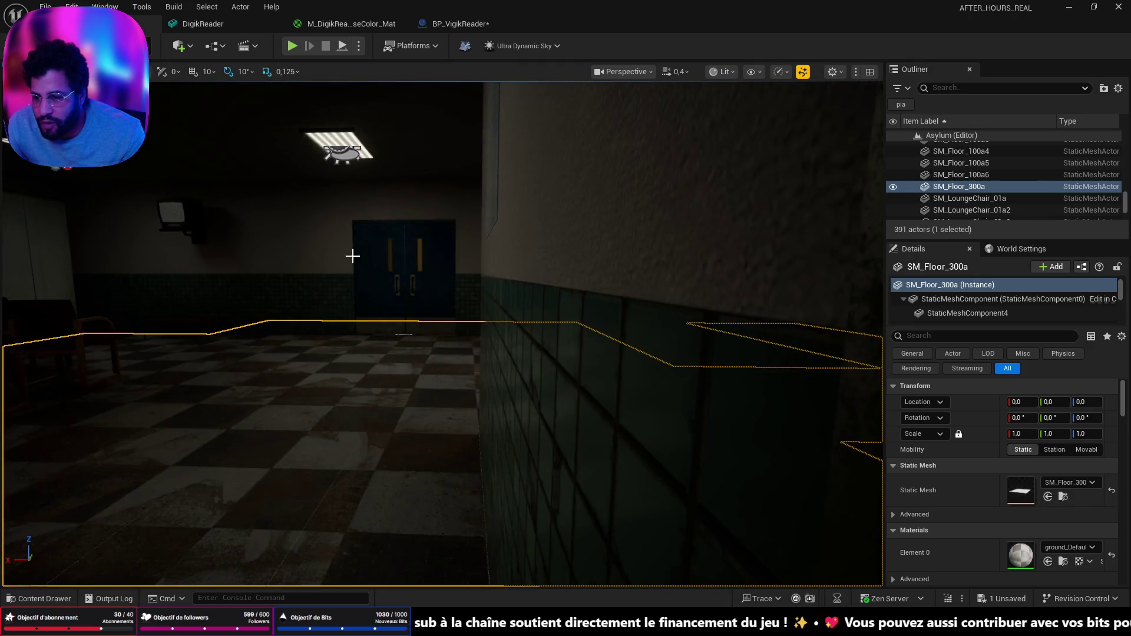
{"action": "left_click", "coordinate": [354, 255]}
{"action": "key", "text": "w"}
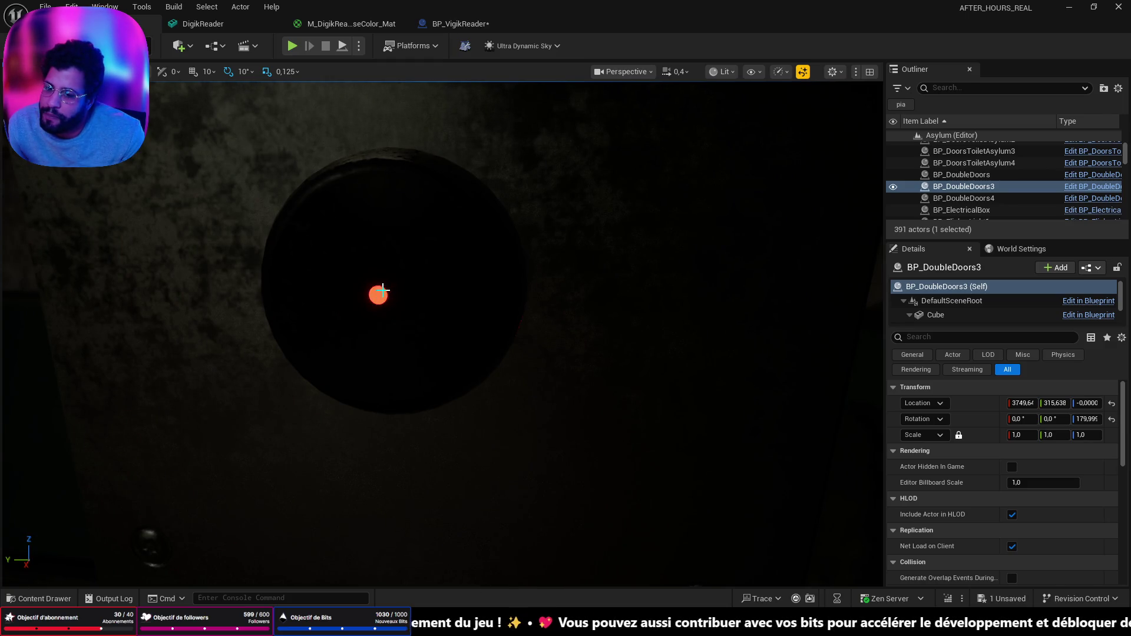
{"action": "left_click", "coordinate": [452, 22]}
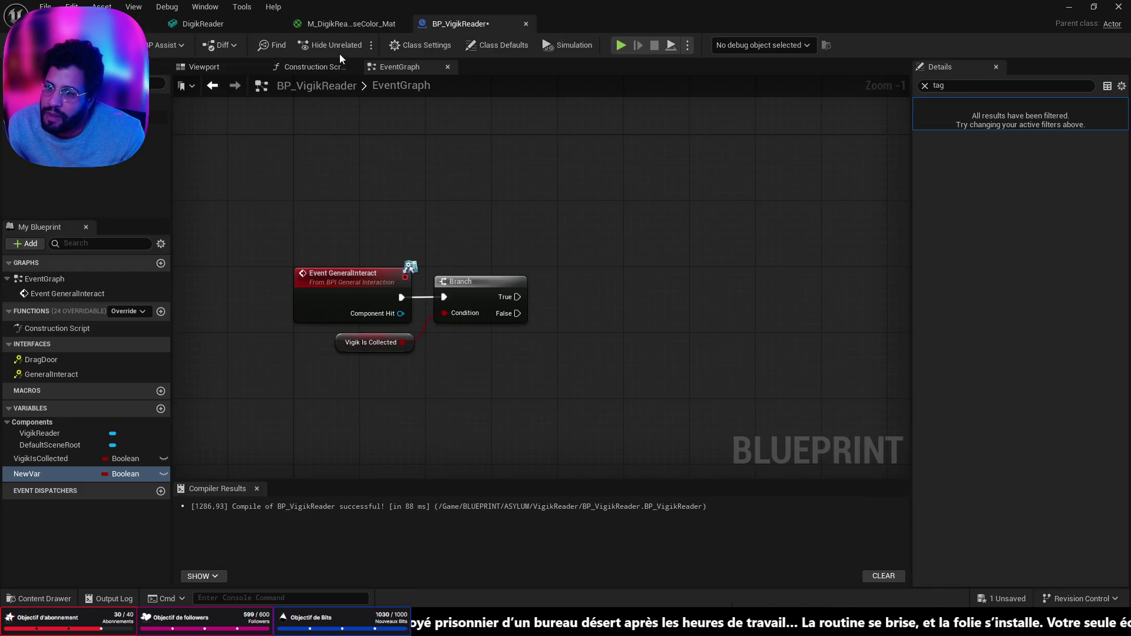
In the M_DigikReader material graph, move the red Constant3Vector and Texture Sample nodes lower
{"action": "left_click", "coordinate": [342, 23]}
{"action": "scroll", "coordinate": [487, 327], "scroll_direction": "down", "scroll_amount": 3}
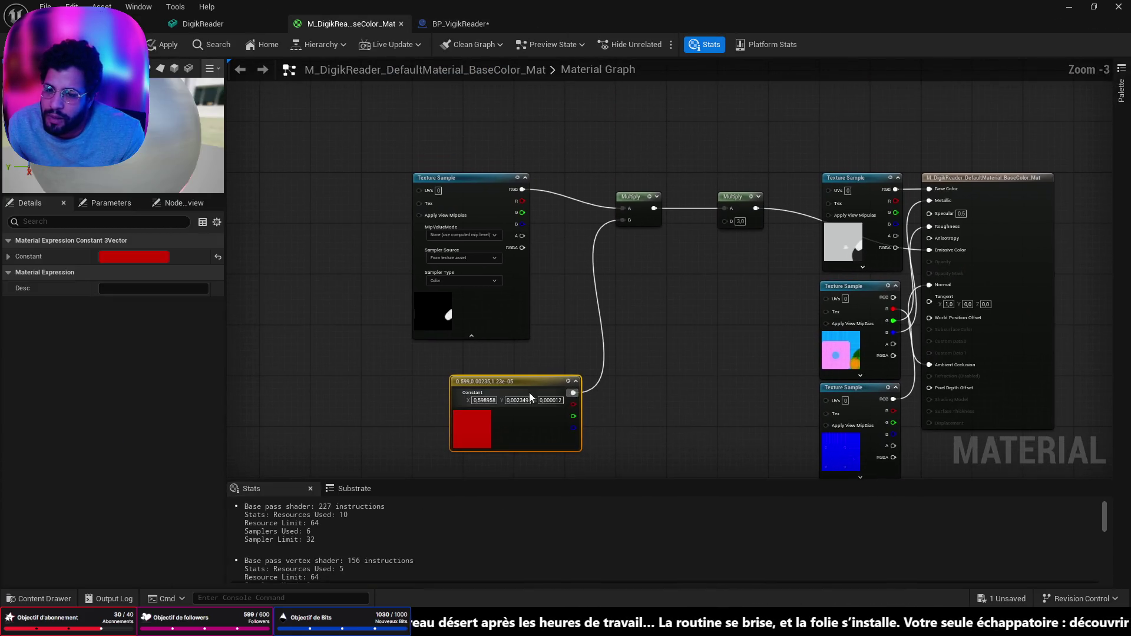
{"action": "left_click_drag", "start_coordinate": [488, 362], "coordinate": [482, 361]}
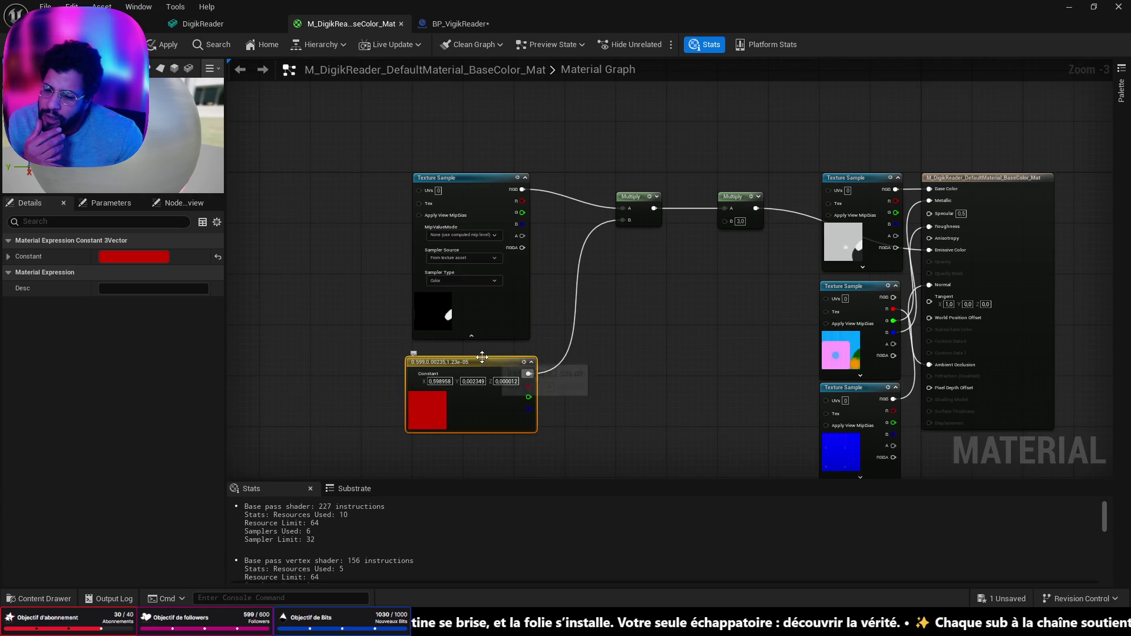
{"action": "left_click_drag", "start_coordinate": [481, 361], "coordinate": [481, 380]}
{"action": "left_click_drag", "start_coordinate": [462, 190], "coordinate": [460, 209]}
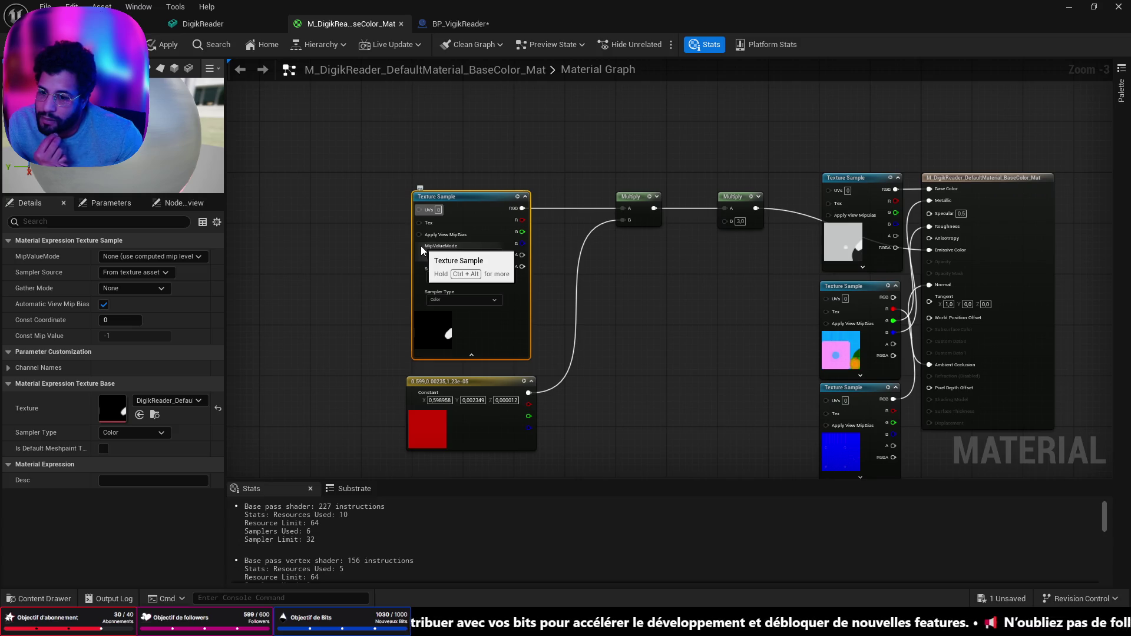
Convert the red Constant3Vector into a vector parameter named EmissiveColor and reposition it
{"action": "right_click", "coordinate": [453, 383]}
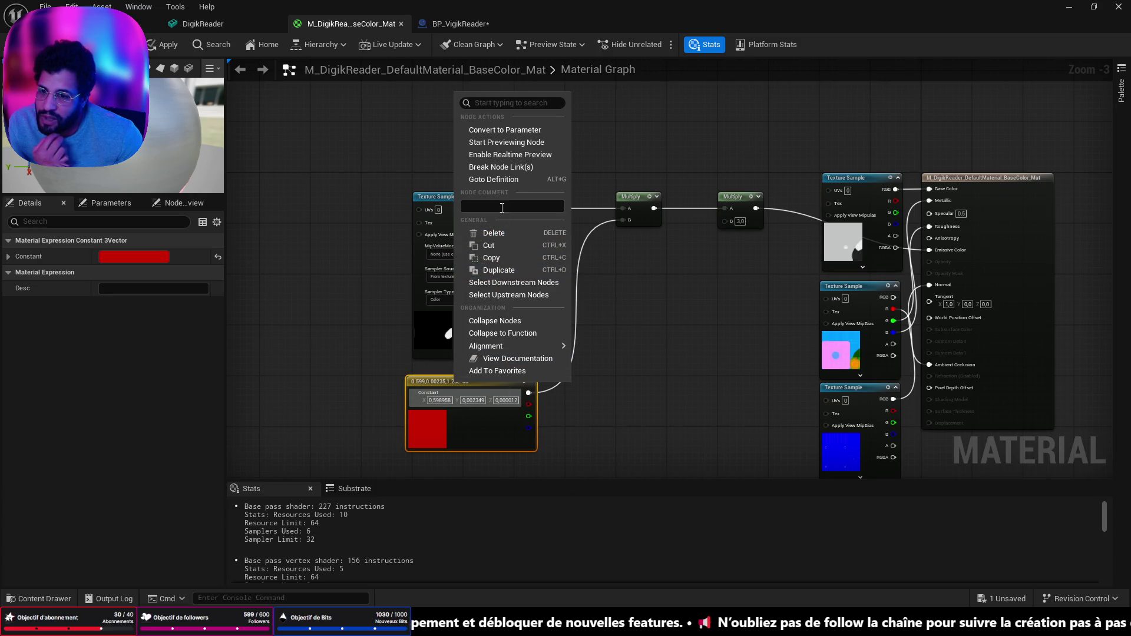
{"action": "left_click", "coordinate": [521, 131]}
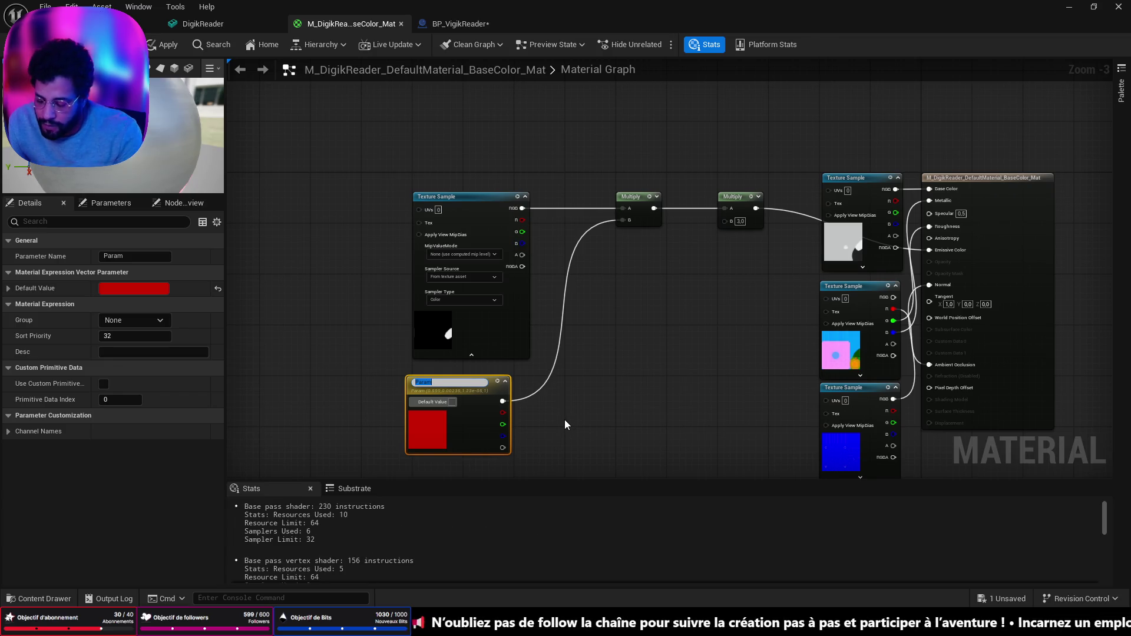
{"action": "type", "text": "Emissi"}
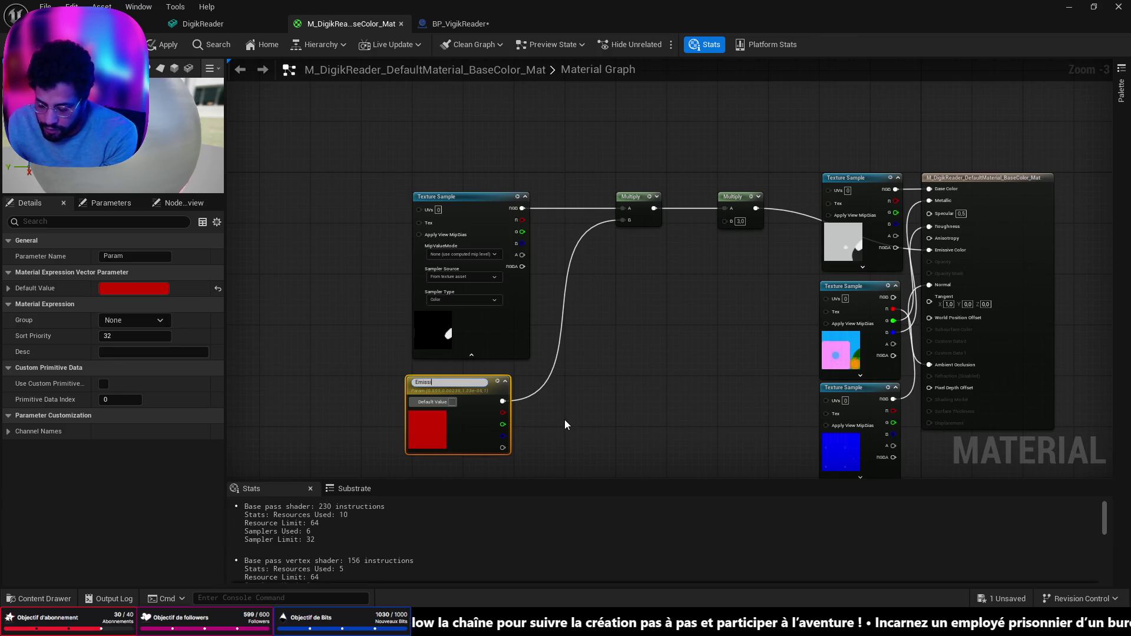
{"action": "type", "text": "veColor"}
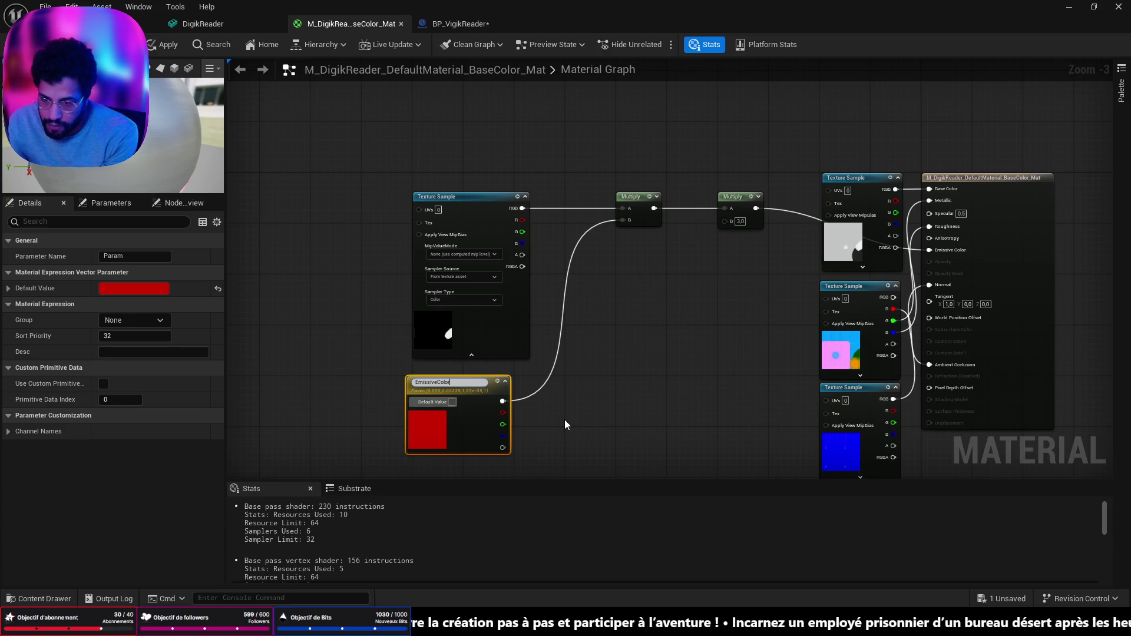
{"action": "key", "text": "Return"}
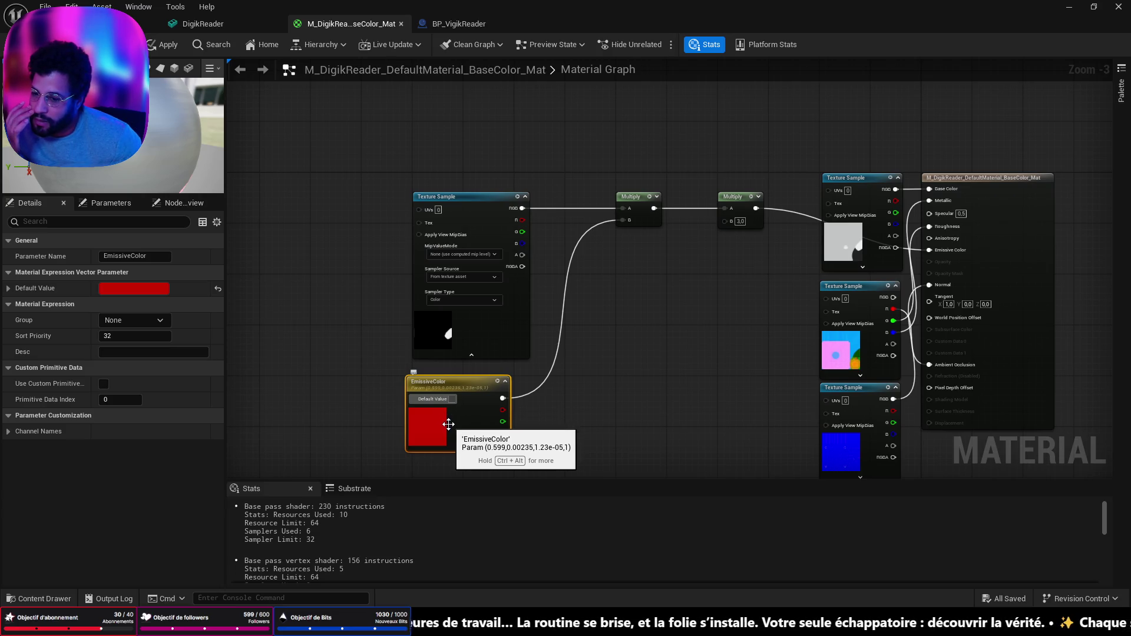
{"action": "scroll", "coordinate": [445, 415], "scroll_direction": "up", "scroll_amount": 3}
{"action": "left_click", "coordinate": [648, 416]}
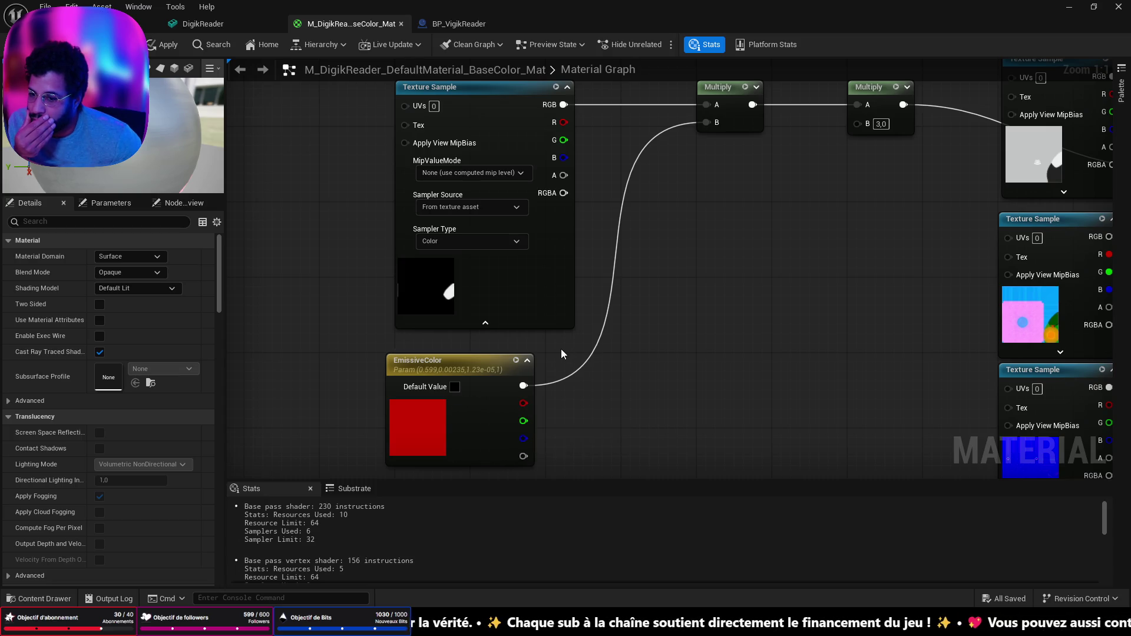
{"action": "left_click_drag", "start_coordinate": [486, 368], "coordinate": [504, 355]}
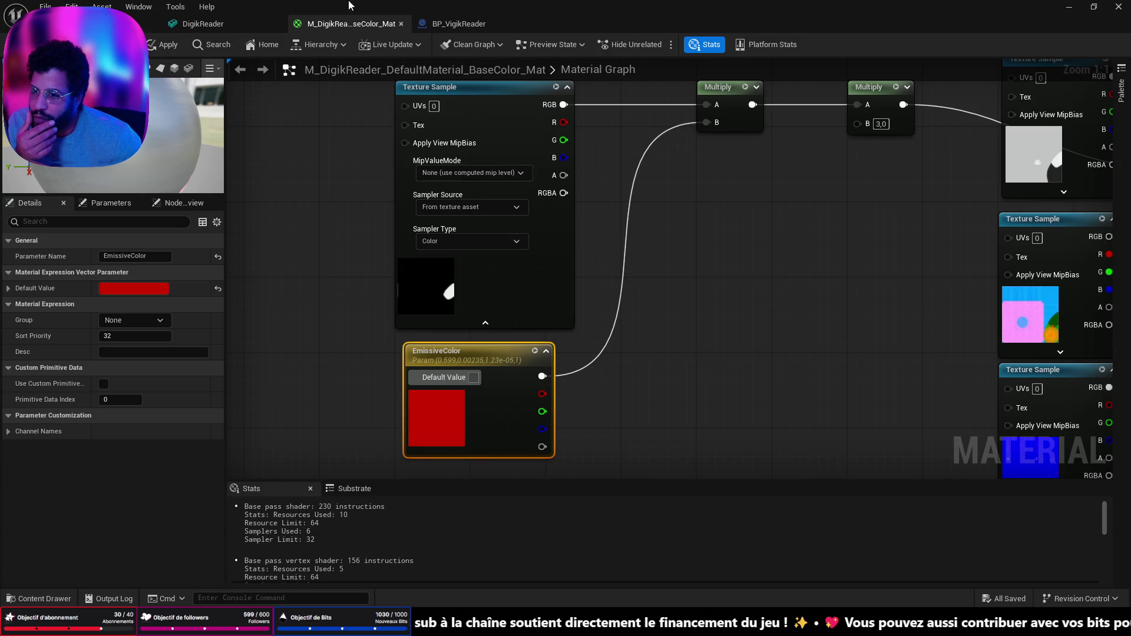
{"action": "left_click", "coordinate": [481, 24]}
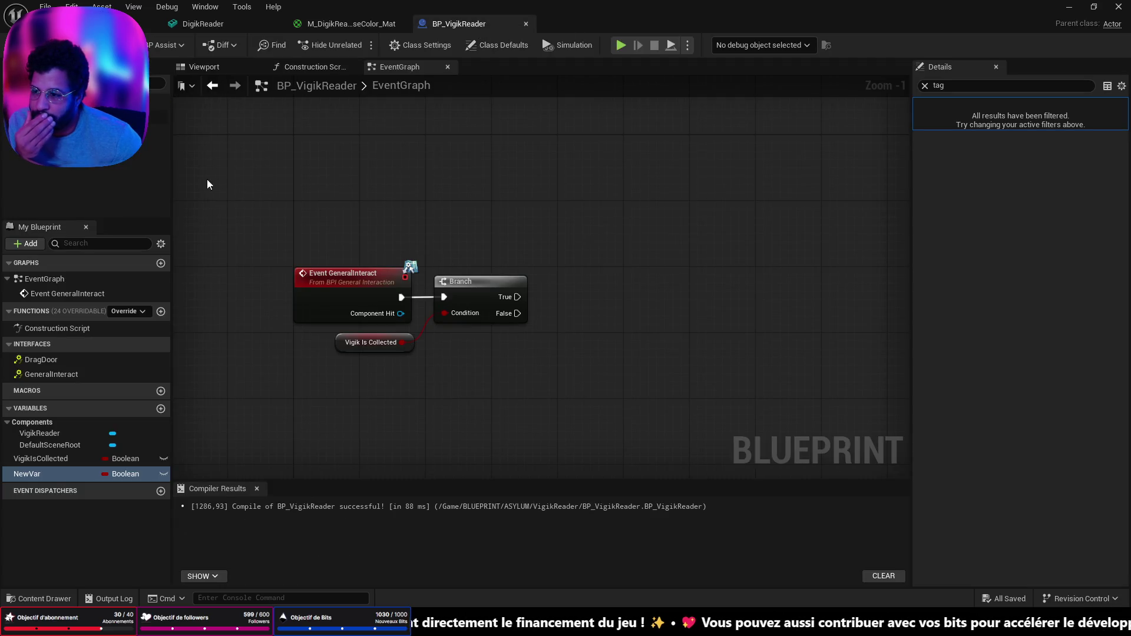
Add a Vigik Reader component reference to the EventGraph and search 'set parameter' off its pin
{"action": "mouse_move", "coordinate": [70, 127]}
{"action": "left_mouse_down"}
{"action": "mouse_move", "coordinate": [501, 234]}
{"action": "mouse_move", "coordinate": [479, 243]}
{"action": "mouse_move", "coordinate": [564, 238]}
{"action": "left_mouse_up"}
{"action": "type", "text": "set"}
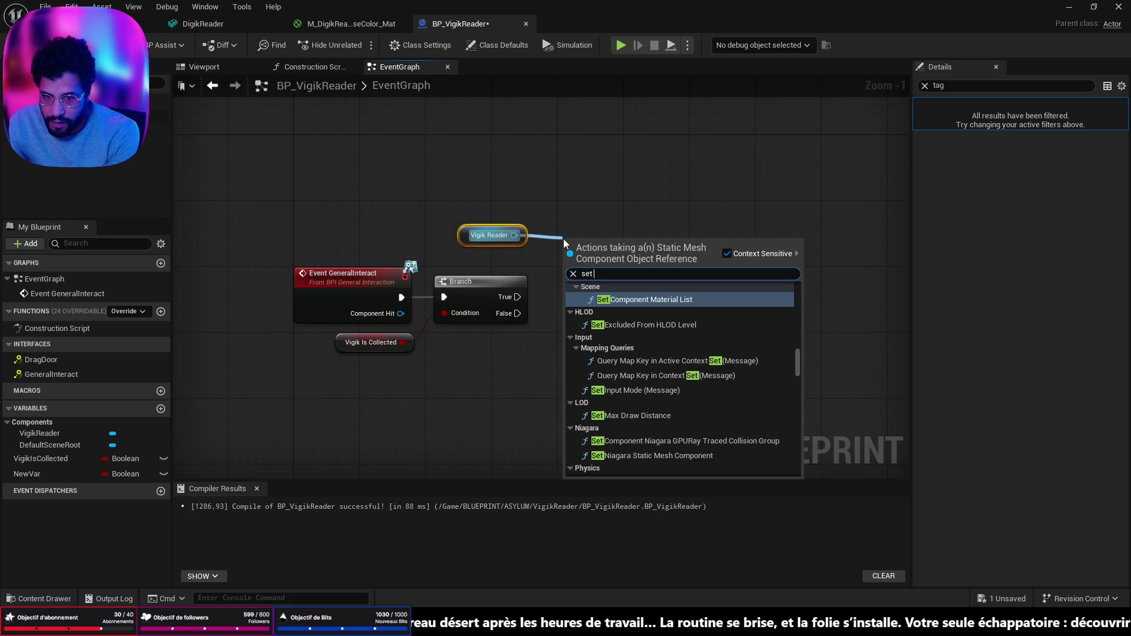
{"action": "type", "text": " para"}
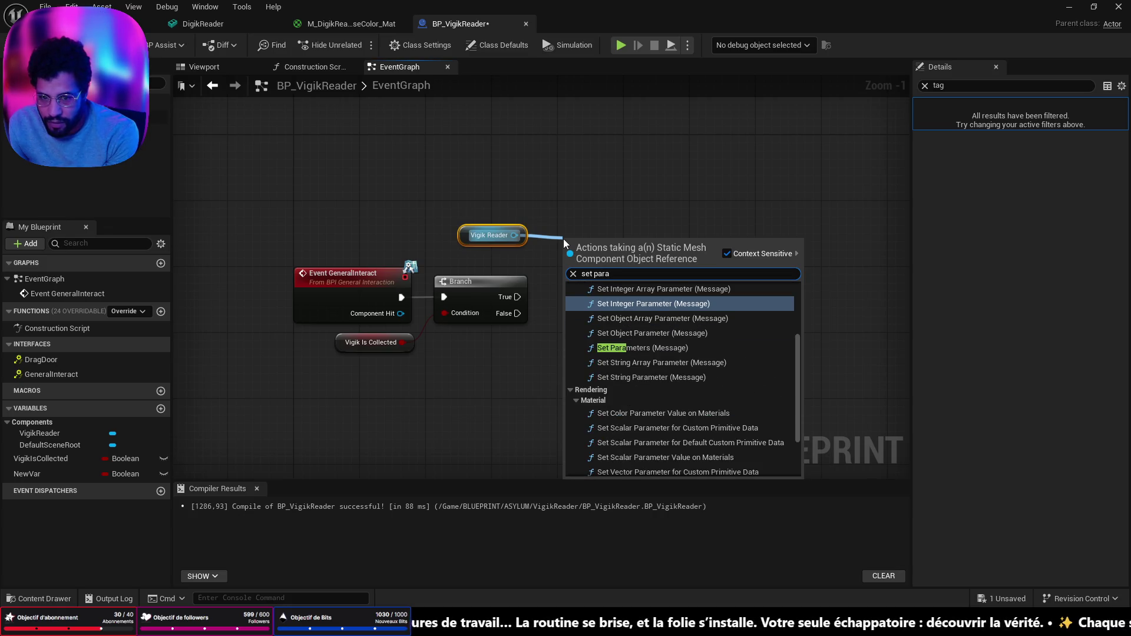
{"action": "type", "text": "meter"}
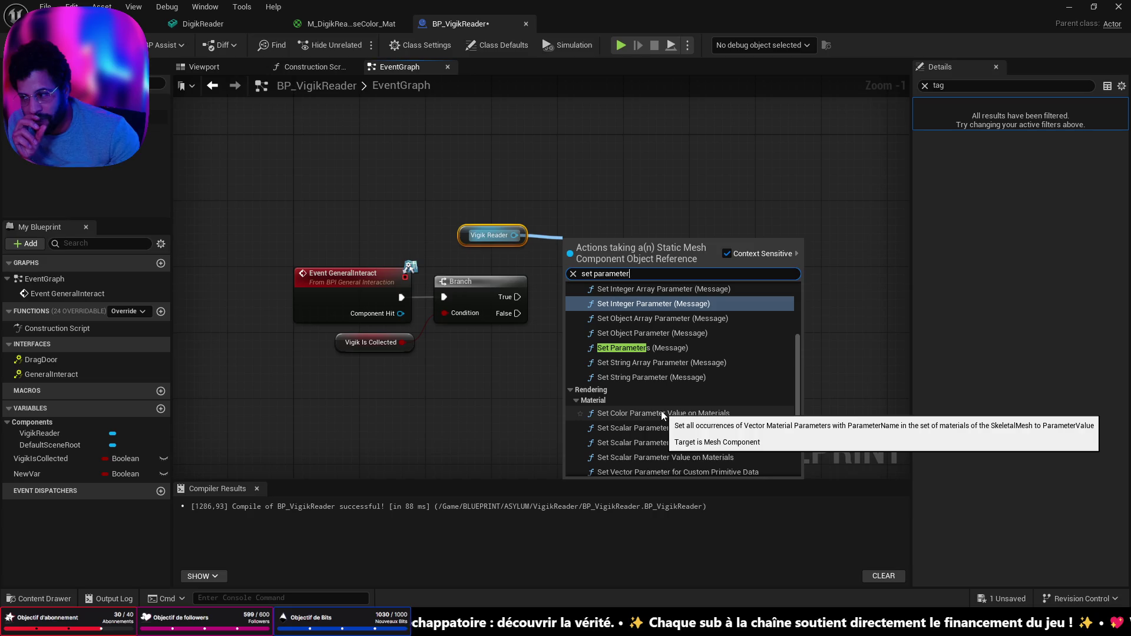
{"action": "key", "text": "ctrl+Tab"}
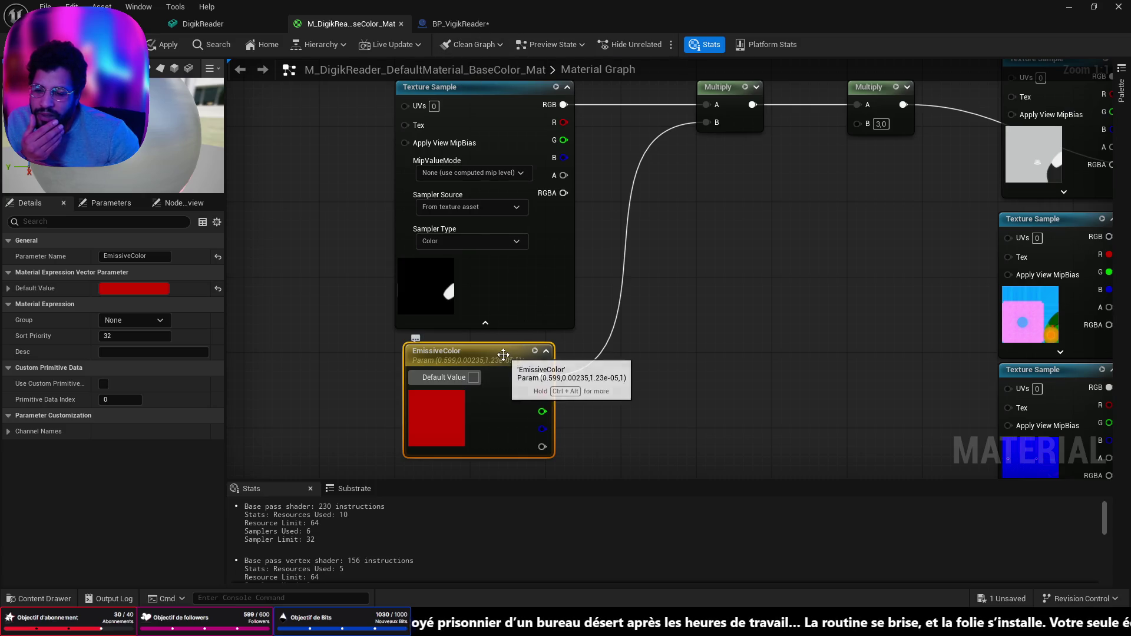
Change the material parameter's name from EmissiveColor to EmissiveColorVigik and copy it
{"action": "left_click", "coordinate": [127, 257]}
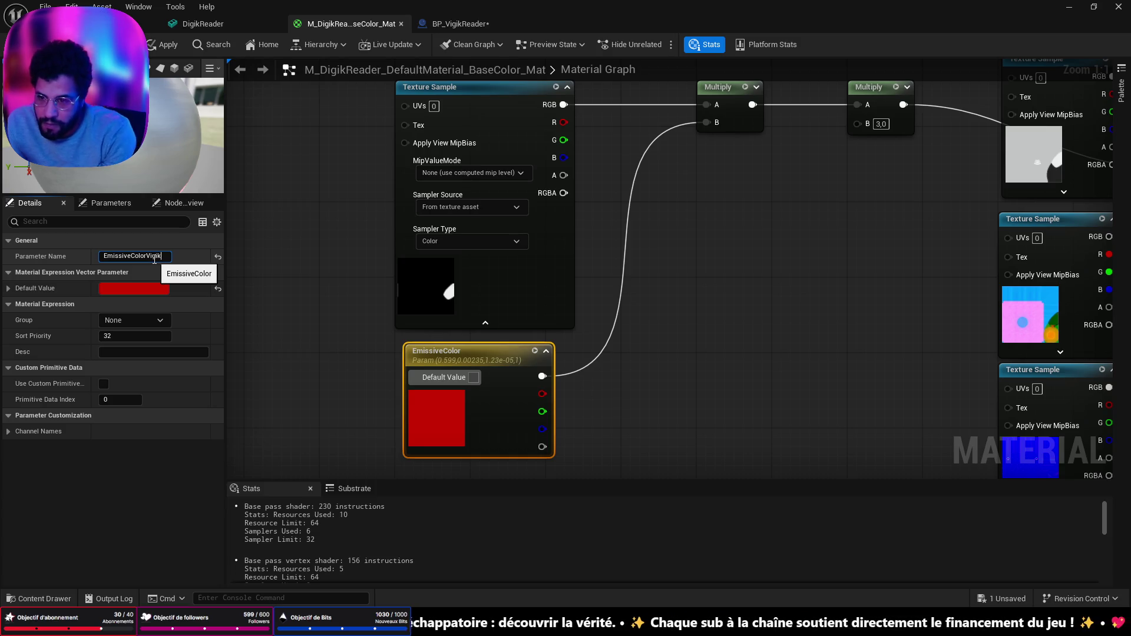
{"action": "type", "text": "k"}
{"action": "key", "text": "Return"}
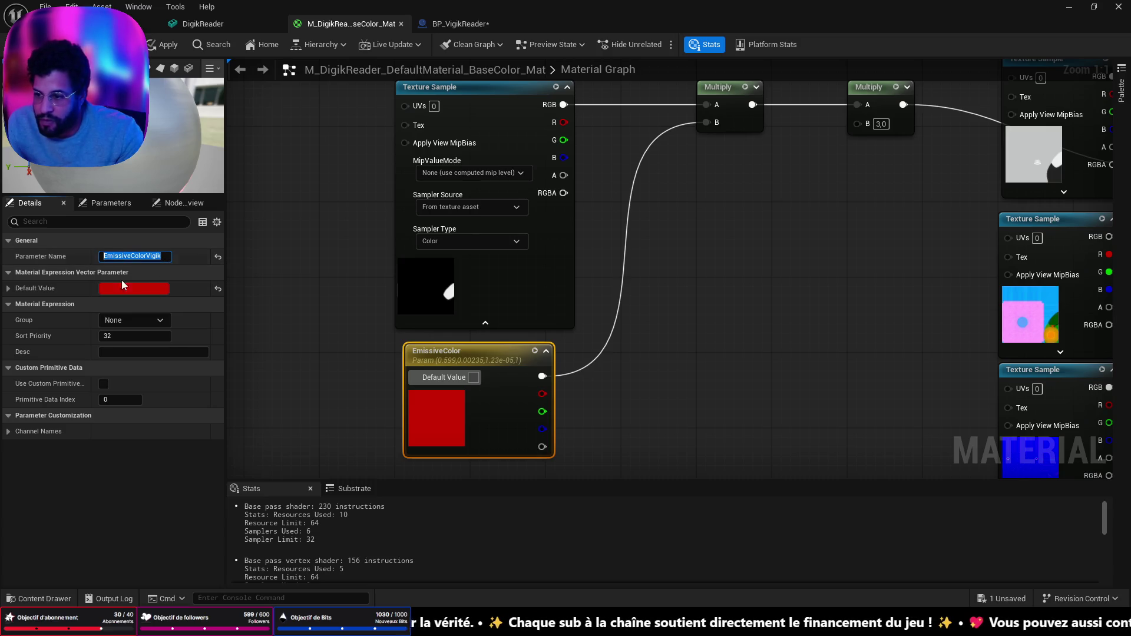
{"action": "left_click", "coordinate": [459, 25]}
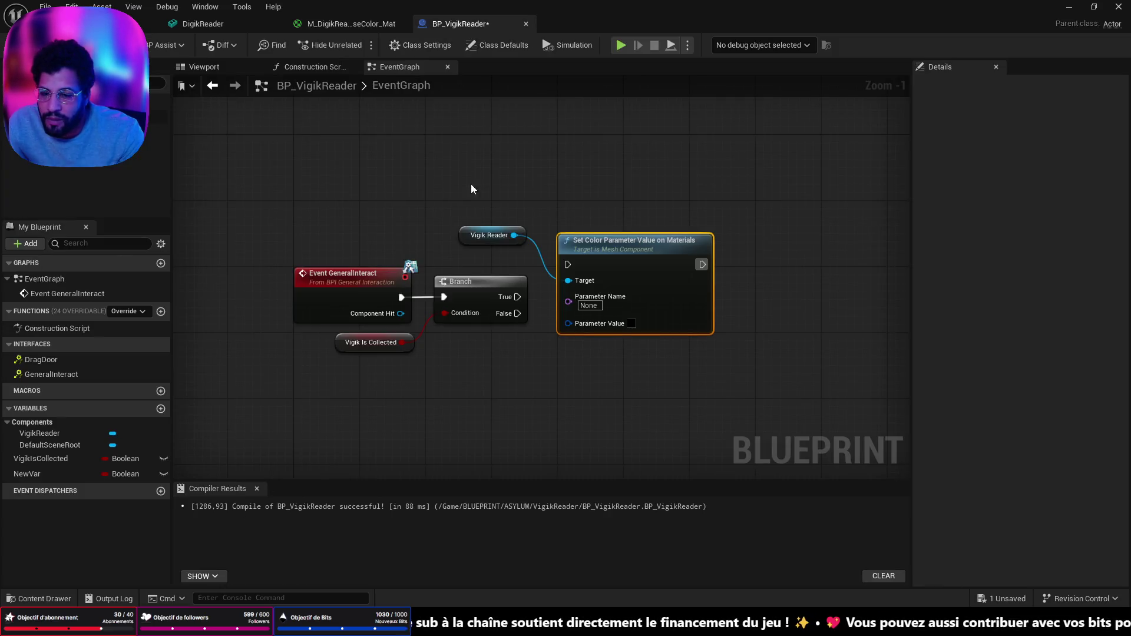
Set the Set Color Parameter Value node's parameter to EmissiveColorVigik with a green value
{"action": "left_click", "coordinate": [589, 305]}
{"action": "type", "text": "EmissiveColorVigik"}
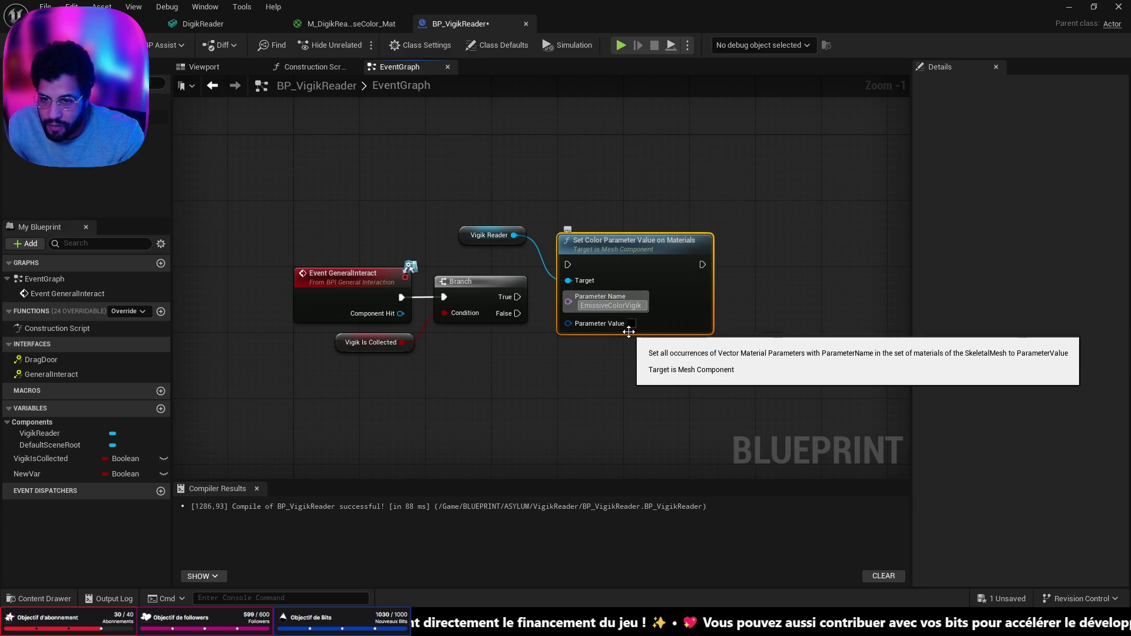
{"action": "left_click", "coordinate": [631, 323]}
{"action": "left_click_drag", "start_coordinate": [709, 375], "coordinate": [674, 408]}
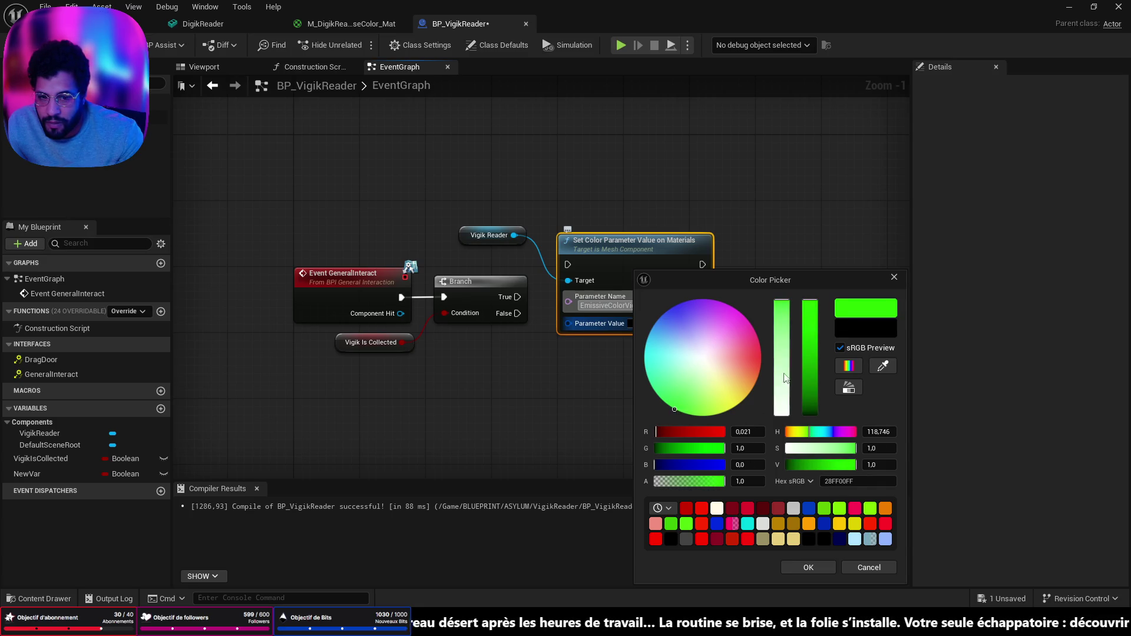
{"action": "left_click", "coordinate": [811, 325]}
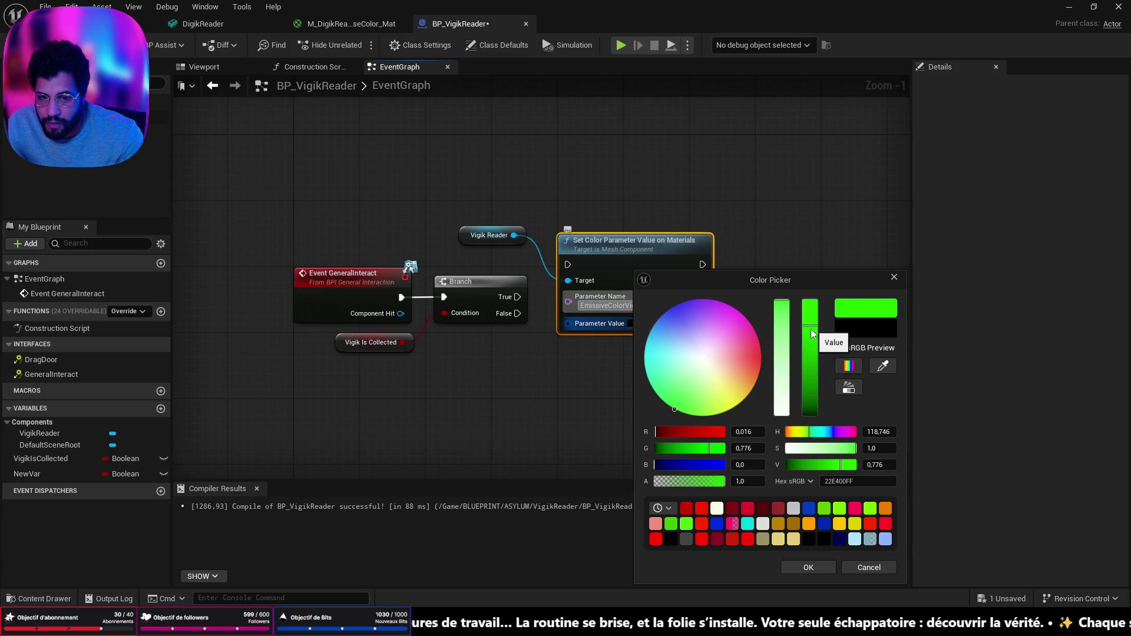
{"action": "left_click", "coordinate": [797, 568]}
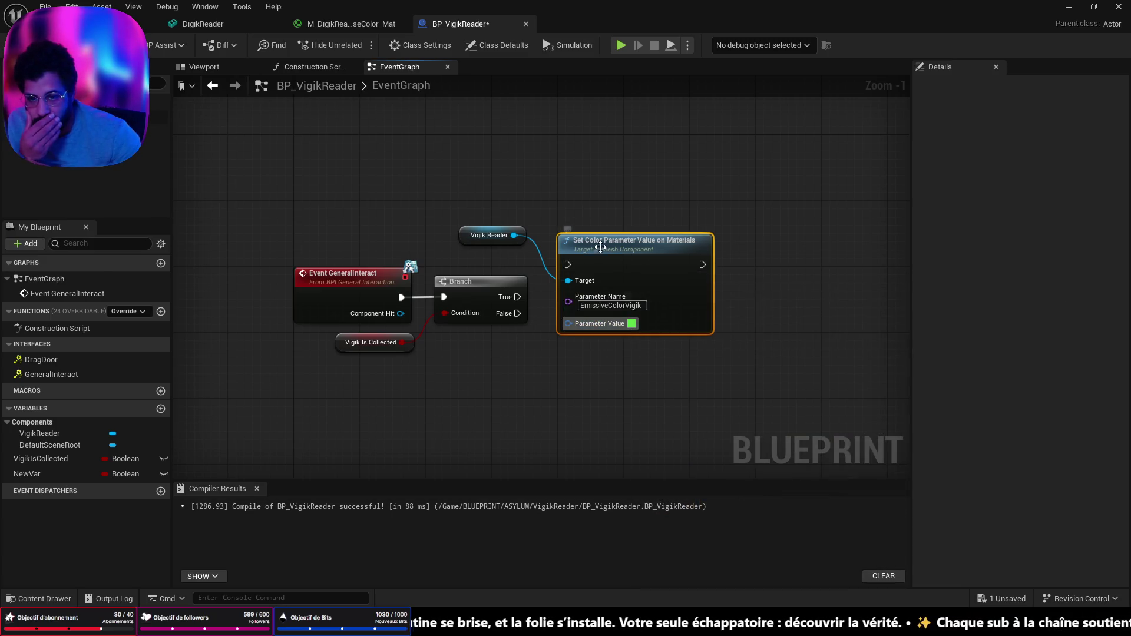
Wire the Branch's True output into the Set Color node and compile
{"action": "left_click_drag", "start_coordinate": [601, 247], "coordinate": [610, 273]}
{"action": "left_click_drag", "start_coordinate": [517, 297], "coordinate": [605, 291]}
{"action": "left_click", "coordinate": [26, 45]}
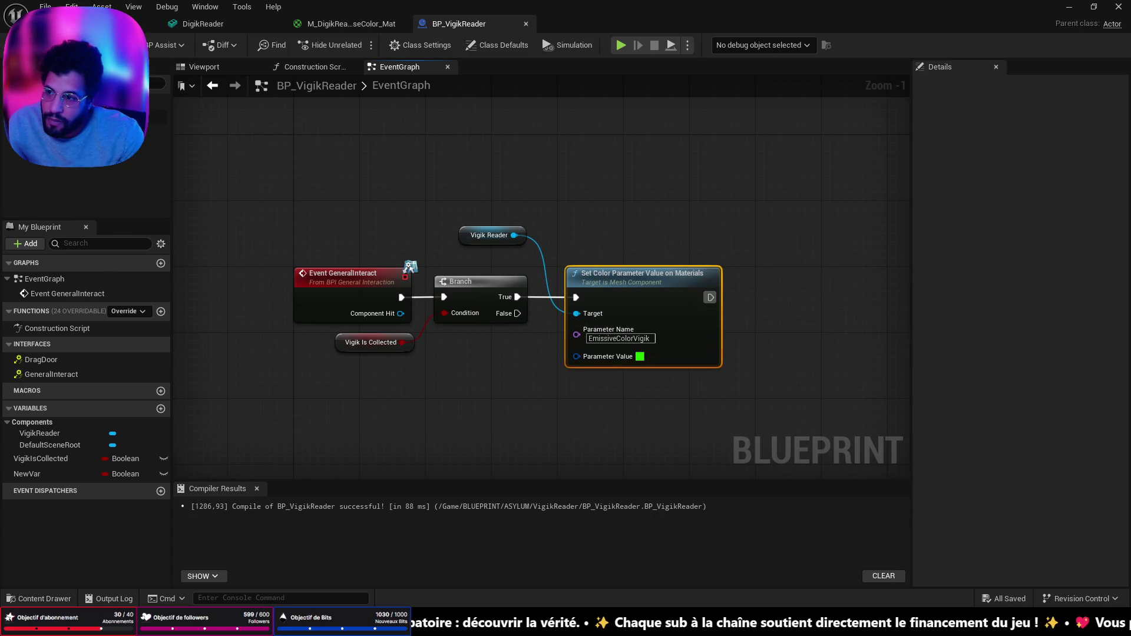
Set NewVar's type to a BP Power Assisred Door Security object reference
{"action": "left_click", "coordinate": [51, 473]}
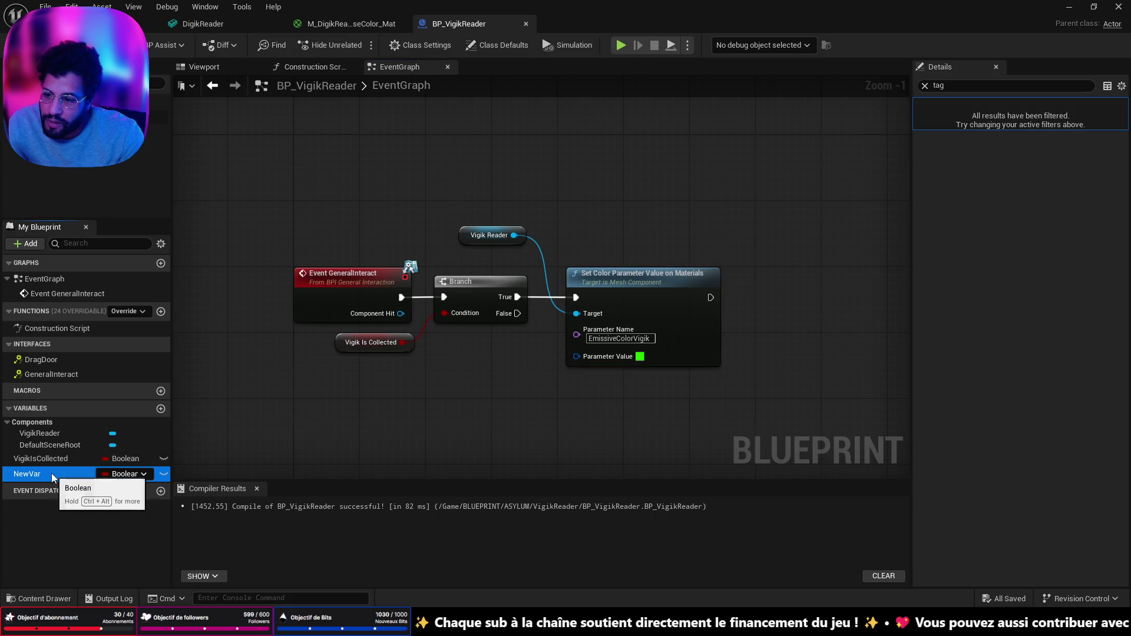
{"action": "left_click", "coordinate": [126, 475]}
{"action": "type", "text": "Se"}
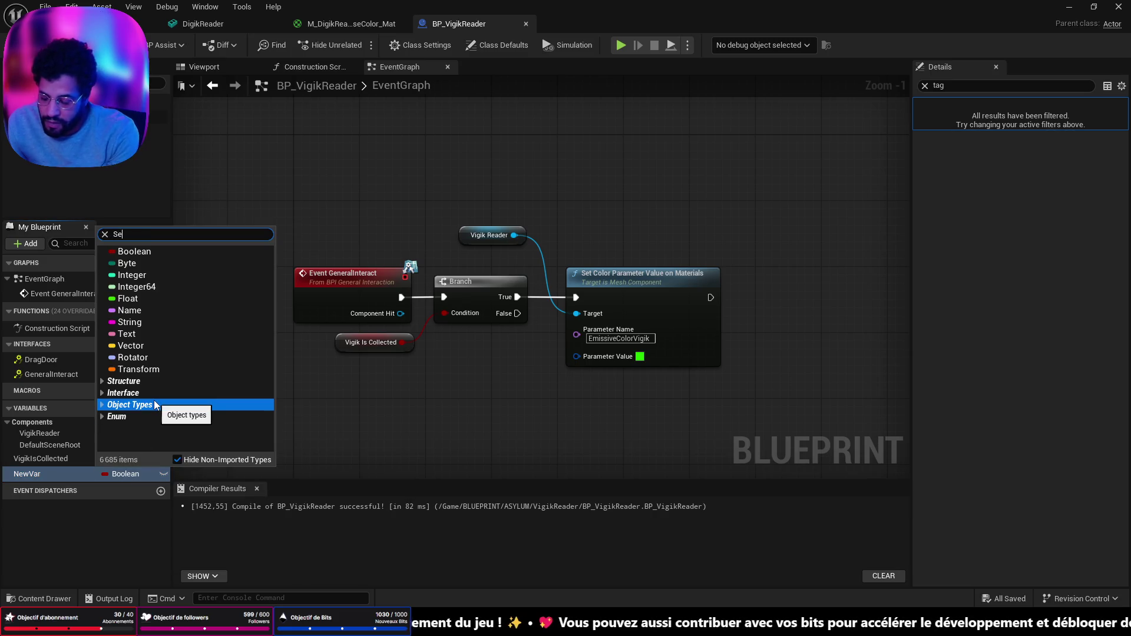
{"action": "type", "text": "c"}
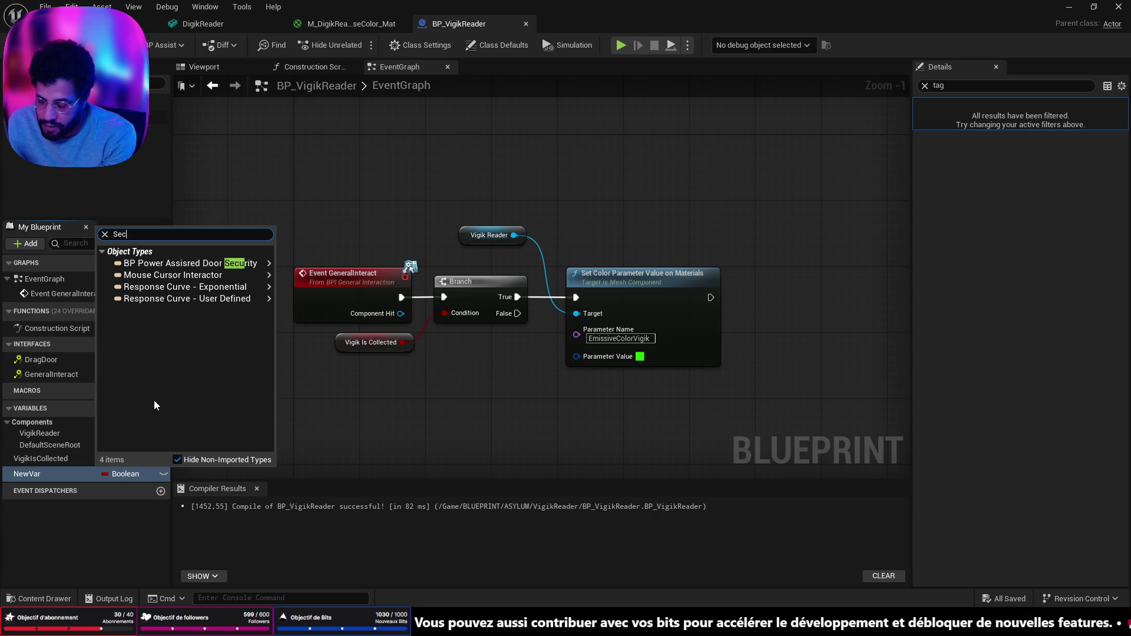
{"action": "type", "text": "urity"}
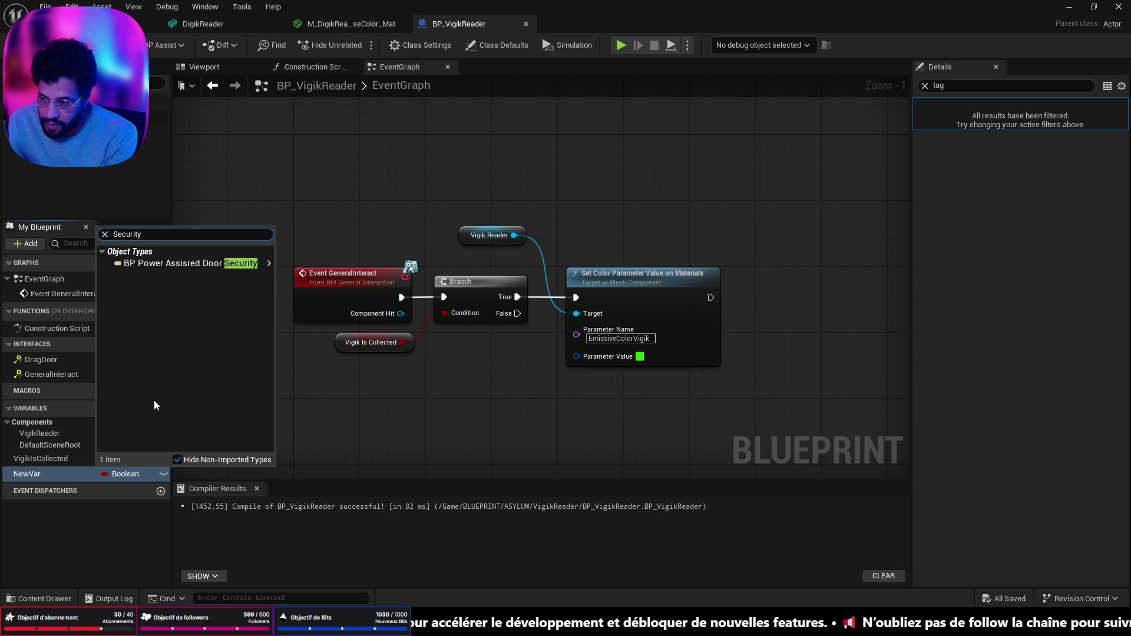
{"action": "mouse_move", "coordinate": [221, 265]}
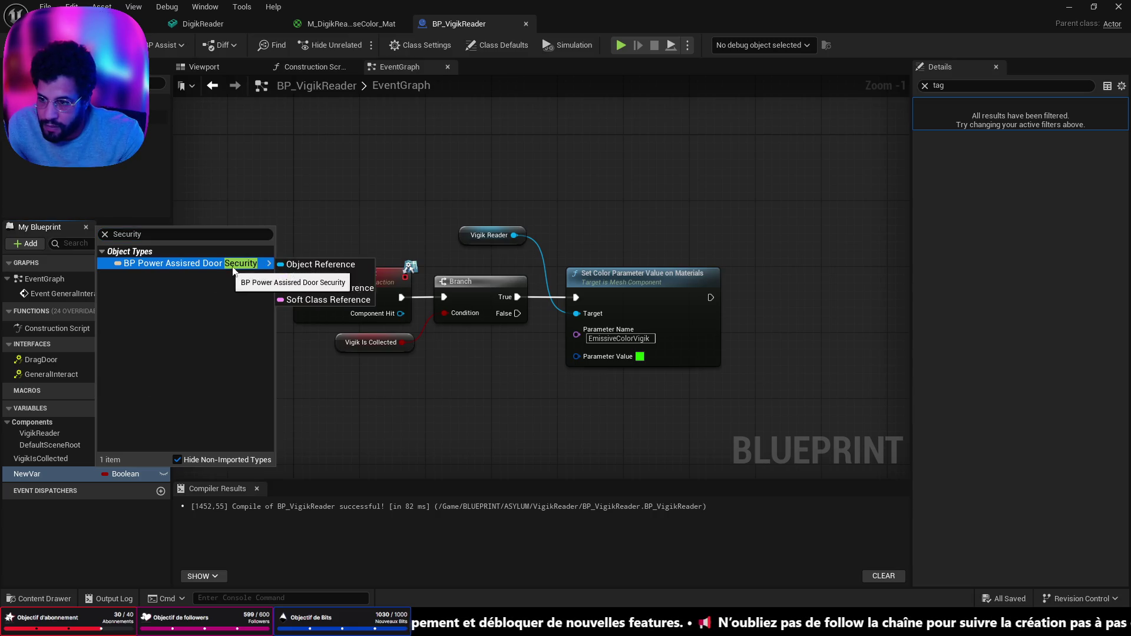
{"action": "left_click", "coordinate": [312, 262]}
{"action": "left_click", "coordinate": [39, 475]}
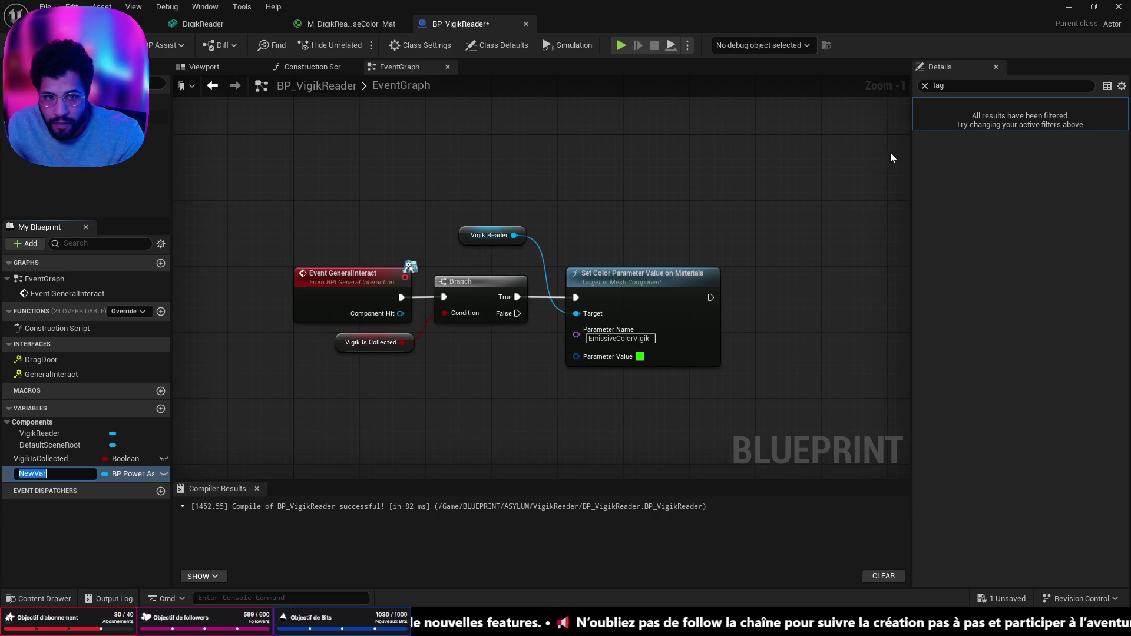
Compile the blueprint and rename the variable to SecurityDoorRef
{"action": "left_click", "coordinate": [925, 86]}
{"action": "left_click", "coordinate": [24, 475]}
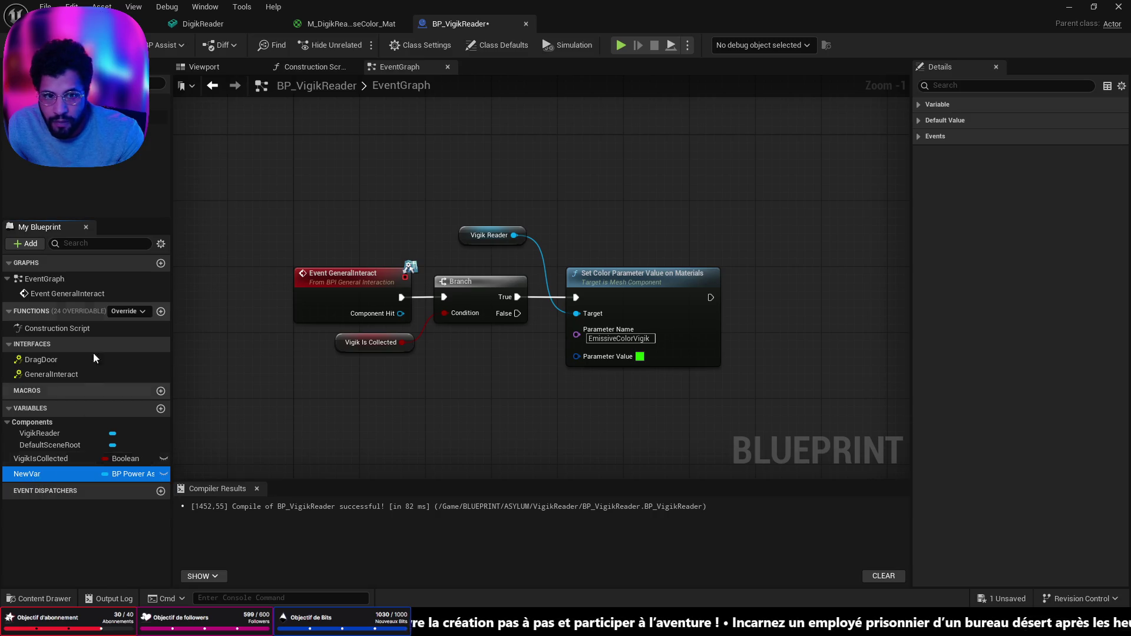
{"action": "left_click", "coordinate": [27, 45]}
{"action": "left_click", "coordinate": [1055, 120]}
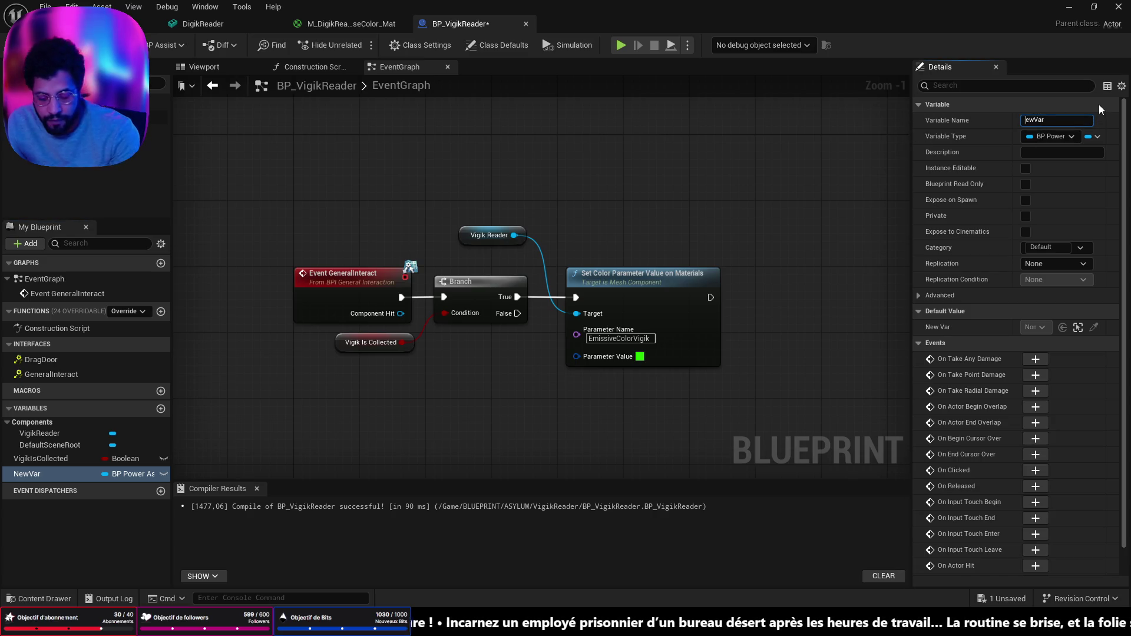
{"action": "type", "text": "Secur"}
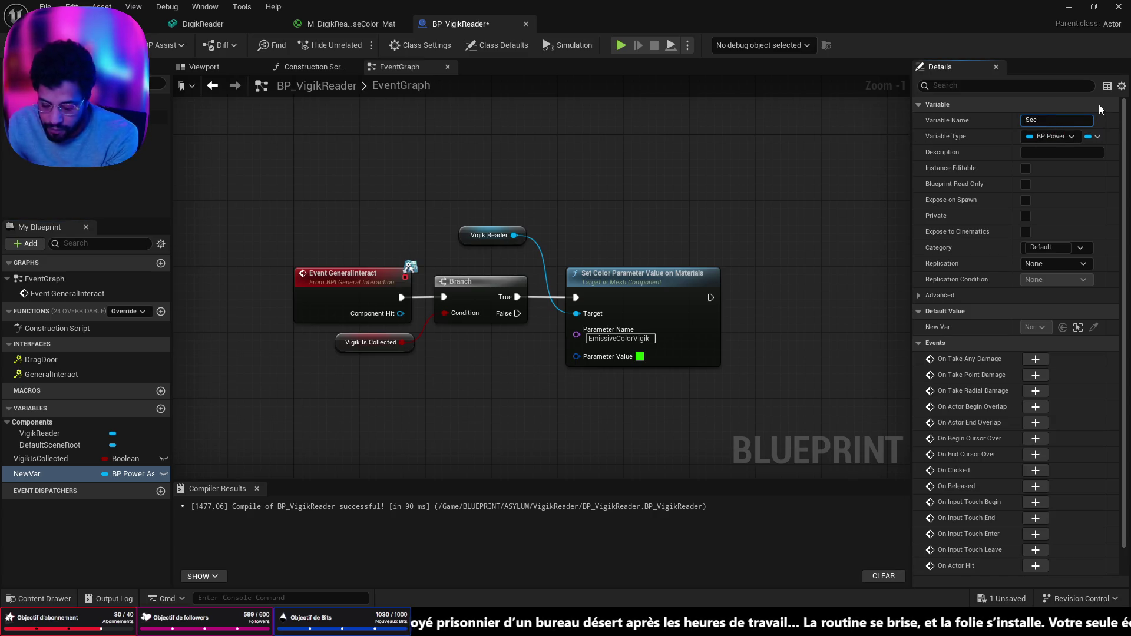
{"action": "type", "text": "it"}
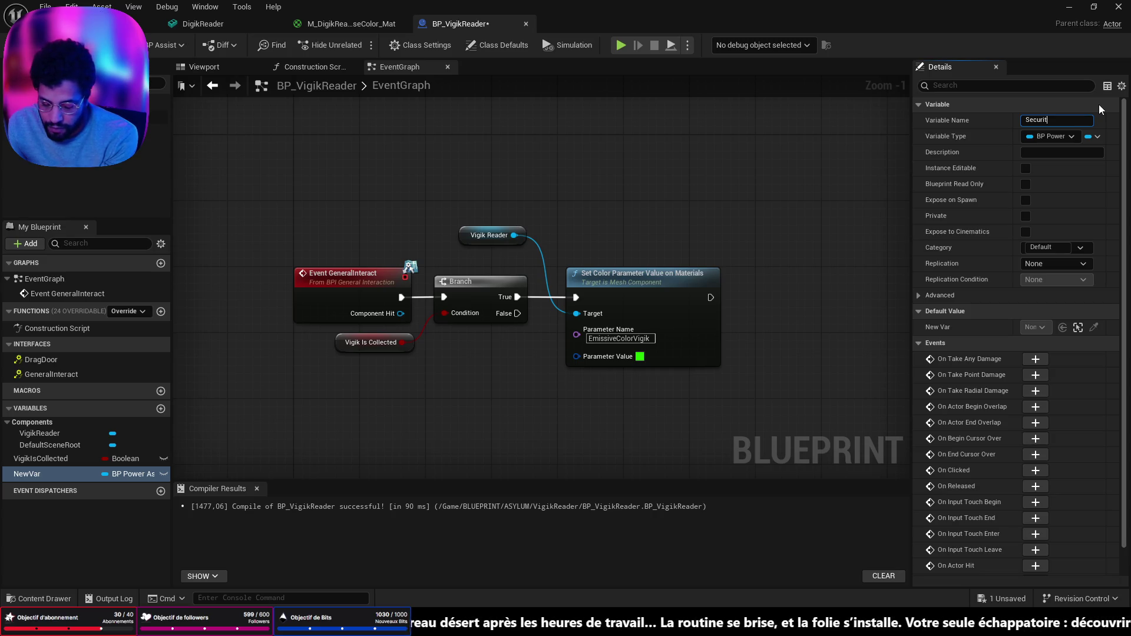
{"action": "type", "text": "yDoorRef"}
{"action": "key", "text": "Return"}
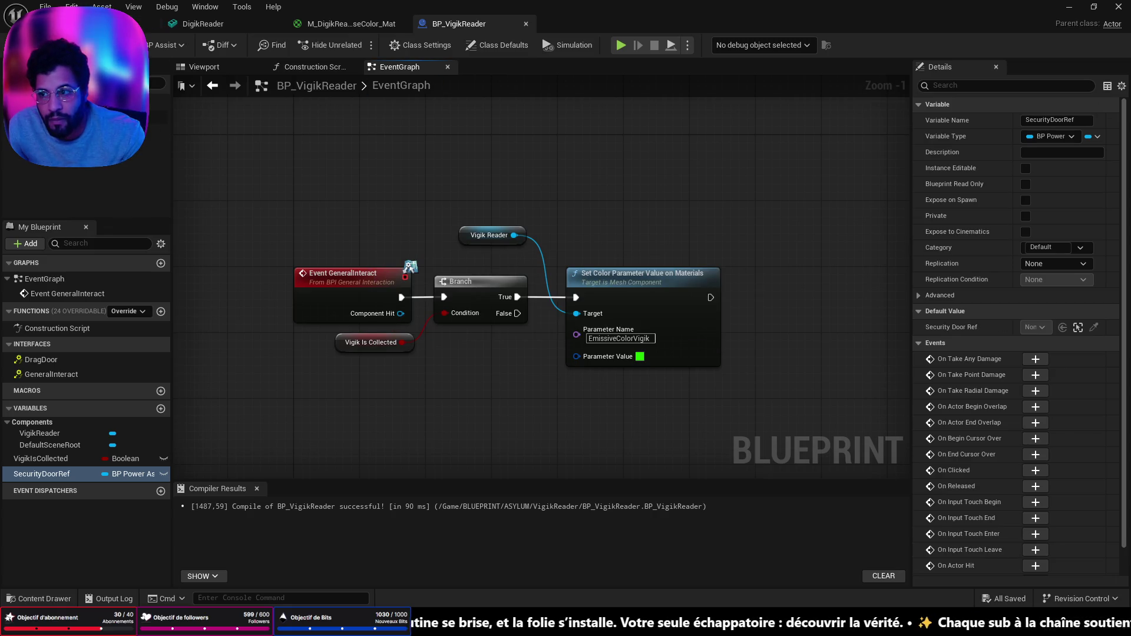
{"action": "left_click", "coordinate": [47, 459]}
Make VigikIsCollected default to true and save the blueprint
{"action": "left_click", "coordinate": [1031, 327]}
{"action": "key", "text": "ctrl+s"}
{"action": "key", "text": "alt+Tab"}
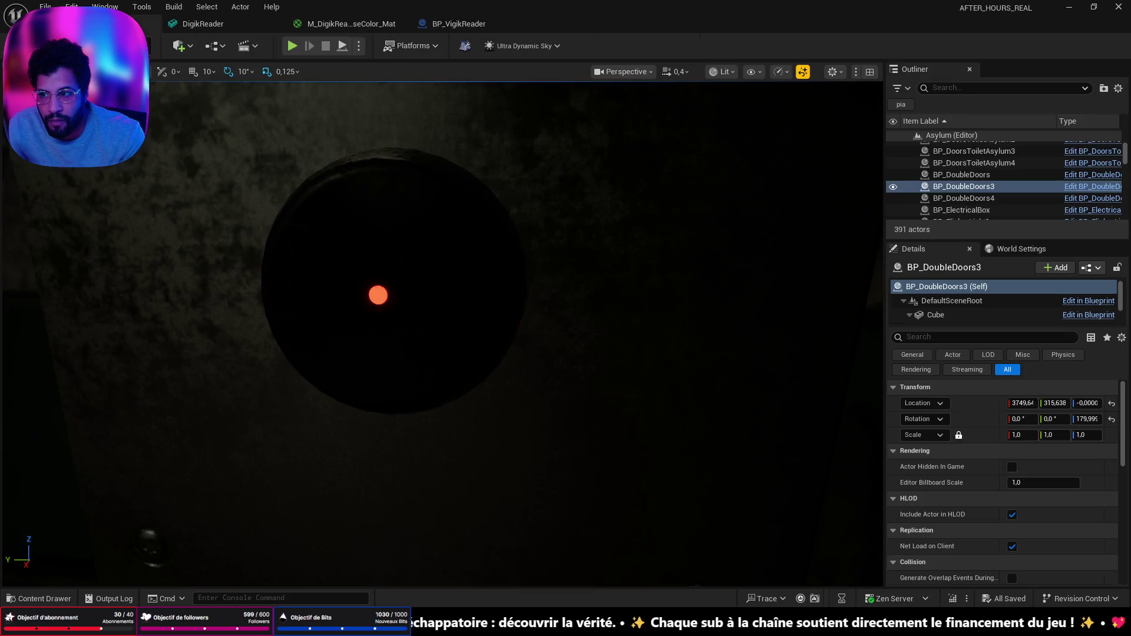
Run a Play From Here test from the floor, stop it, and return to BP_VigikReader
{"action": "key", "text": "f"}
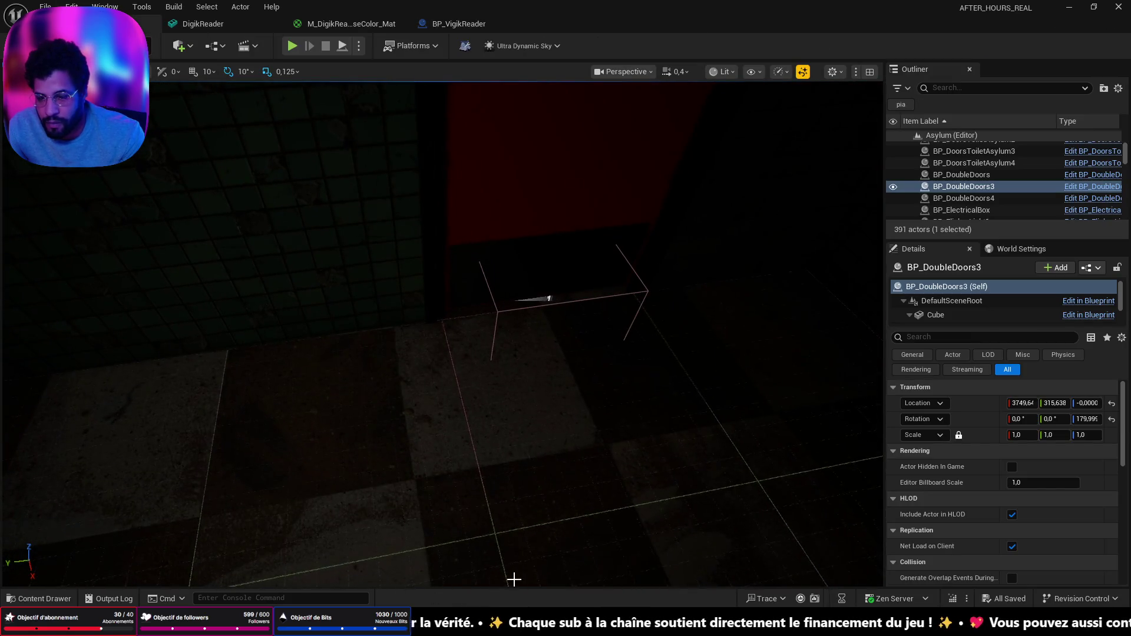
{"action": "right_click", "coordinate": [513, 578]}
{"action": "left_click", "coordinate": [536, 568]}
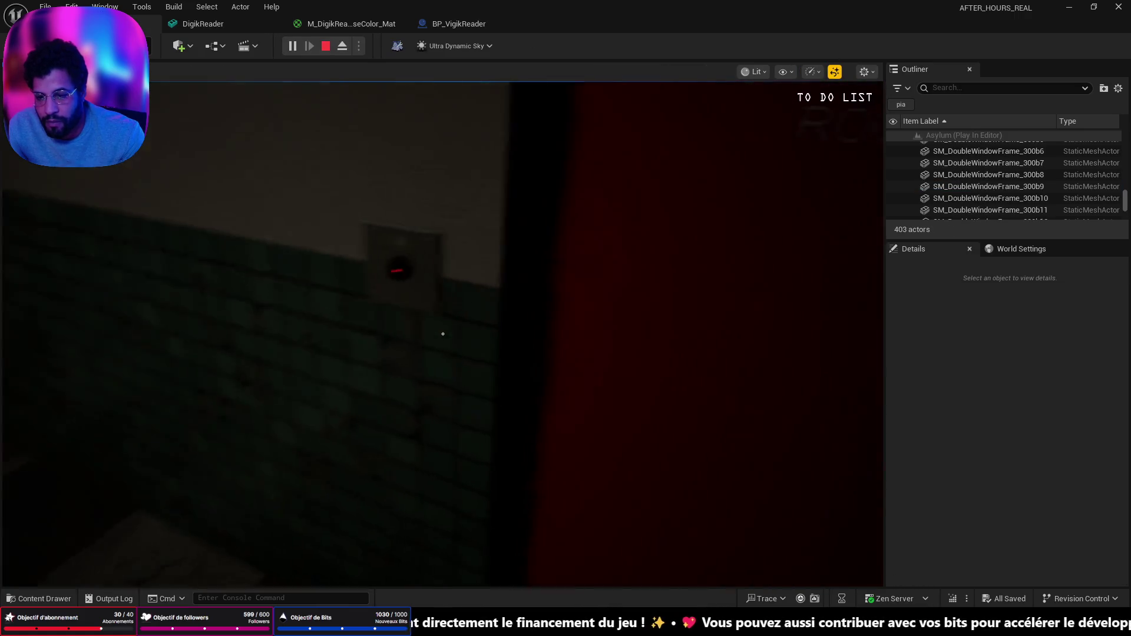
{"action": "key", "text": "Escape"}
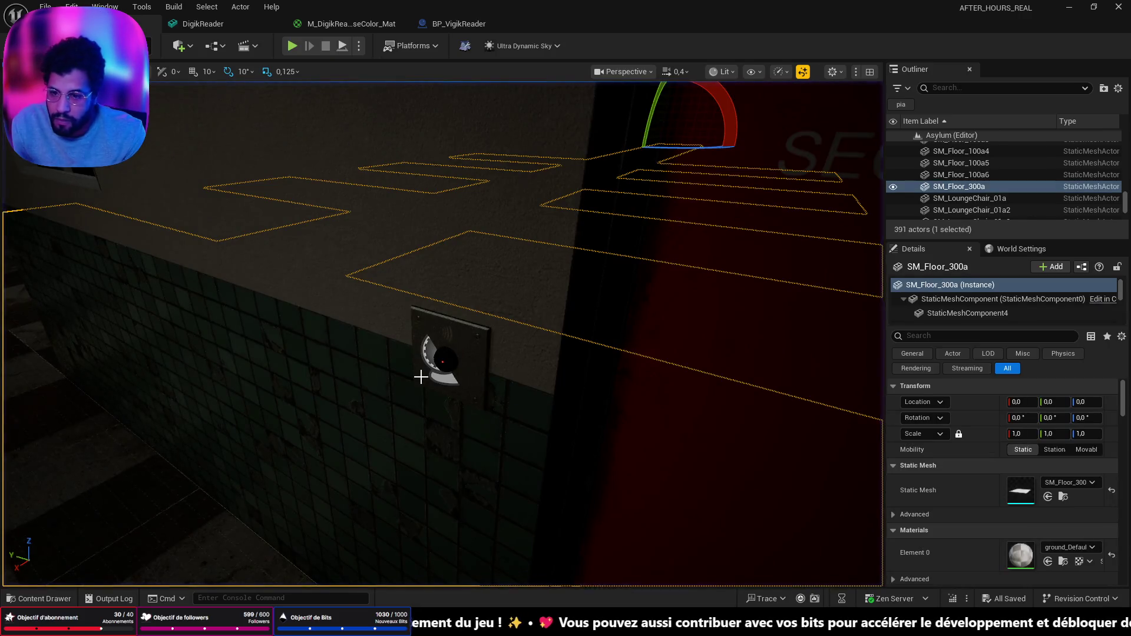
{"action": "left_click", "coordinate": [459, 24]}
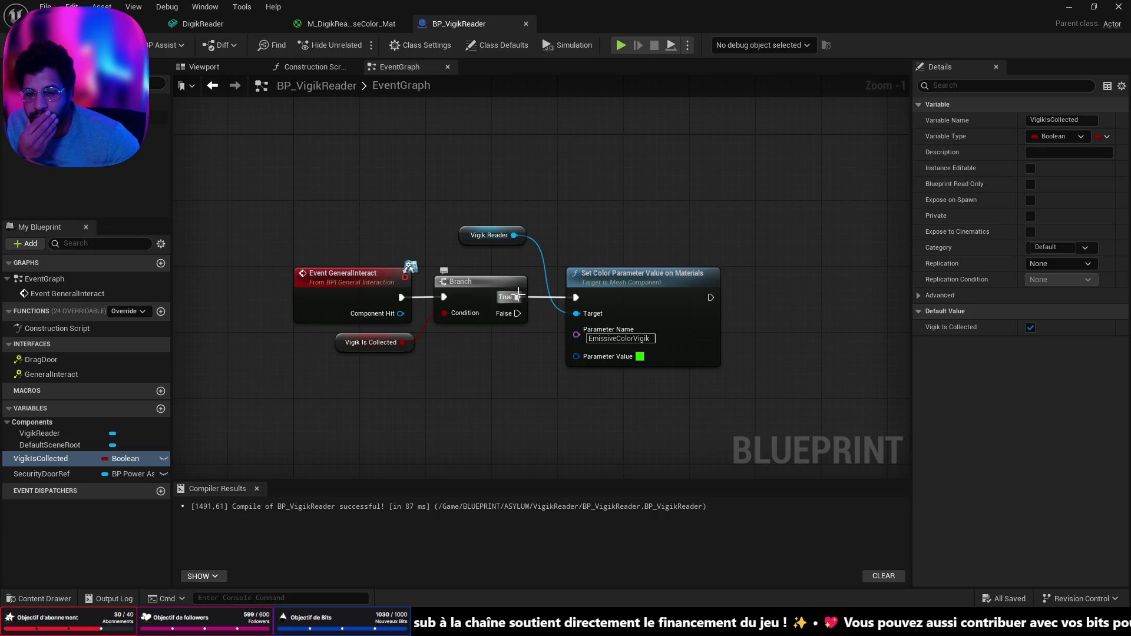
Drag from the Vigik Reader pin, search 'set vector parame', then cancel without adding a node
{"action": "left_click_drag", "start_coordinate": [513, 235], "coordinate": [583, 176]}
{"action": "type", "text": "set vec"}
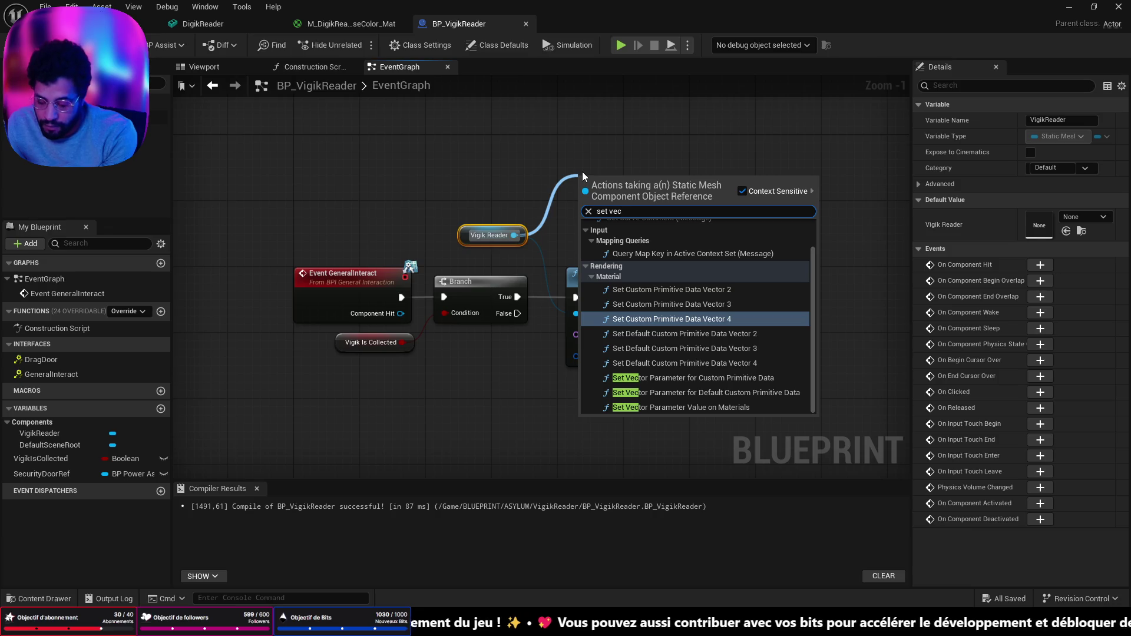
{"action": "type", "text": "tor pa"}
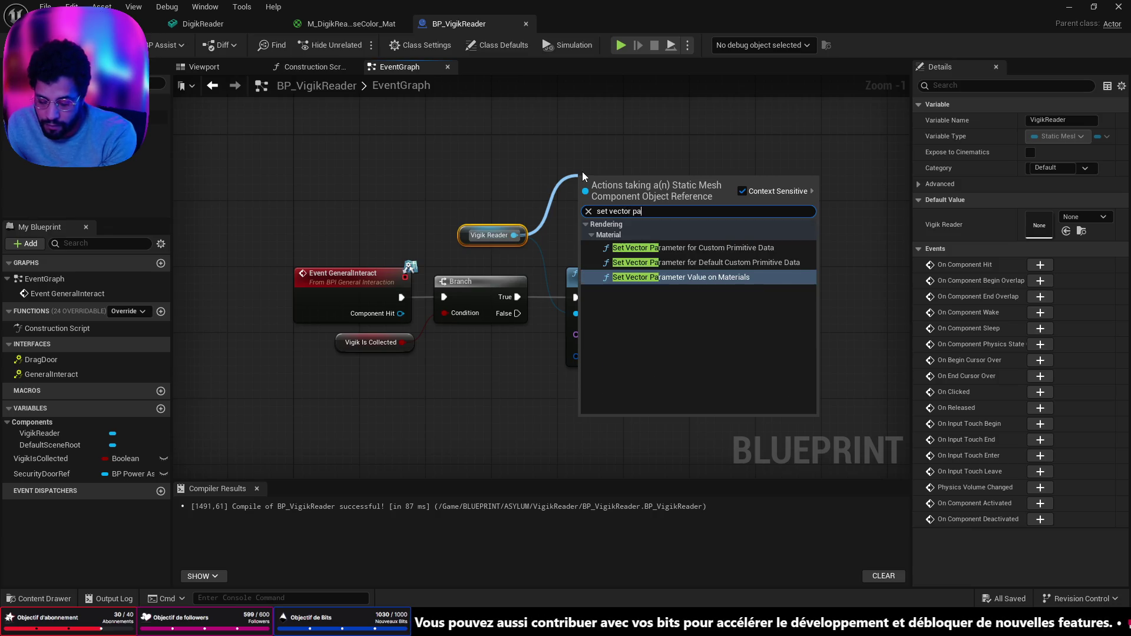
{"action": "type", "text": "rame"}
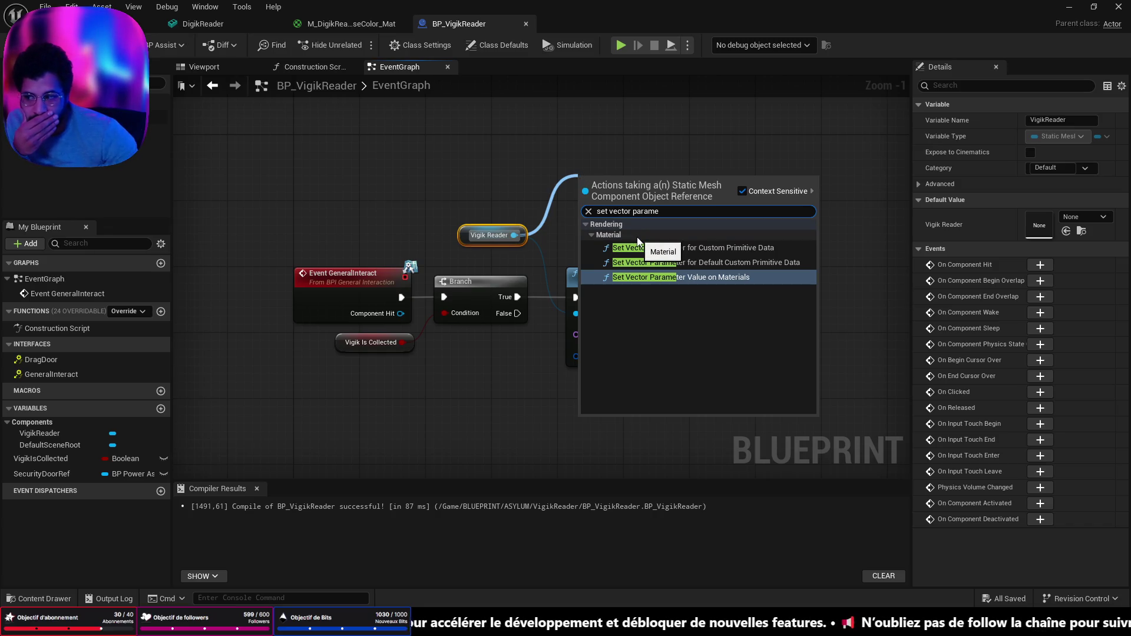
{"action": "key", "text": "Return"}
Toggle a breakpoint on the Set Color Parameter Value on Materials node
{"action": "right_click", "coordinate": [633, 291]}
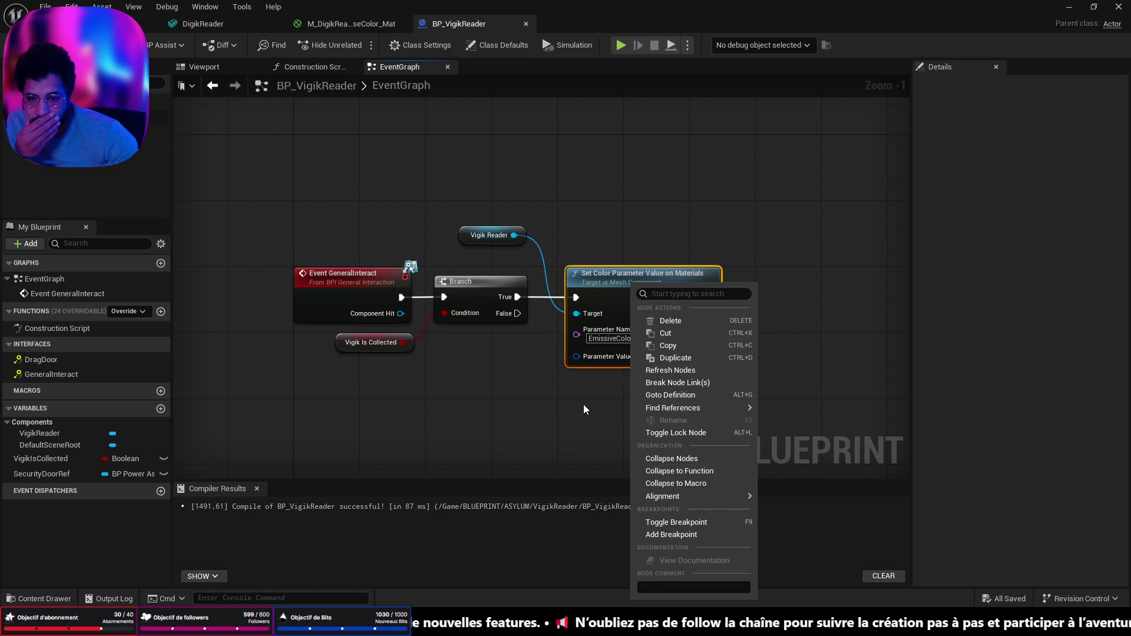
{"action": "left_click", "coordinate": [546, 412]}
{"action": "right_click", "coordinate": [639, 288]}
{"action": "left_click", "coordinate": [688, 342]}
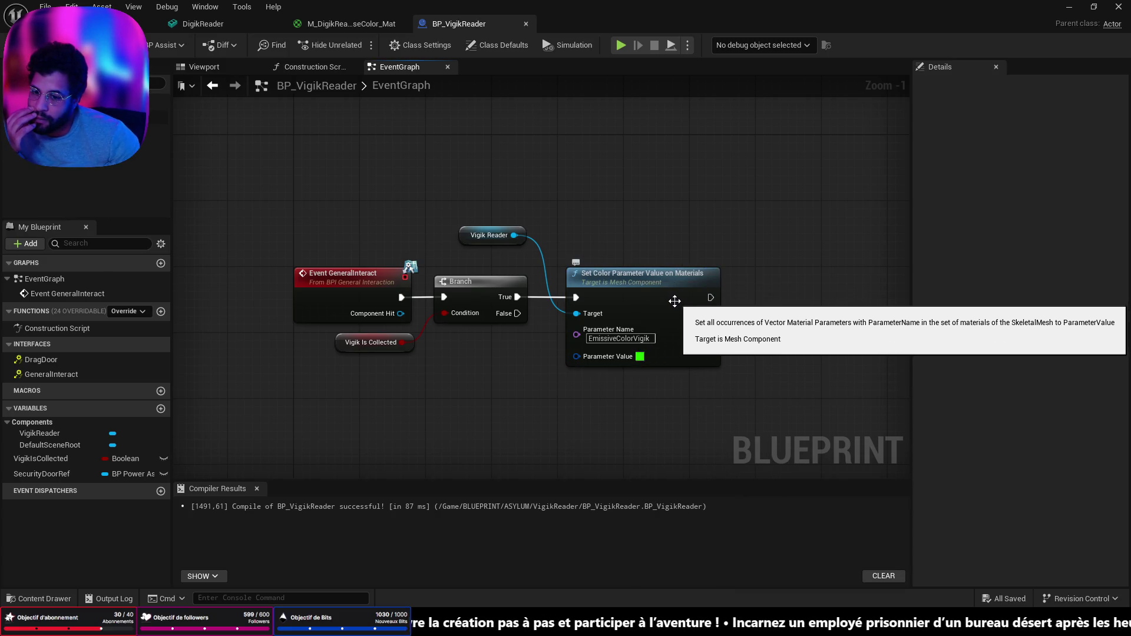
{"action": "right_click", "coordinate": [684, 318]}
{"action": "left_click", "coordinate": [687, 324]}
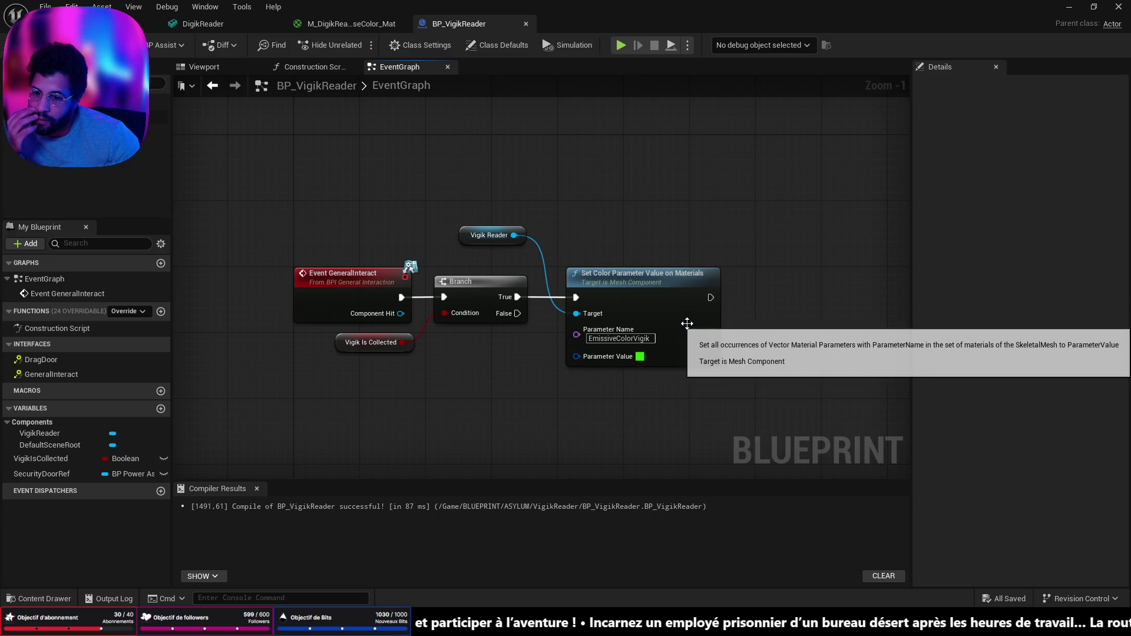
{"action": "left_click_drag", "start_coordinate": [680, 292], "coordinate": [677, 292]}
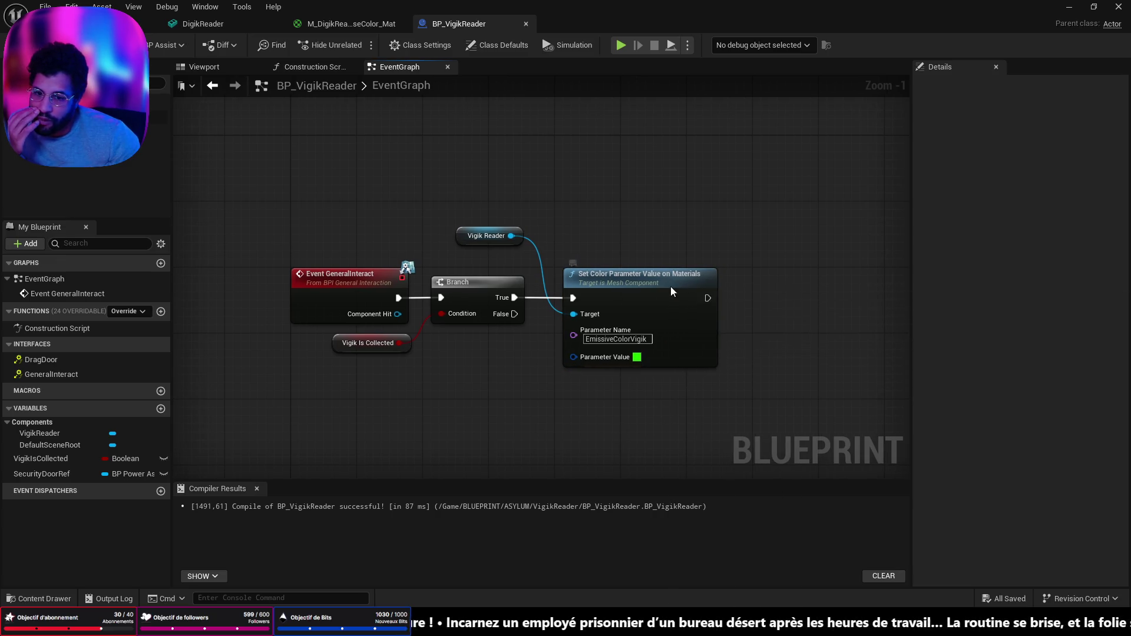
{"action": "right_click", "coordinate": [672, 291]}
{"action": "left_click", "coordinate": [701, 526]}
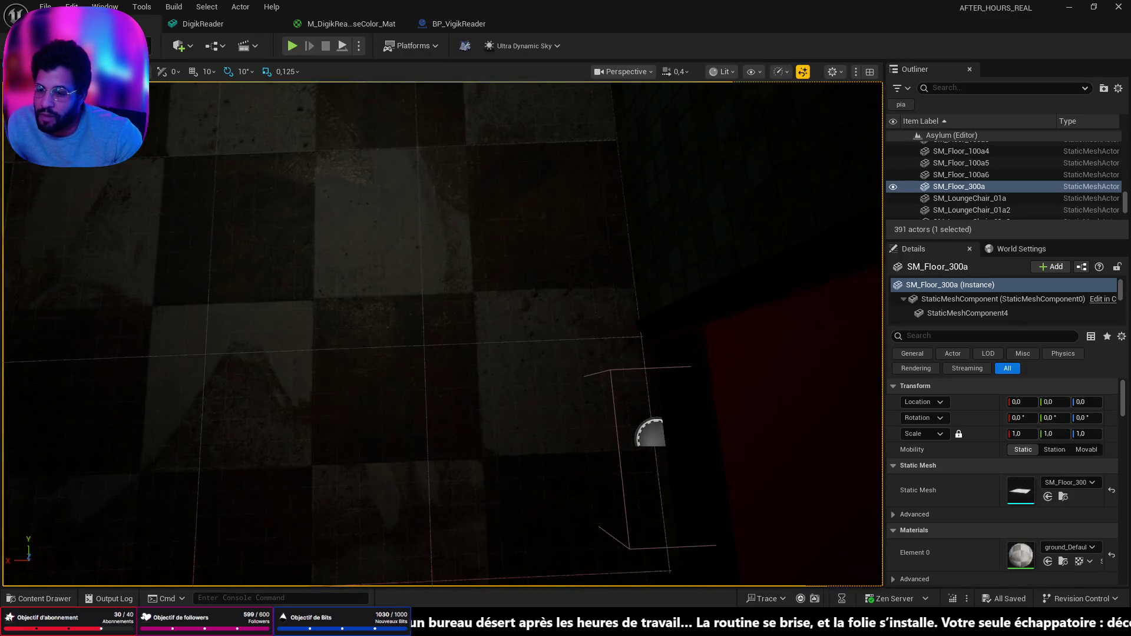
{"action": "right_click", "coordinate": [256, 584]}
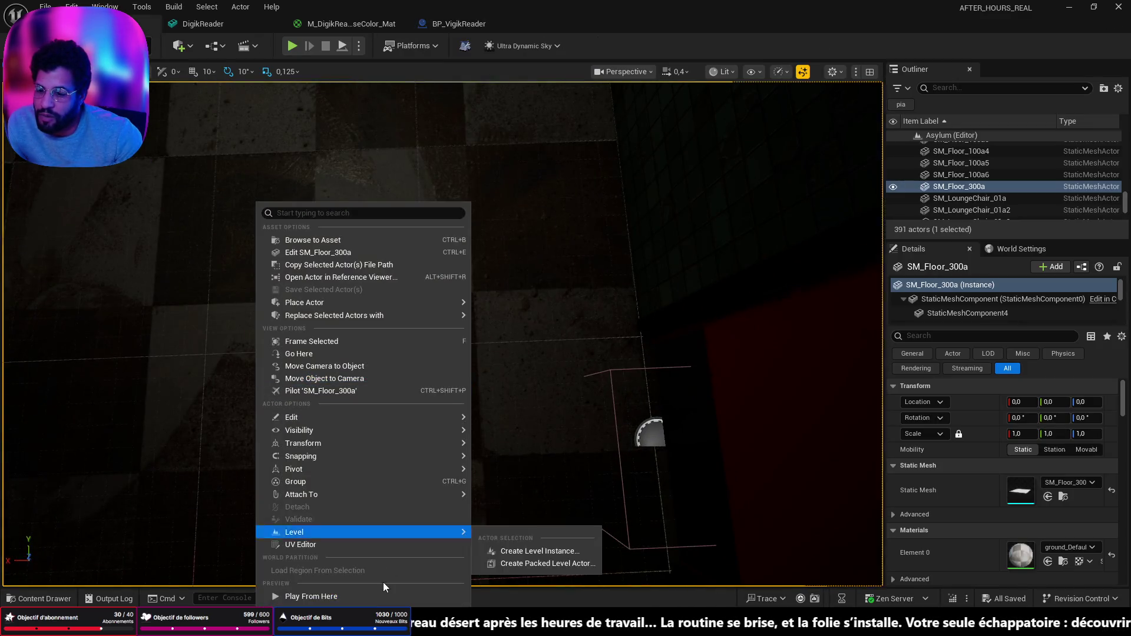
Run Play From Here until the Set Color breakpoint hits, then stop play
{"action": "left_click", "coordinate": [379, 592]}
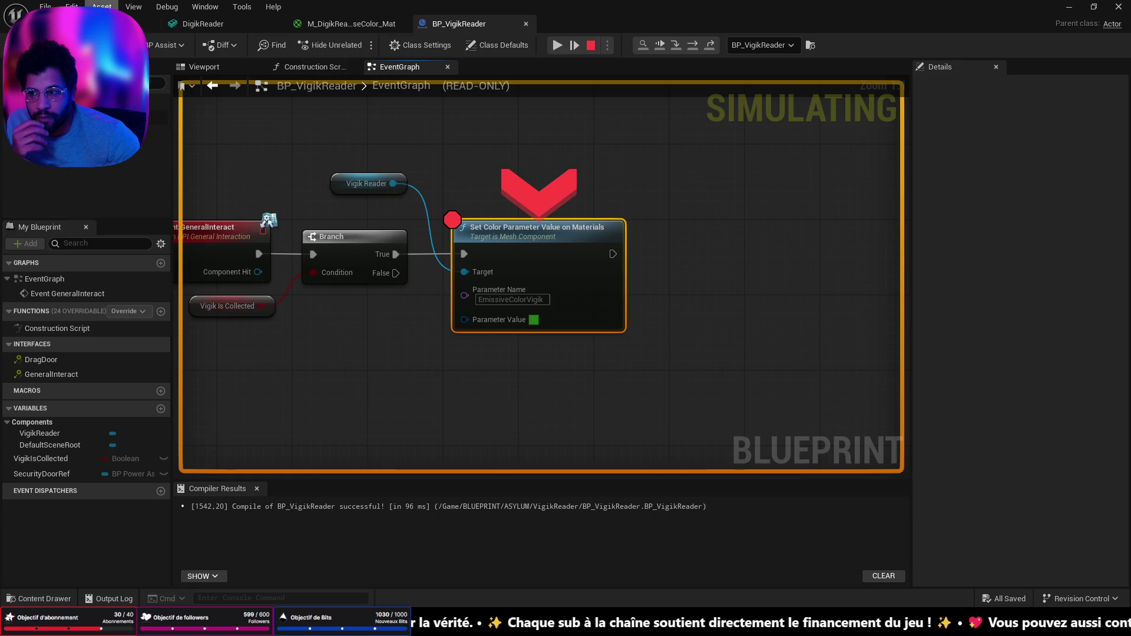
{"action": "left_click", "coordinate": [177, 23]}
{"action": "key", "text": "Escape"}
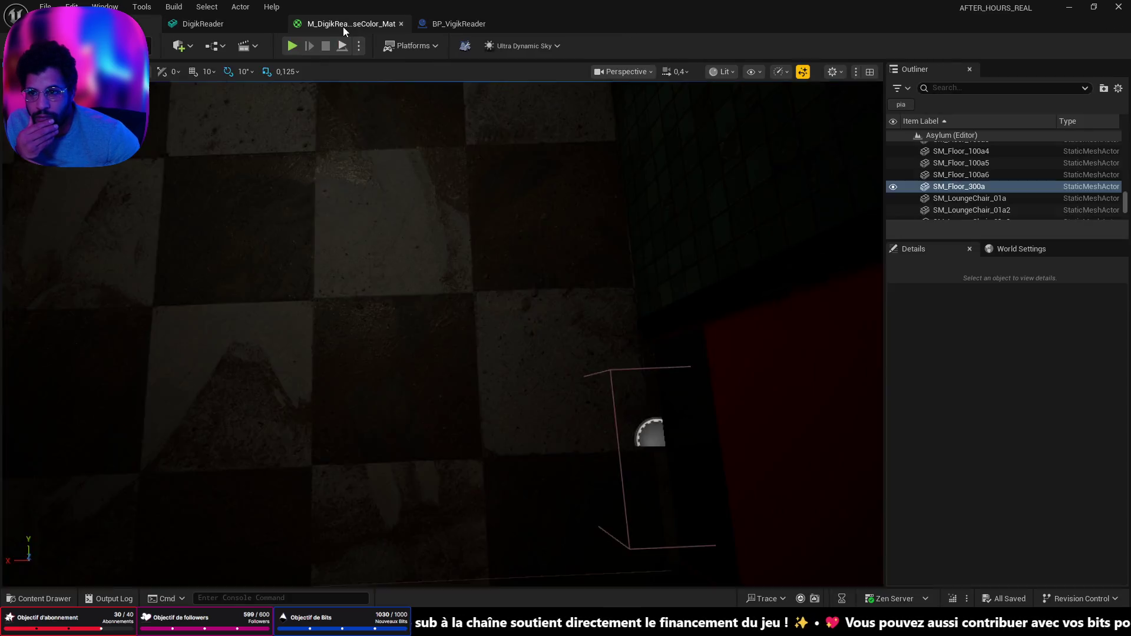
Apply the M_DigikReader_DefaultMaterial_BaseColor_Mat changes and return to BP_VigikReader's Set Color node
{"action": "left_click", "coordinate": [344, 23]}
{"action": "left_click", "coordinate": [164, 44]}
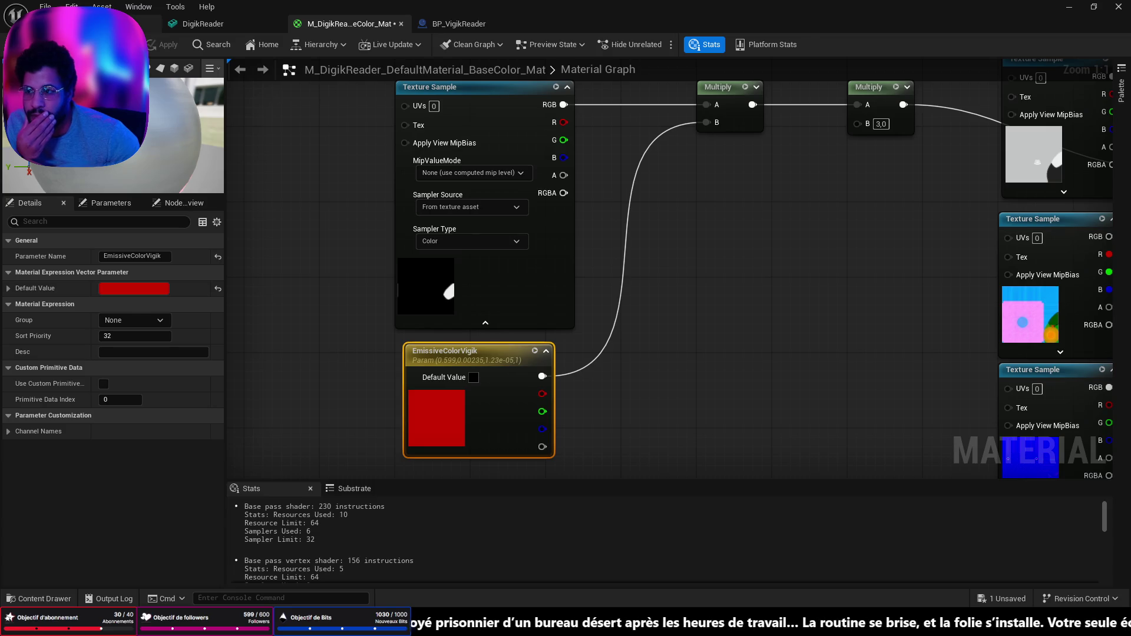
{"action": "left_click", "coordinate": [202, 24]}
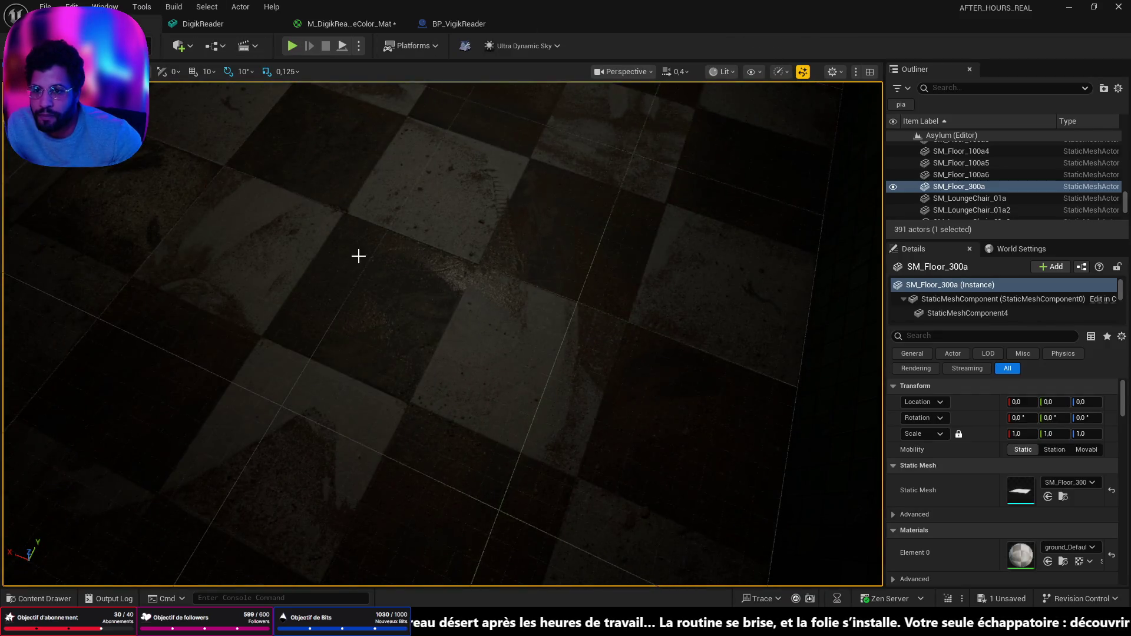
{"action": "right_click", "coordinate": [302, 259]}
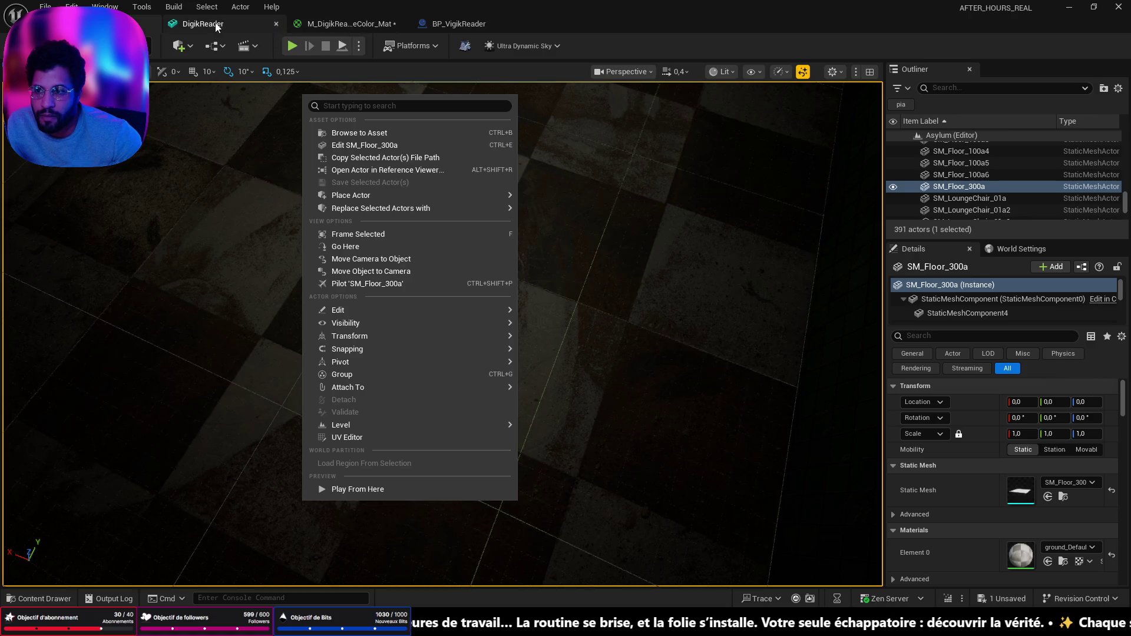
{"action": "left_click", "coordinate": [416, 27]}
{"action": "right_click", "coordinate": [566, 328]}
{"action": "right_click", "coordinate": [571, 281]}
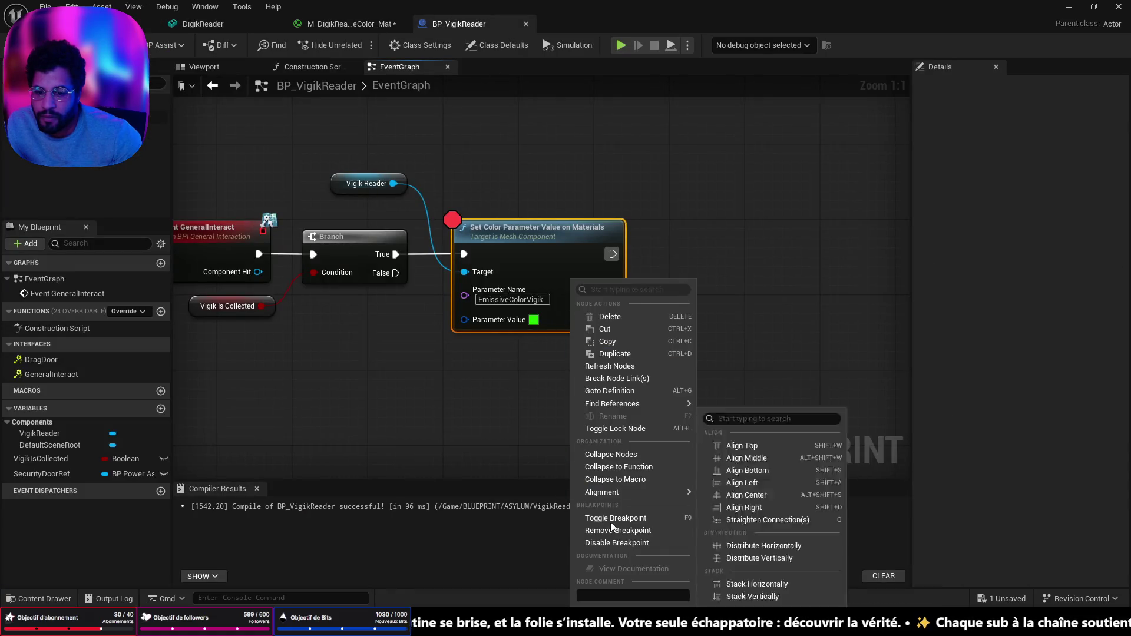
Remove the Set Color breakpoint, rerun Play From Here, stop it, and reopen BP_VigikReader
{"action": "left_click", "coordinate": [623, 533]}
{"action": "left_click", "coordinate": [148, 24]}
{"action": "right_click", "coordinate": [490, 523]}
{"action": "left_click", "coordinate": [498, 506]}
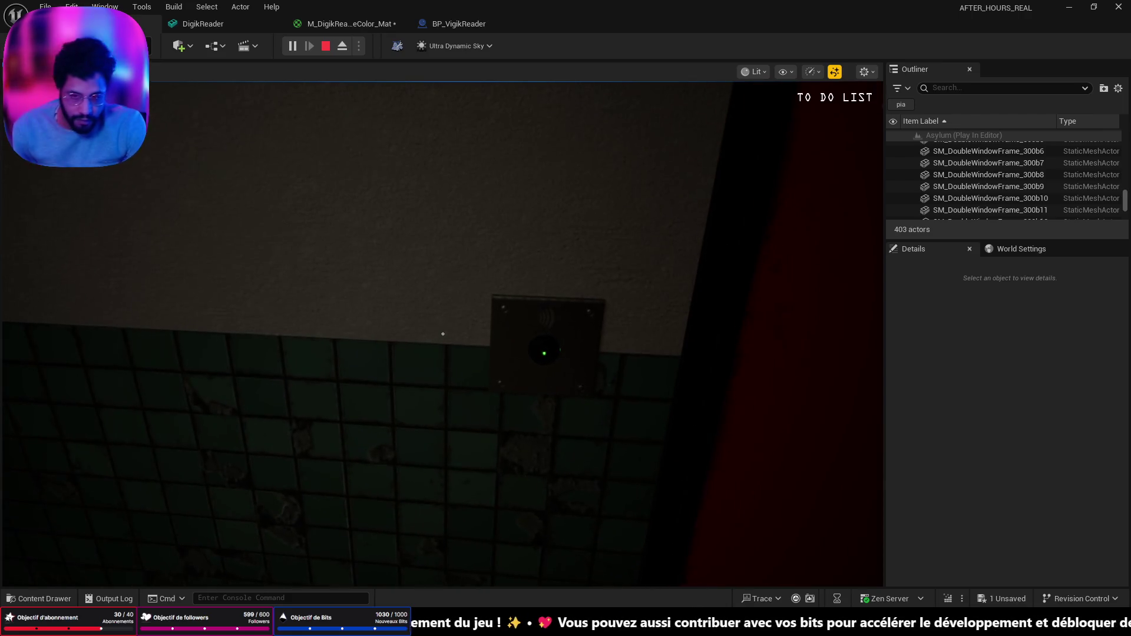
{"action": "key", "text": "Escape"}
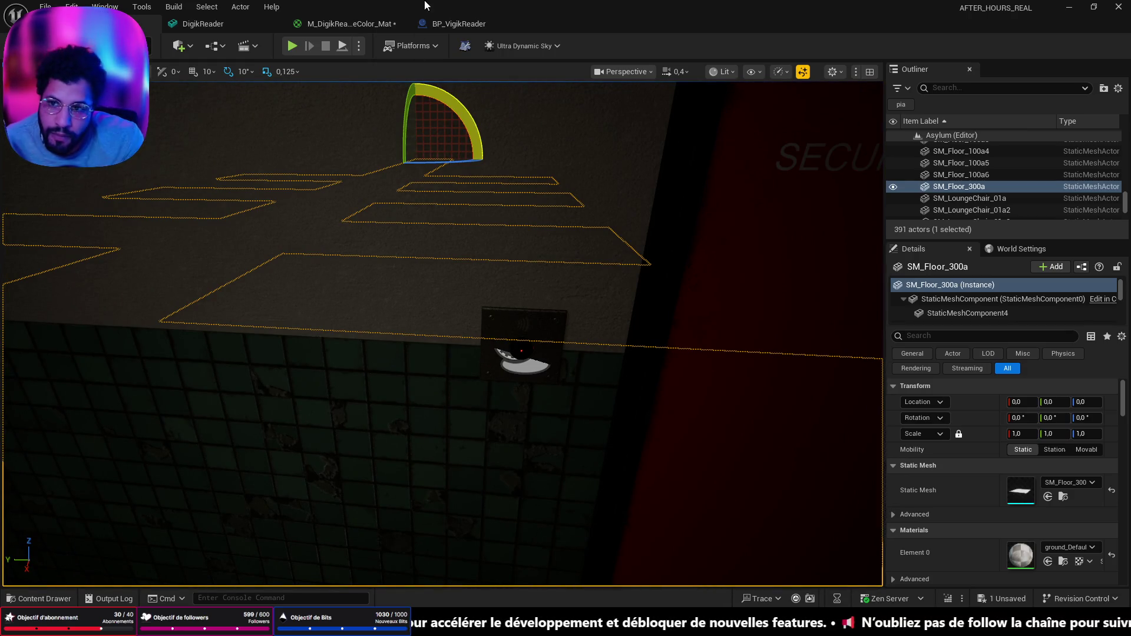
{"action": "left_click", "coordinate": [421, 27]}
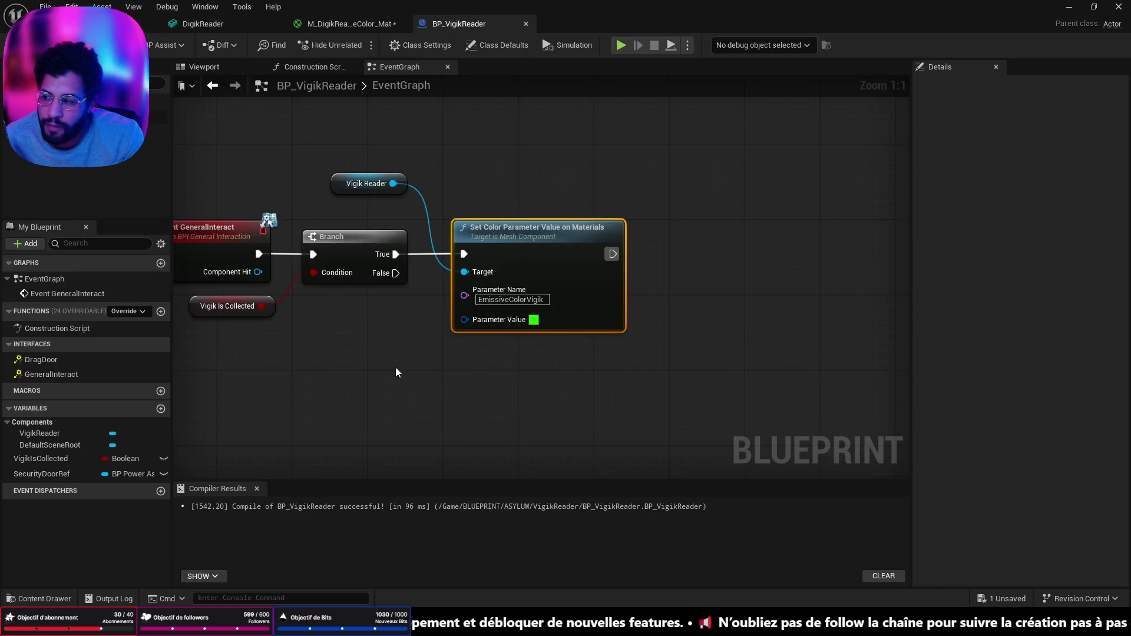
{"action": "scroll", "coordinate": [351, 407], "scroll_direction": "down", "scroll_amount": 2}
Add a Security Door Ref getter calling Open, chained after the Set Color node
{"action": "mouse_move", "coordinate": [75, 472]}
{"action": "left_mouse_down"}
{"action": "mouse_move", "coordinate": [402, 433]}
{"action": "mouse_move", "coordinate": [487, 380]}
{"action": "left_mouse_up"}
{"action": "left_click", "coordinate": [495, 391]}
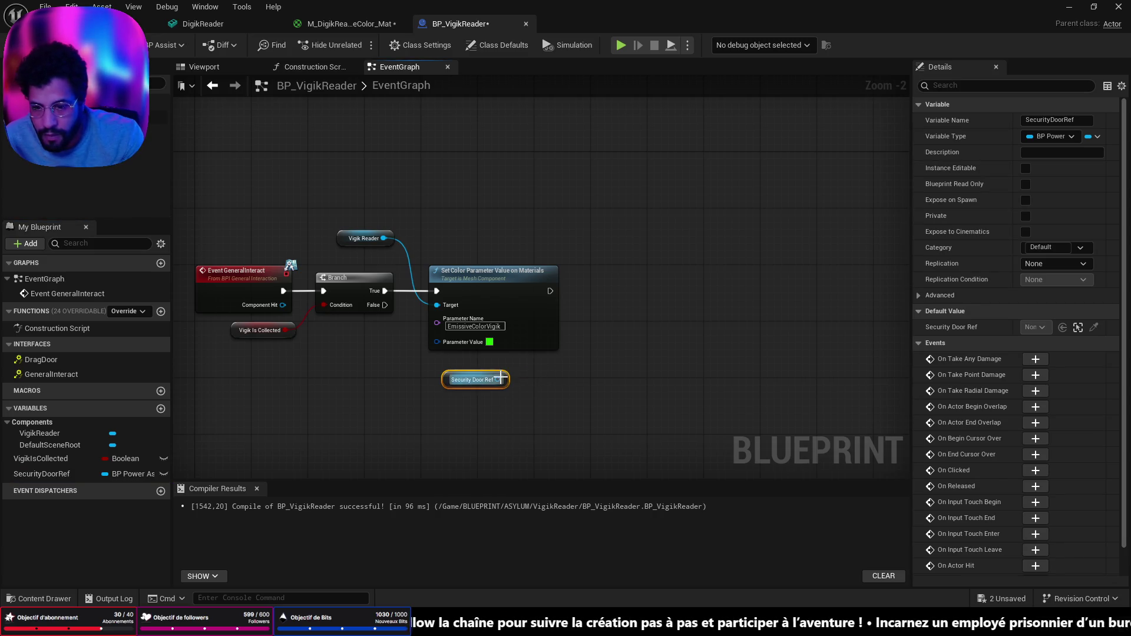
{"action": "left_click_drag", "start_coordinate": [499, 379], "coordinate": [582, 371]}
{"action": "type", "text": "open"}
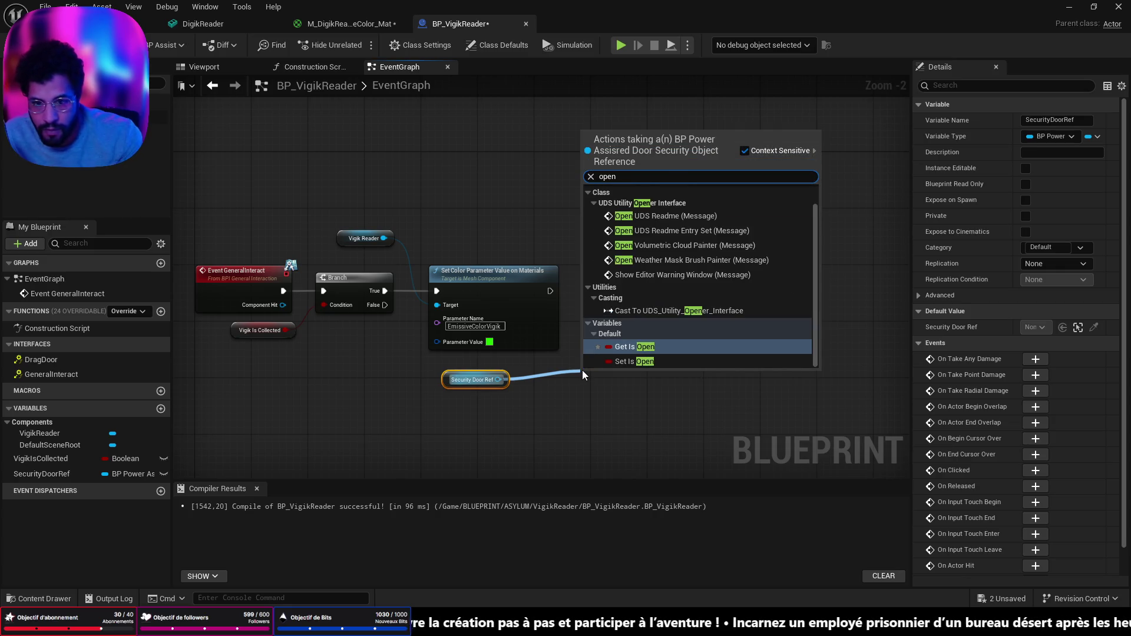
{"action": "left_click", "coordinate": [618, 203]}
{"action": "mouse_move", "coordinate": [631, 384]}
{"action": "left_mouse_down"}
{"action": "mouse_move", "coordinate": [631, 260]}
{"action": "mouse_move", "coordinate": [631, 277]}
{"action": "left_mouse_up"}
{"action": "left_click", "coordinate": [556, 294]}
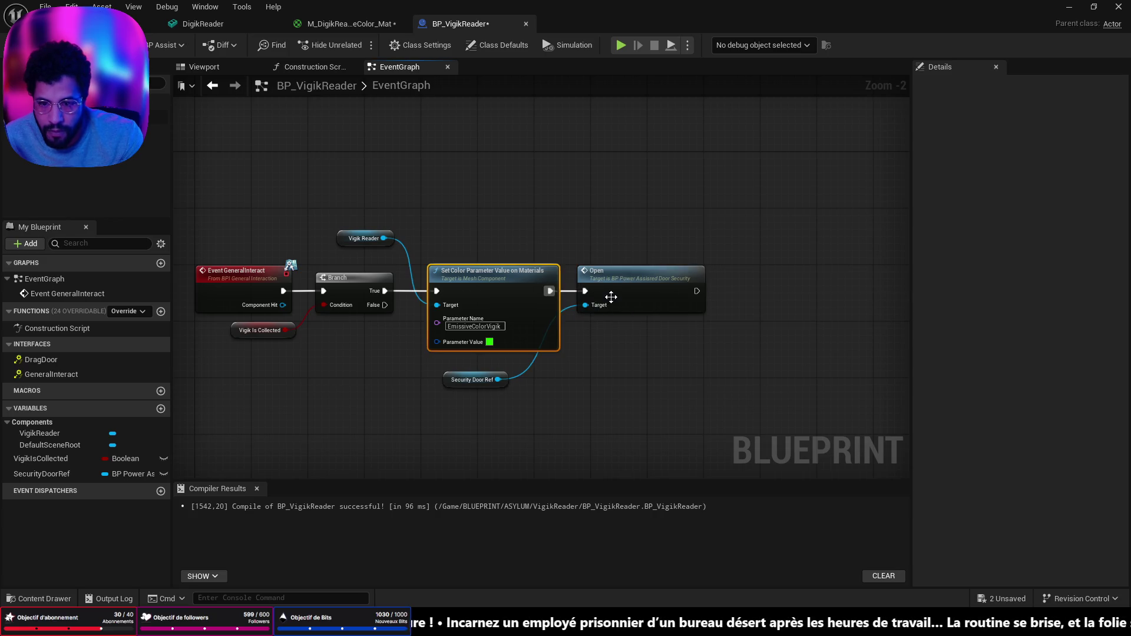
{"action": "left_click", "coordinate": [89, 24]}
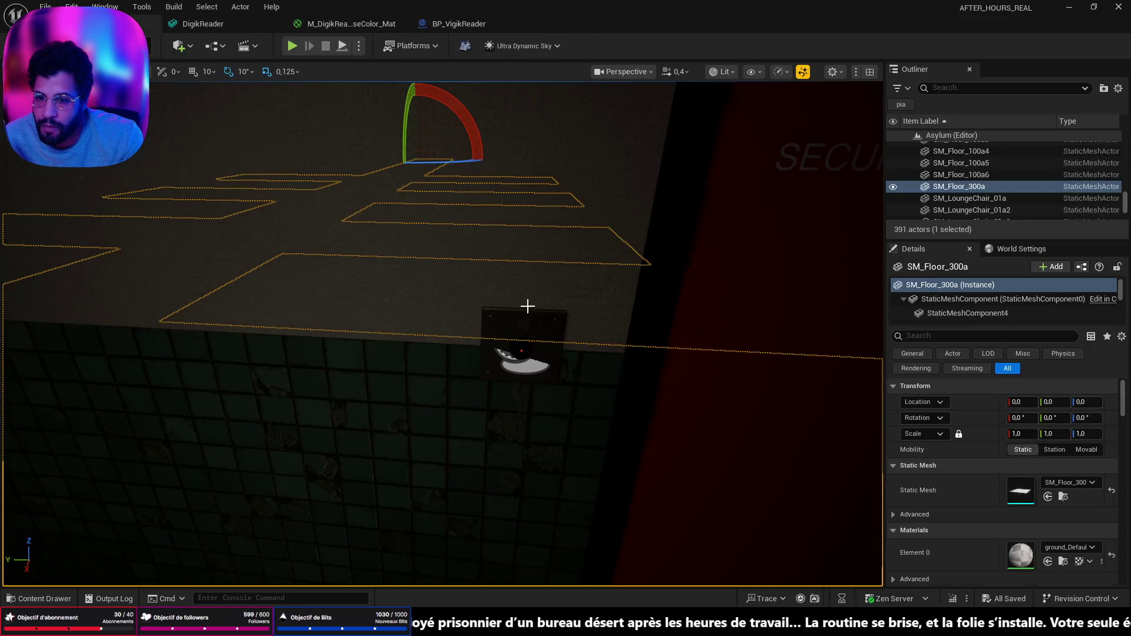
Set the placed Vigik reader's Security Door Ref to BP_PowerAssisredDoorSecurity
{"action": "left_click", "coordinate": [522, 354]}
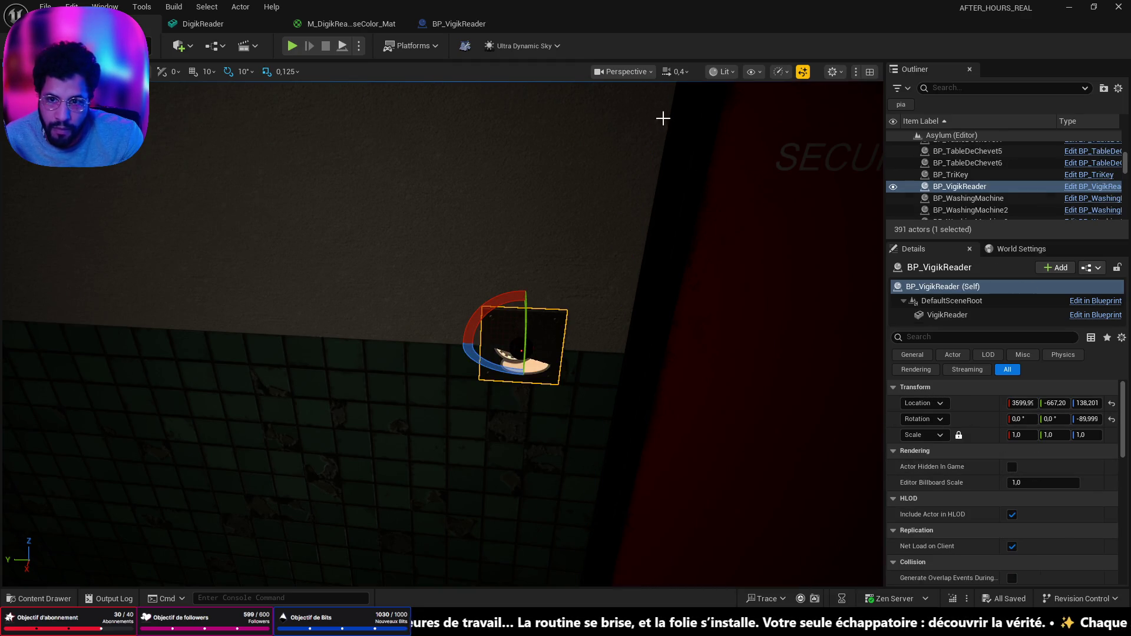
{"action": "left_click", "coordinate": [445, 26]}
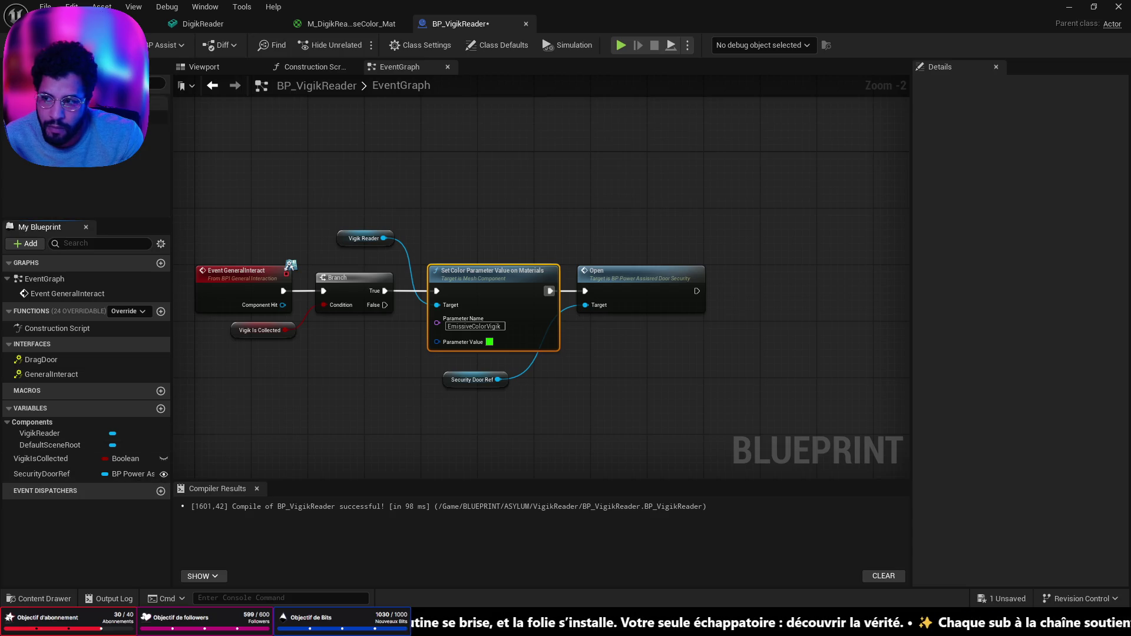
{"action": "left_click", "coordinate": [203, 24]}
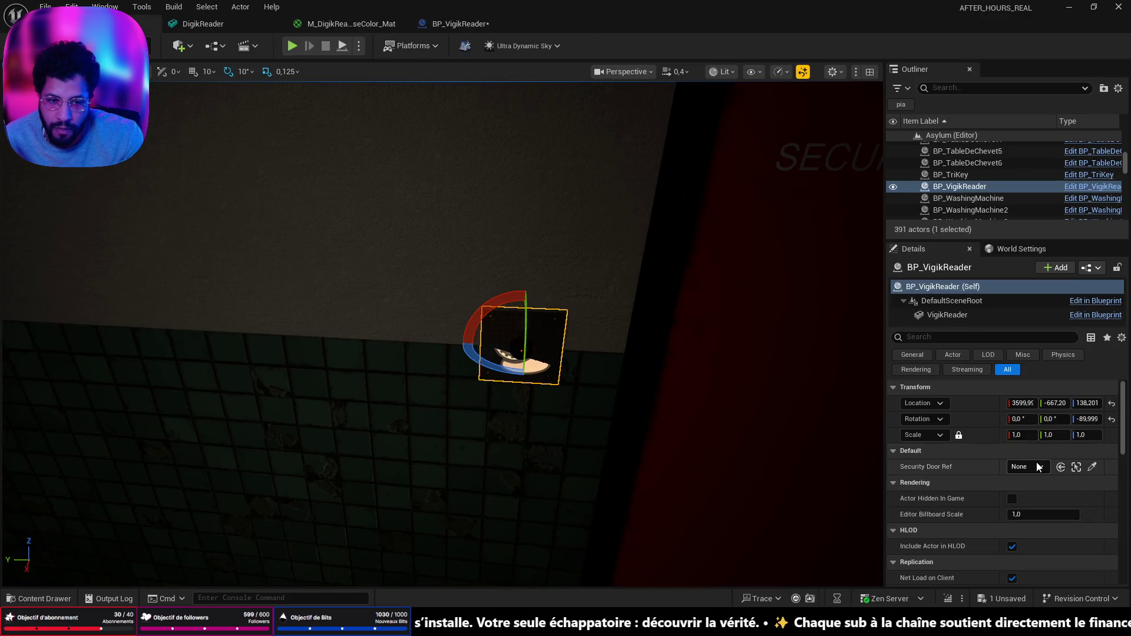
{"action": "left_click", "coordinate": [1027, 466]}
{"action": "left_click", "coordinate": [966, 332]}
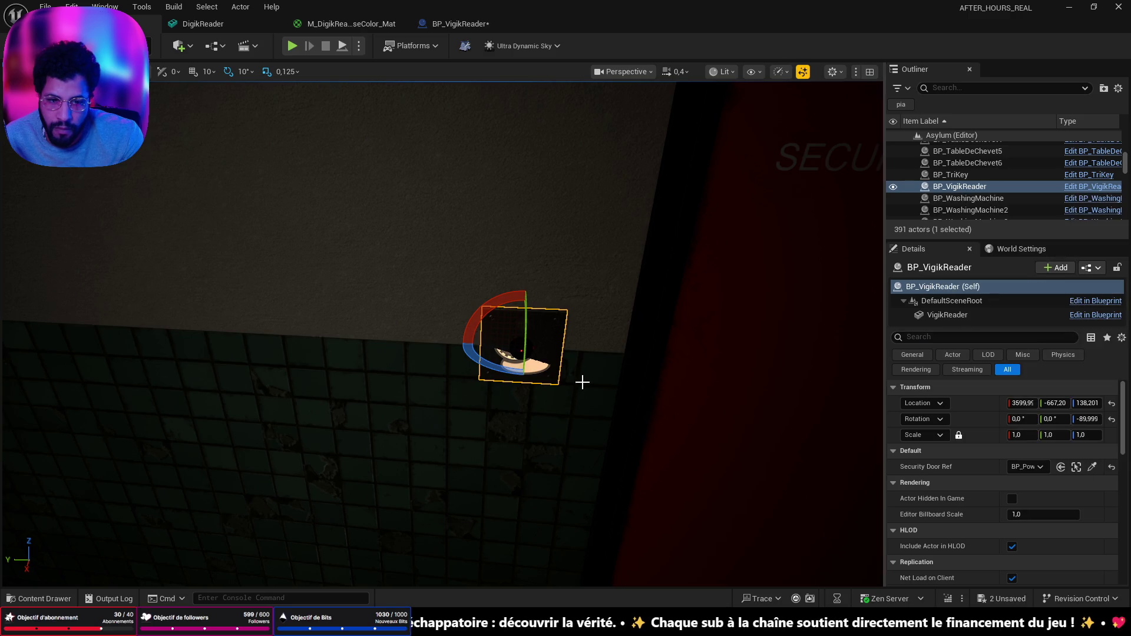
Start a Play From Here test session in the level
{"action": "scroll", "coordinate": [581, 381], "scroll_direction": "down", "scroll_amount": 5}
{"action": "right_click", "coordinate": [527, 486]}
{"action": "left_click", "coordinate": [528, 481]}
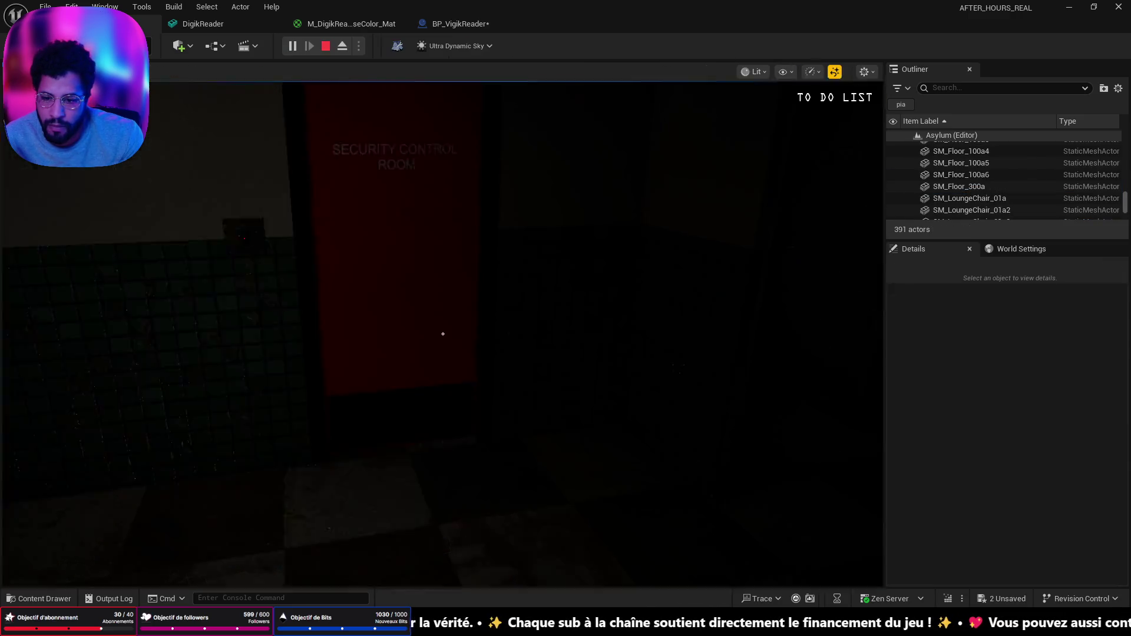
Walk the player to the security door and stop the play test
{"action": "key", "text": "w"}
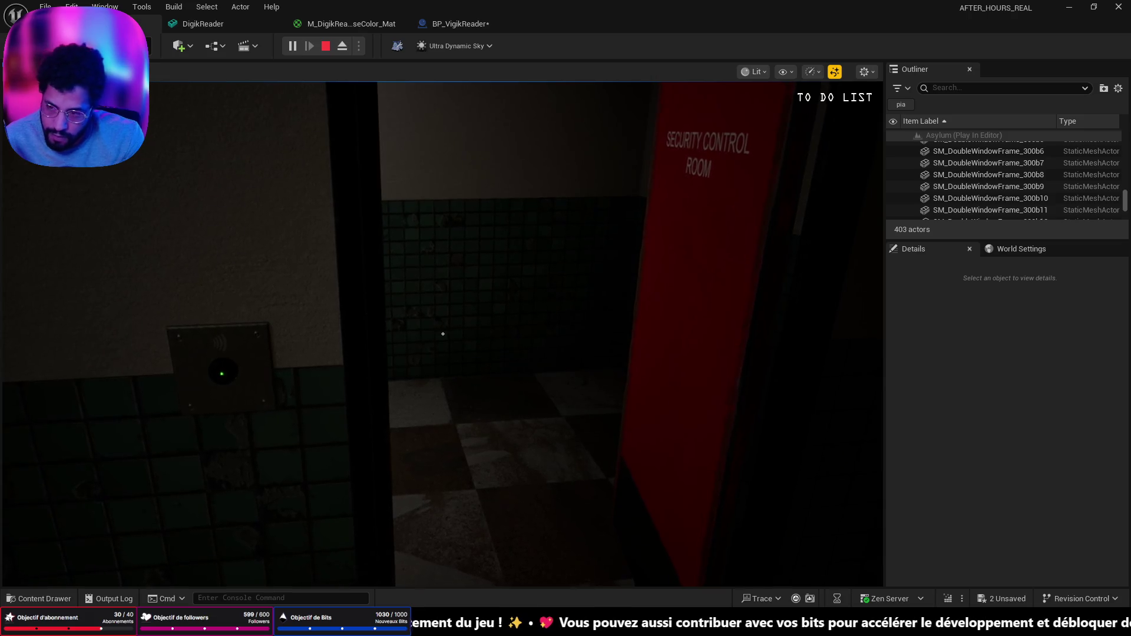
{"action": "mouse_move", "coordinate": [443, 334]}
{"action": "key", "text": "Escape"}
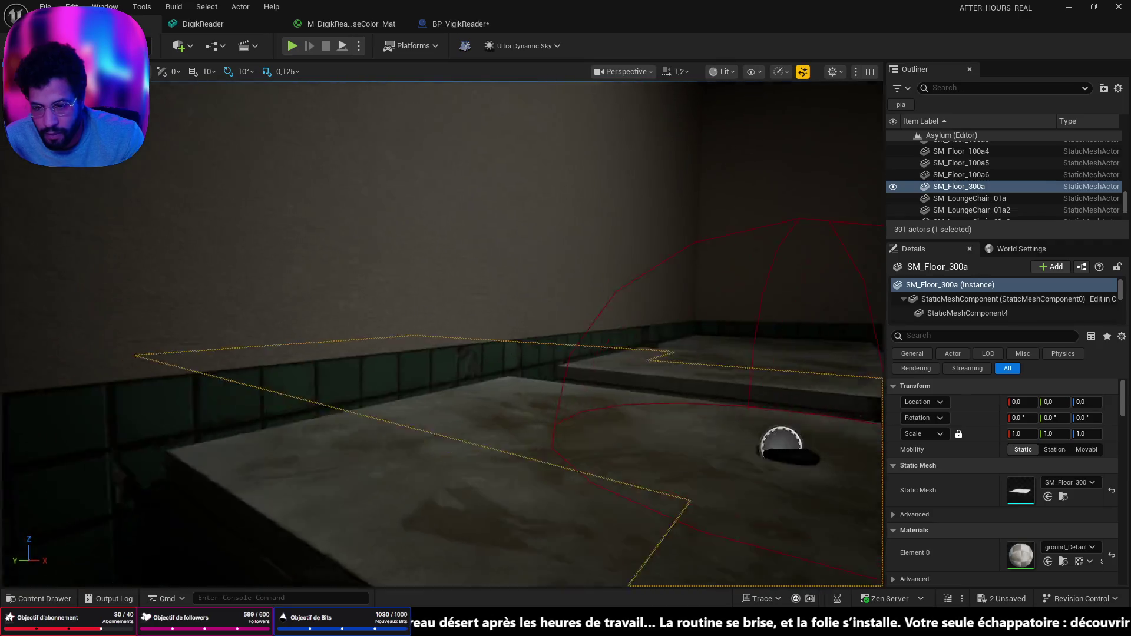
Open the Content Drawer, then switch over to Blender
{"action": "key", "text": "ctrl+space"}
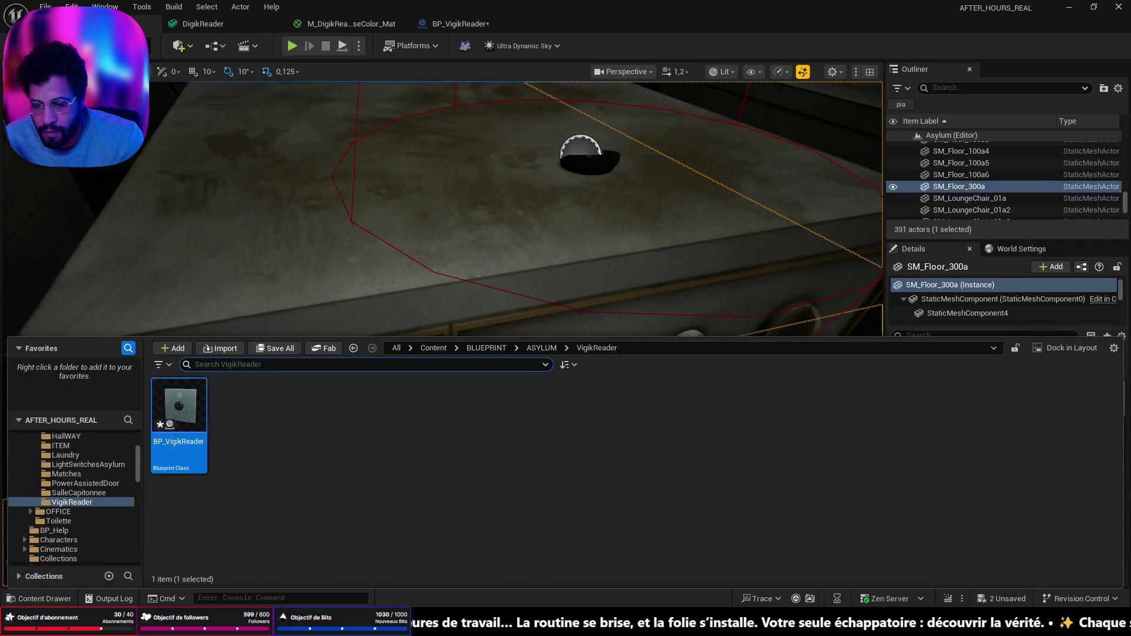
{"action": "mouse_move", "coordinate": [518, 622]}
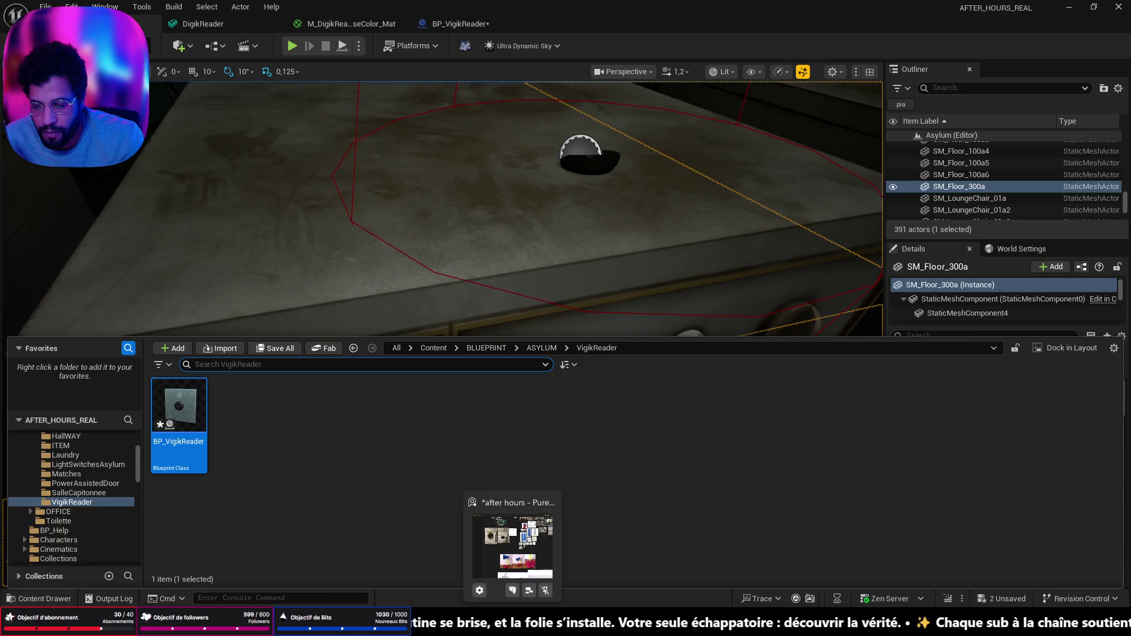
{"action": "left_click", "coordinate": [530, 542]}
{"action": "left_click", "coordinate": [27, 28]}
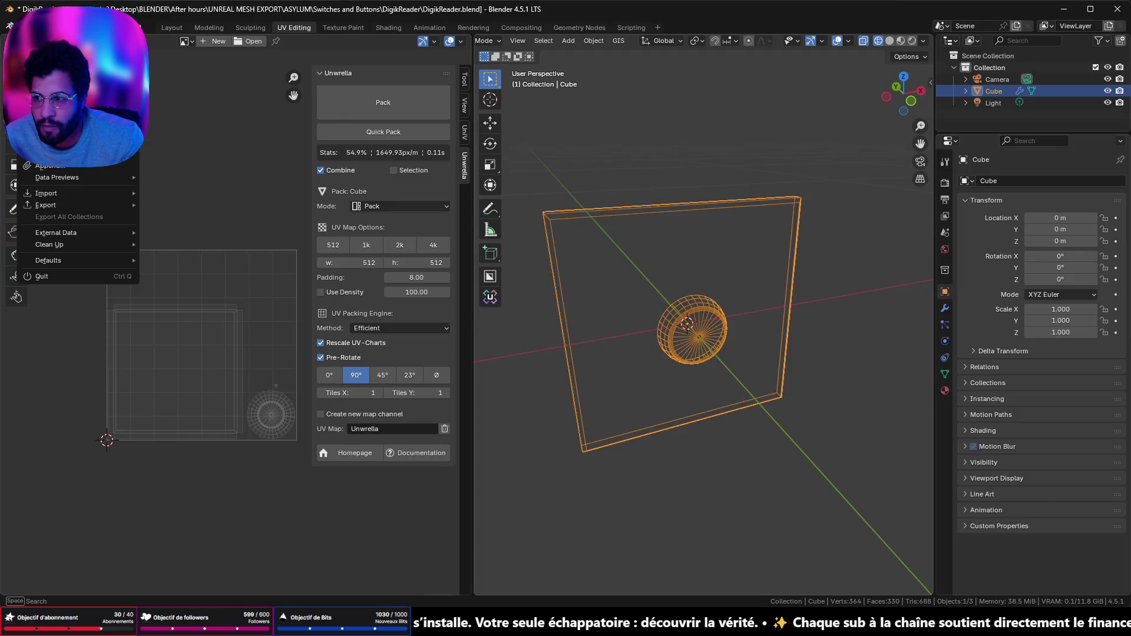
Load Digik.blend from Open Recent without saving, then bring up the Discord switch photo
{"action": "mouse_move", "coordinate": [59, 63]}
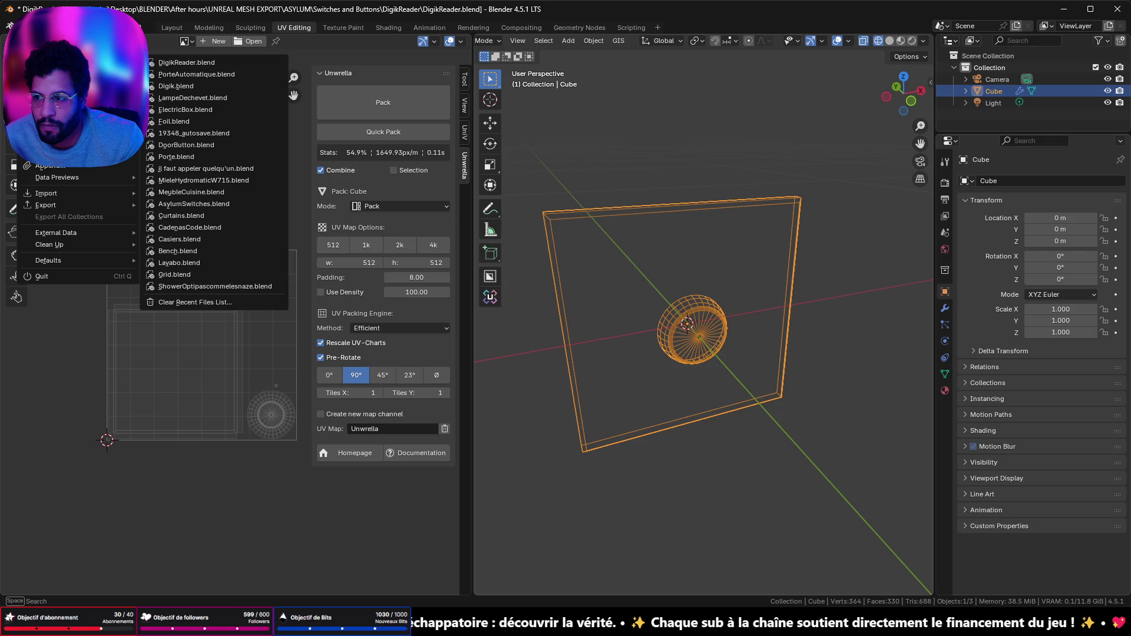
{"action": "left_click", "coordinate": [210, 86]}
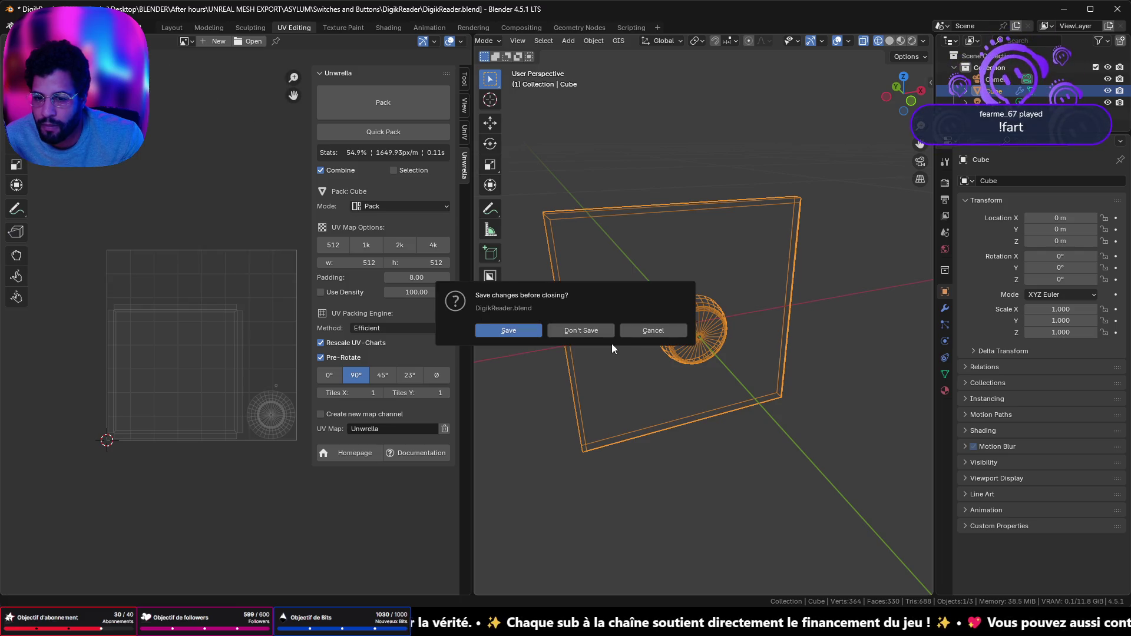
{"action": "left_click", "coordinate": [597, 331]}
{"action": "scroll", "coordinate": [595, 337], "scroll_direction": "down", "scroll_amount": 5}
{"action": "scroll", "coordinate": [597, 337], "scroll_direction": "up", "scroll_amount": 5}
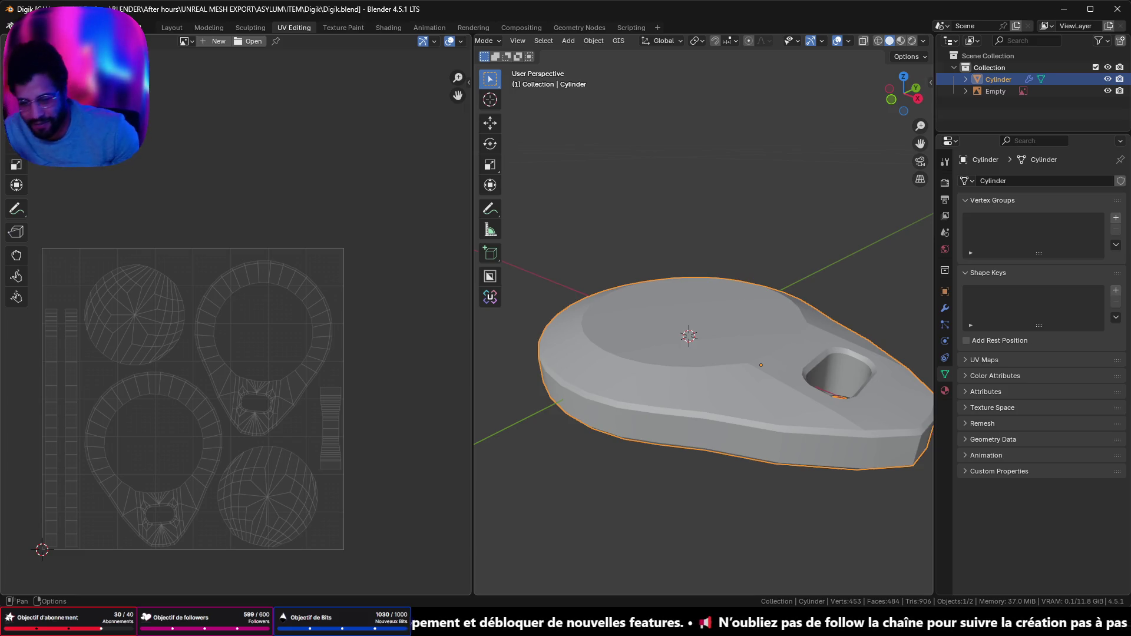
{"action": "key", "text": "alt+Tab"}
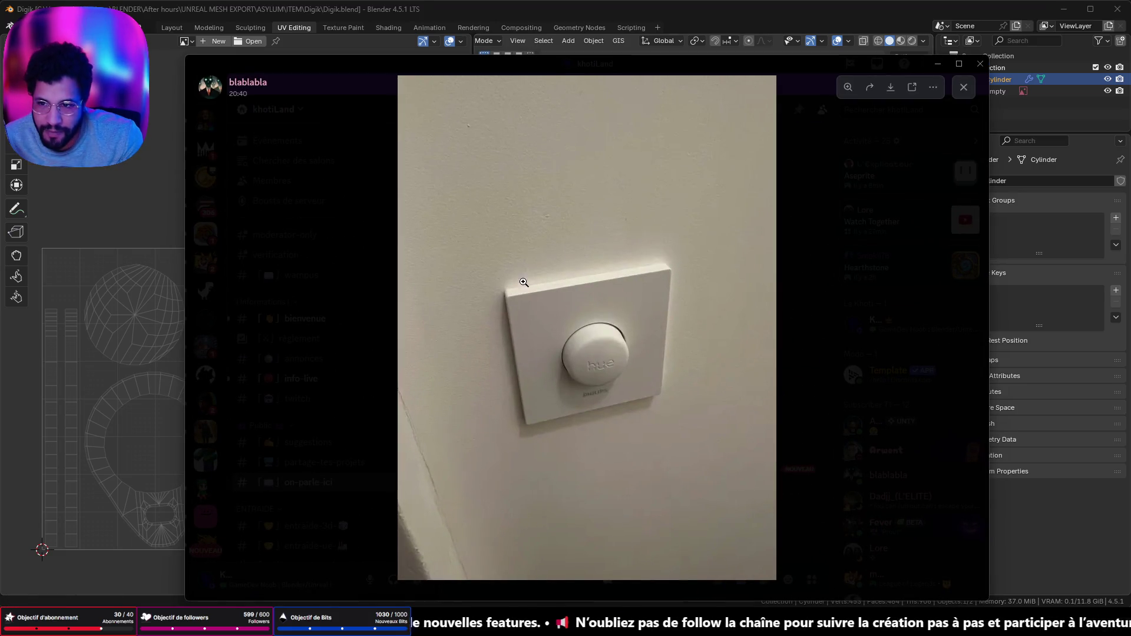
Close the photo viewer, view the bienvenue channel and a profile card, then minimize Discord
{"action": "left_click", "coordinate": [964, 87]}
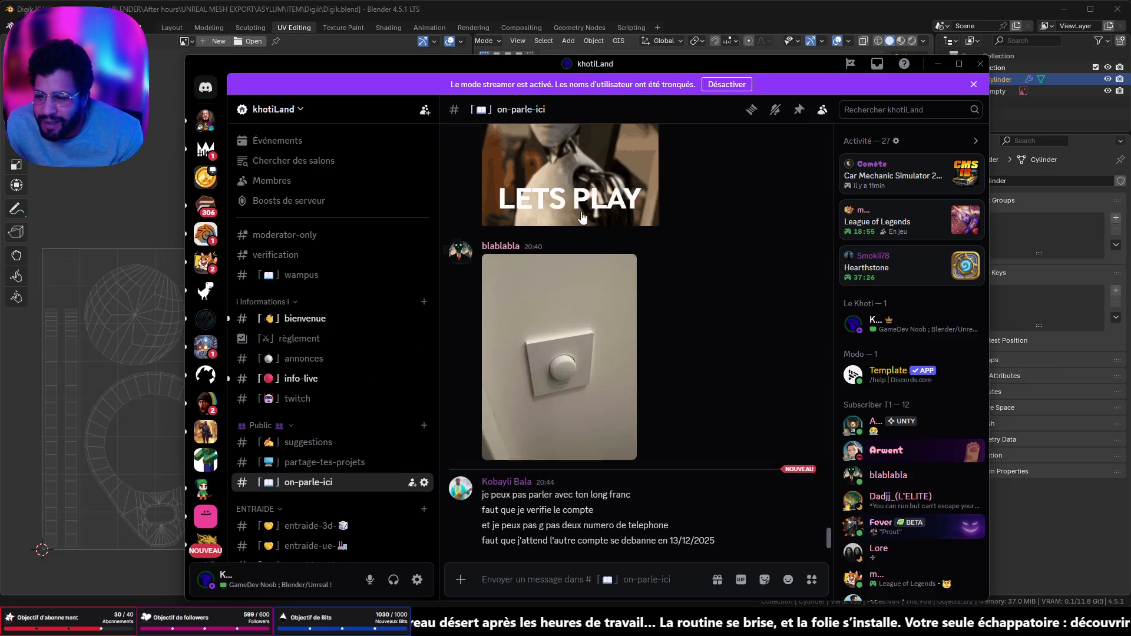
{"action": "left_click", "coordinate": [379, 323]}
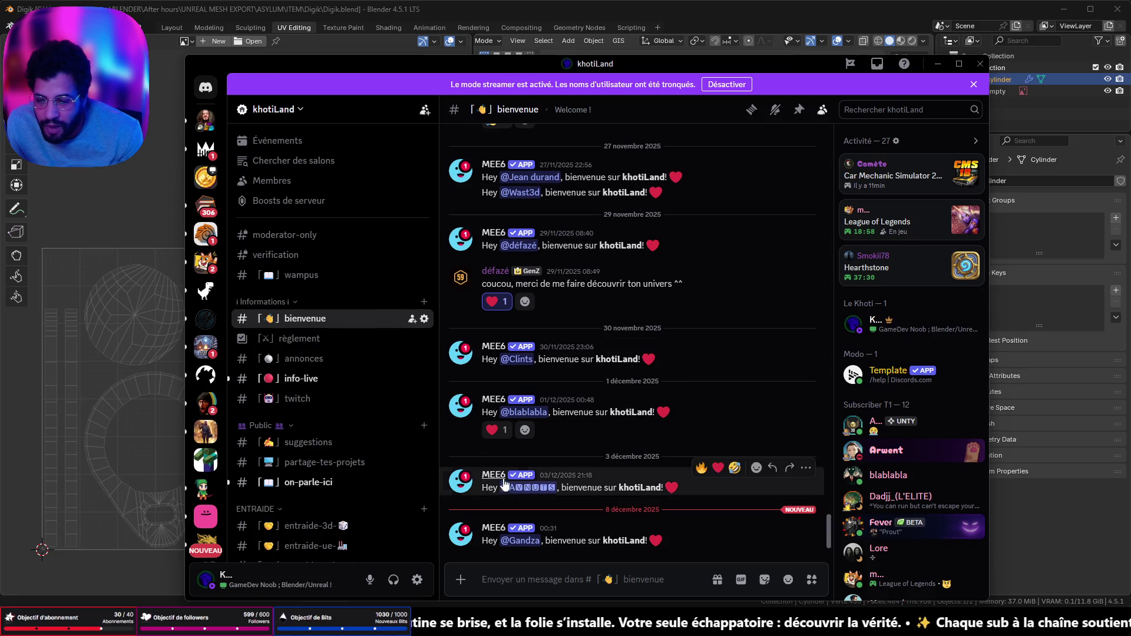
{"action": "left_click", "coordinate": [521, 542]}
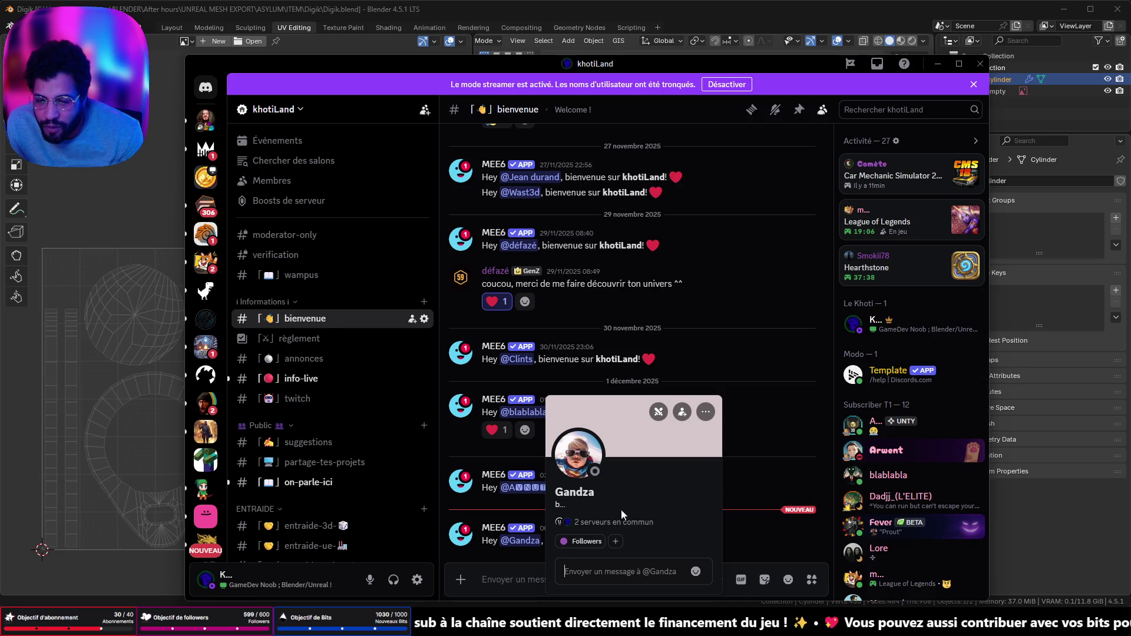
{"action": "left_click", "coordinate": [532, 575]}
{"action": "left_click", "coordinate": [937, 63]}
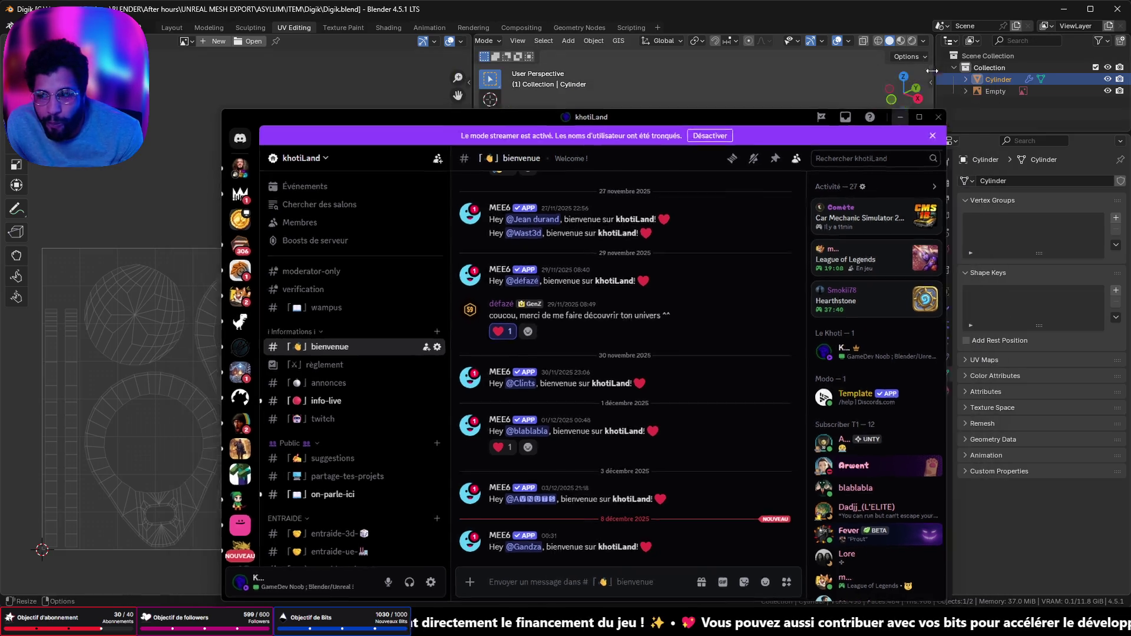
{"action": "scroll", "coordinate": [613, 234], "scroll_direction": "down", "scroll_amount": 4}
{"action": "scroll", "coordinate": [800, 112], "scroll_direction": "up", "scroll_amount": 2}
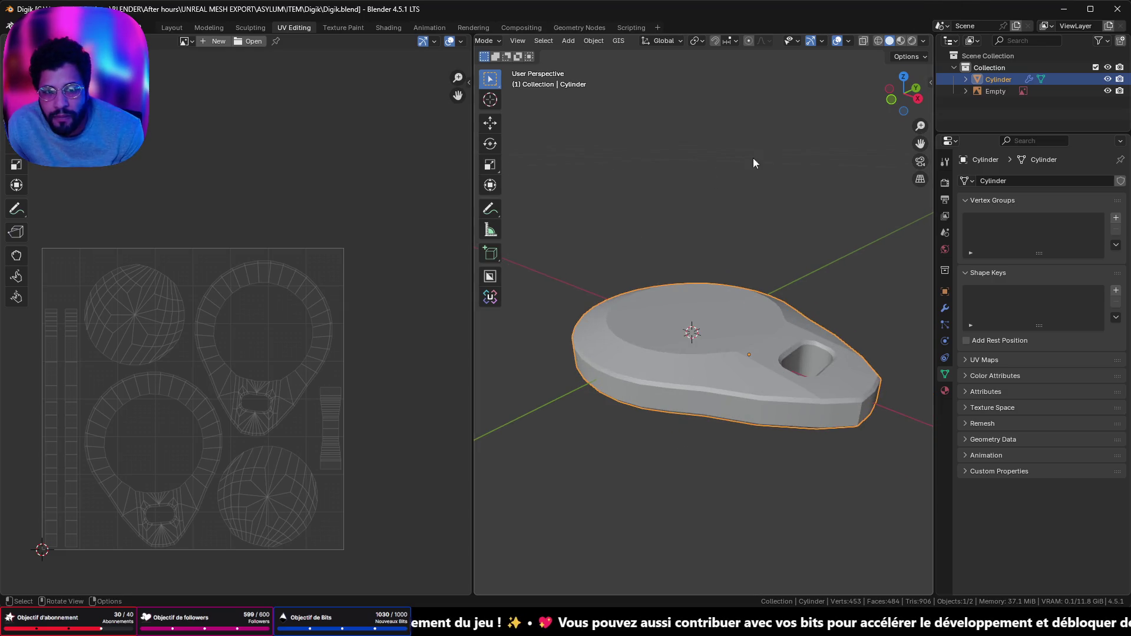
Turn the left area into a Shader Editor and create a new material for the Cylinder
{"action": "left_click", "coordinate": [13, 41]}
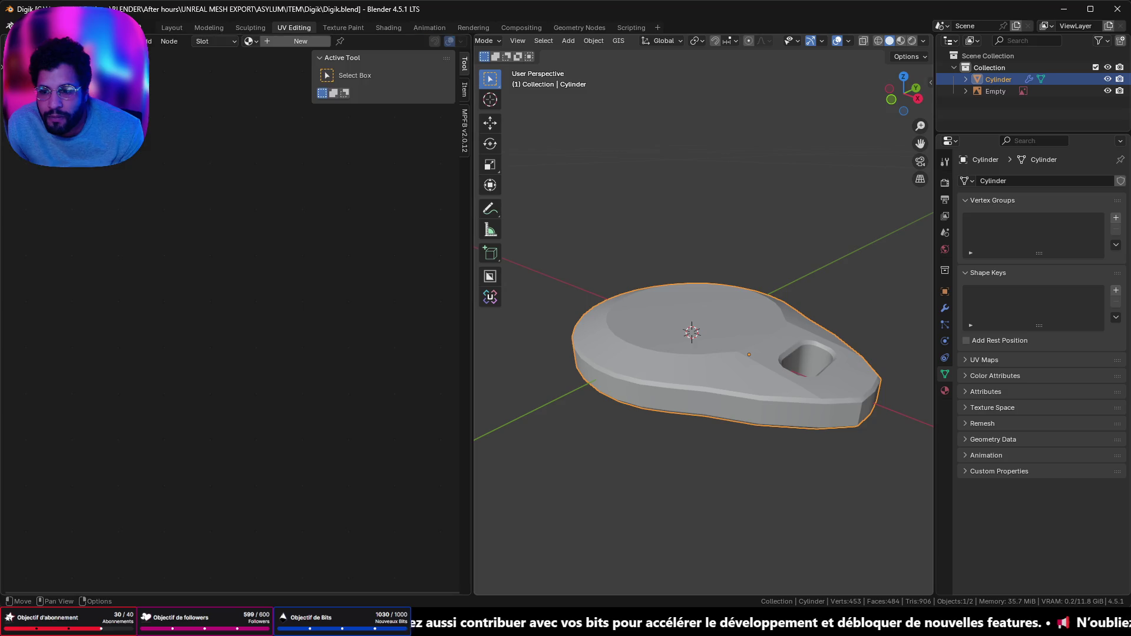
{"action": "left_click", "coordinate": [47, 151]}
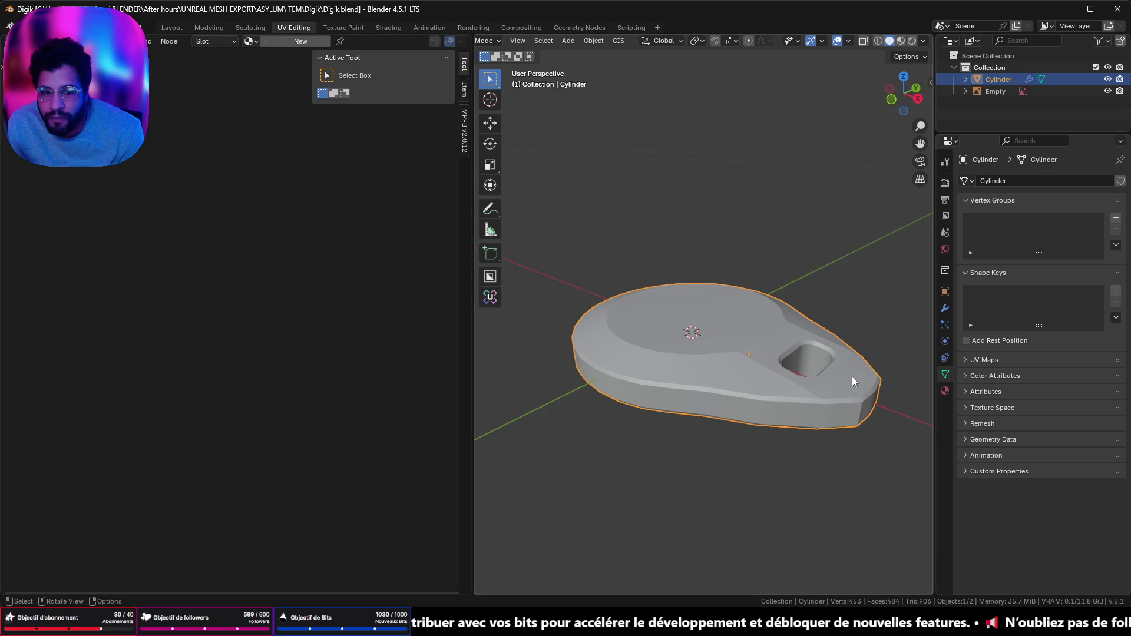
{"action": "left_click", "coordinate": [286, 45]}
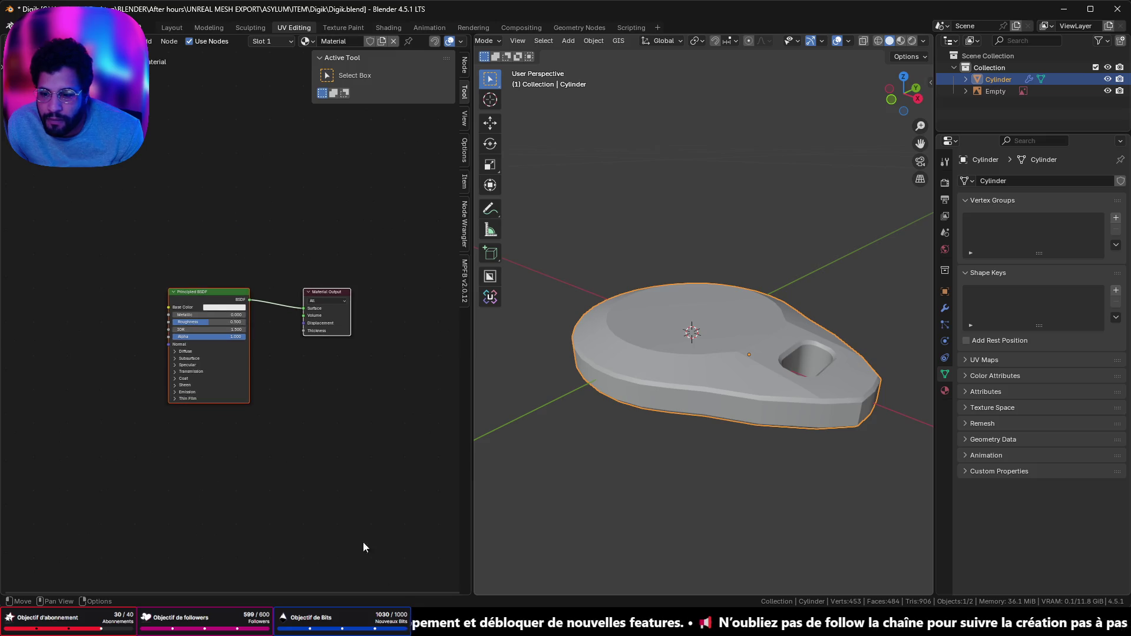
{"action": "key", "text": "alt+Tab"}
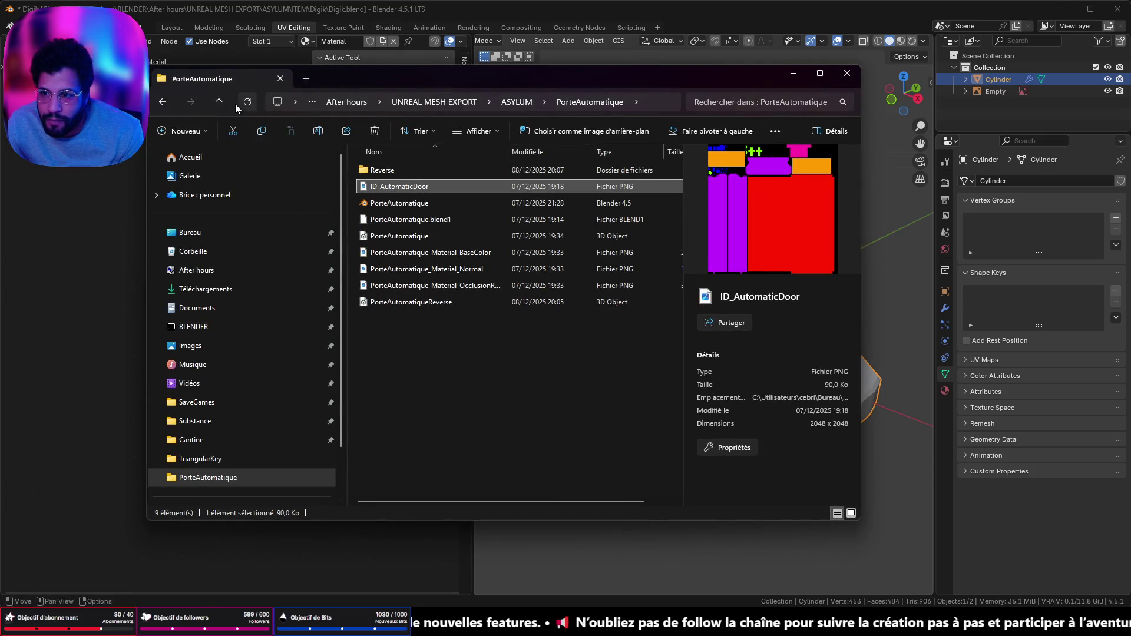
Drag the three Digik PNGs from ASYLUM/ITEM/Digik into the Shader Editor as image nodes
{"action": "left_click", "coordinate": [218, 100]}
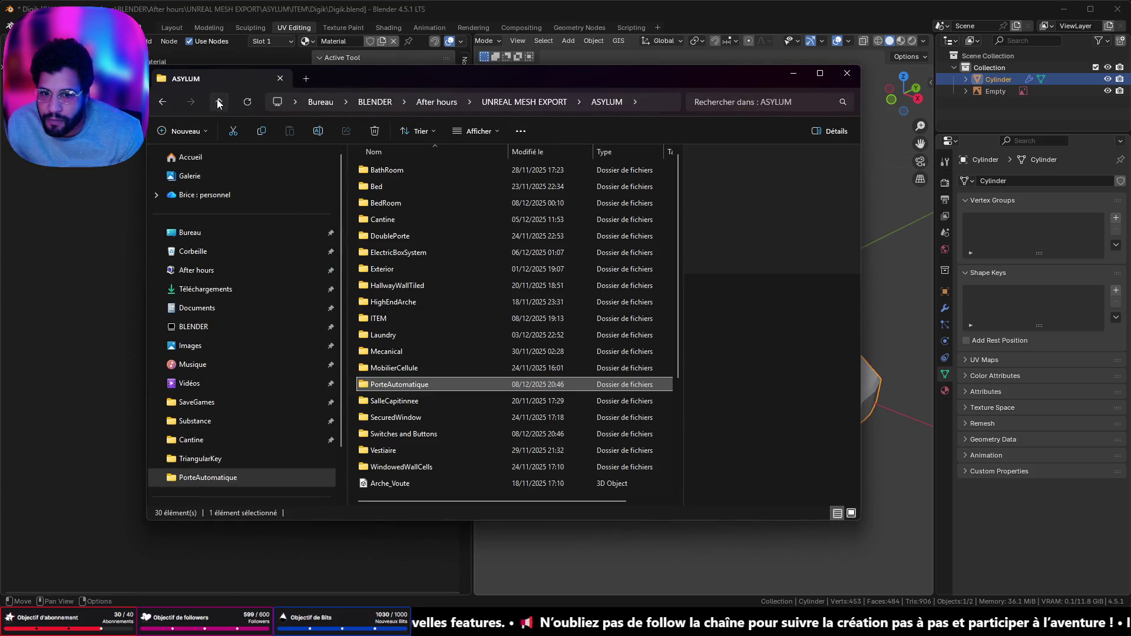
{"action": "double_click", "coordinate": [412, 321]}
{"action": "double_click", "coordinate": [405, 170]}
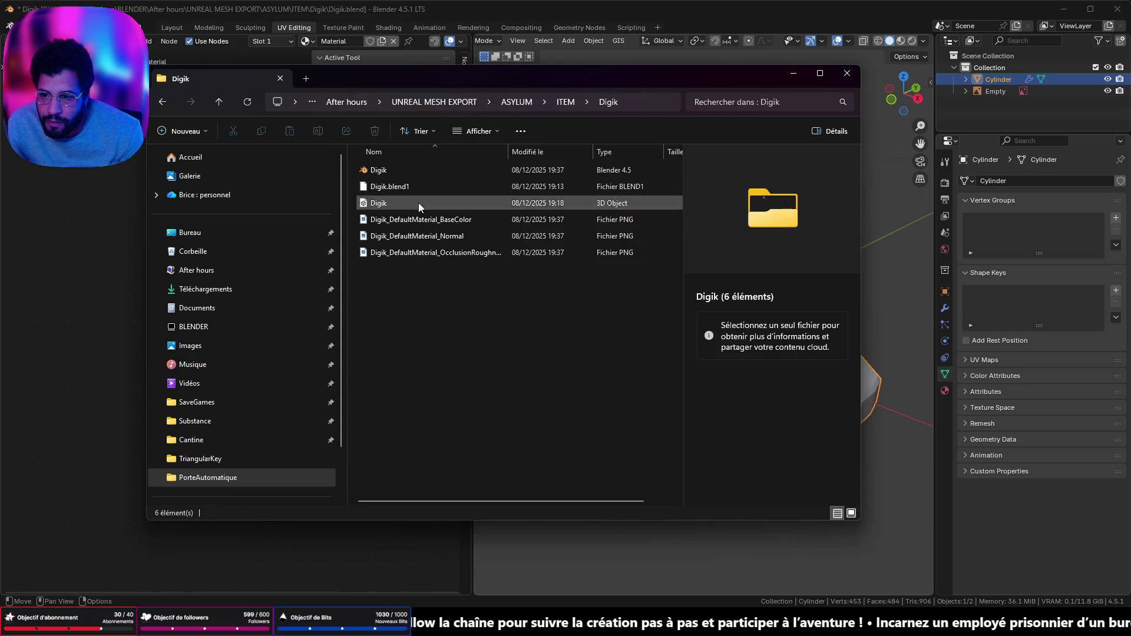
{"action": "left_click", "coordinate": [419, 221]}
{"action": "left_click", "coordinate": [413, 252], "text": "shift"}
{"action": "left_click_drag", "start_coordinate": [413, 253], "coordinate": [34, 289]}
{"action": "left_click", "coordinate": [784, 69]}
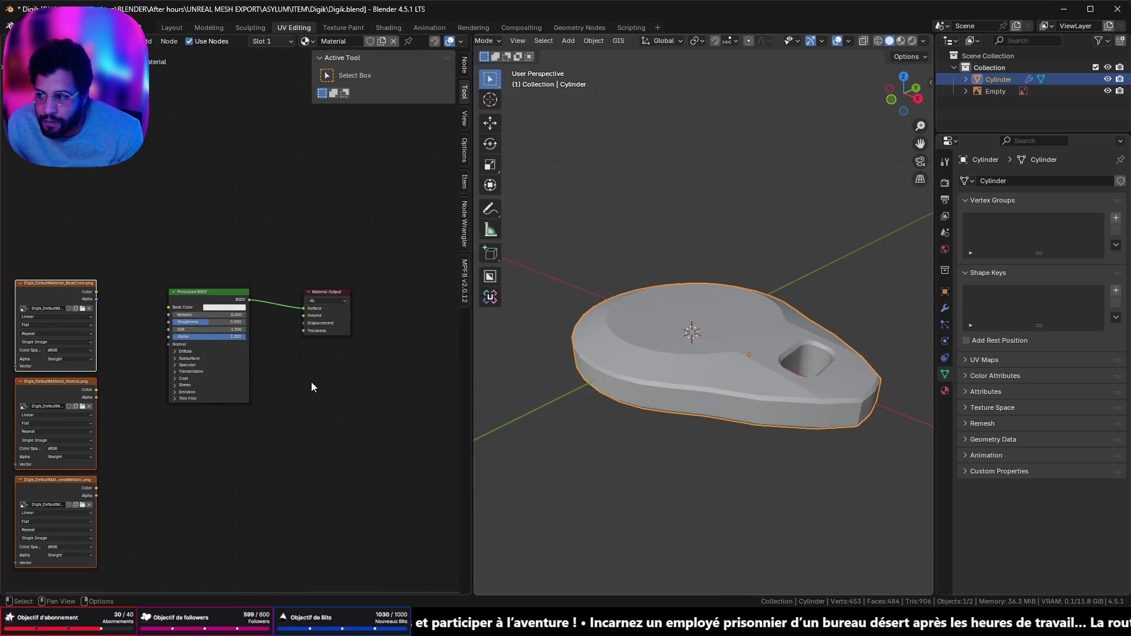
Connect the BaseColor image texture's Color to the Principled BSDF Base Color
{"action": "scroll", "coordinate": [292, 373], "scroll_direction": "up", "scroll_amount": 1}
{"action": "mouse_move", "coordinate": [322, 385]}
{"action": "left_mouse_down"}
{"action": "mouse_move", "coordinate": [439, 336]}
{"action": "mouse_move", "coordinate": [463, 308]}
{"action": "left_mouse_up"}
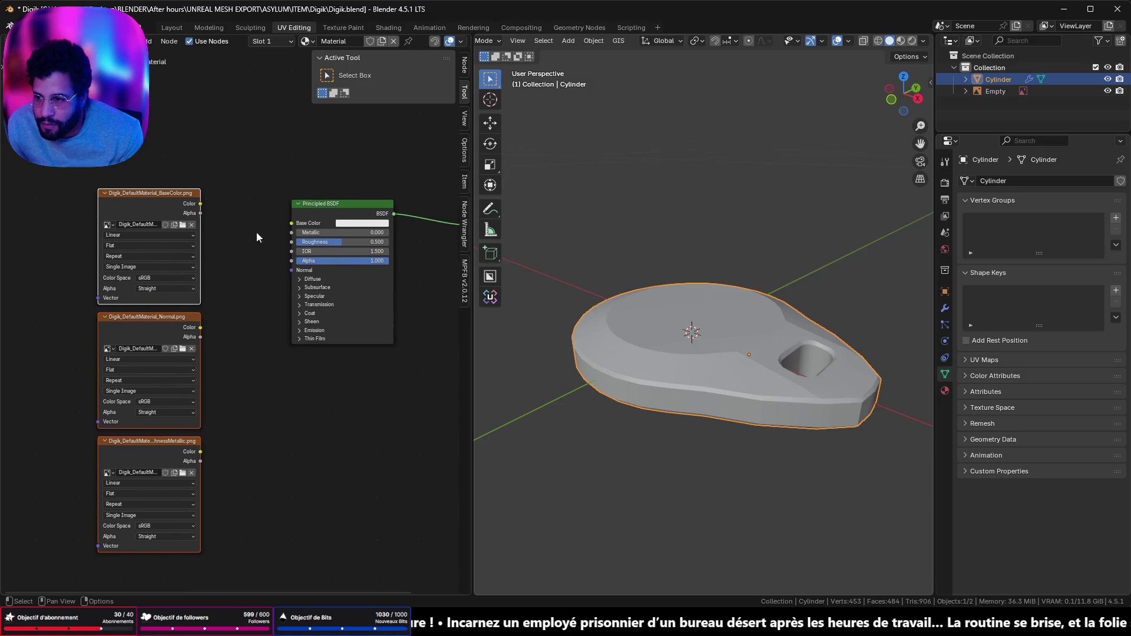
{"action": "left_click_drag", "start_coordinate": [201, 204], "coordinate": [291, 224]}
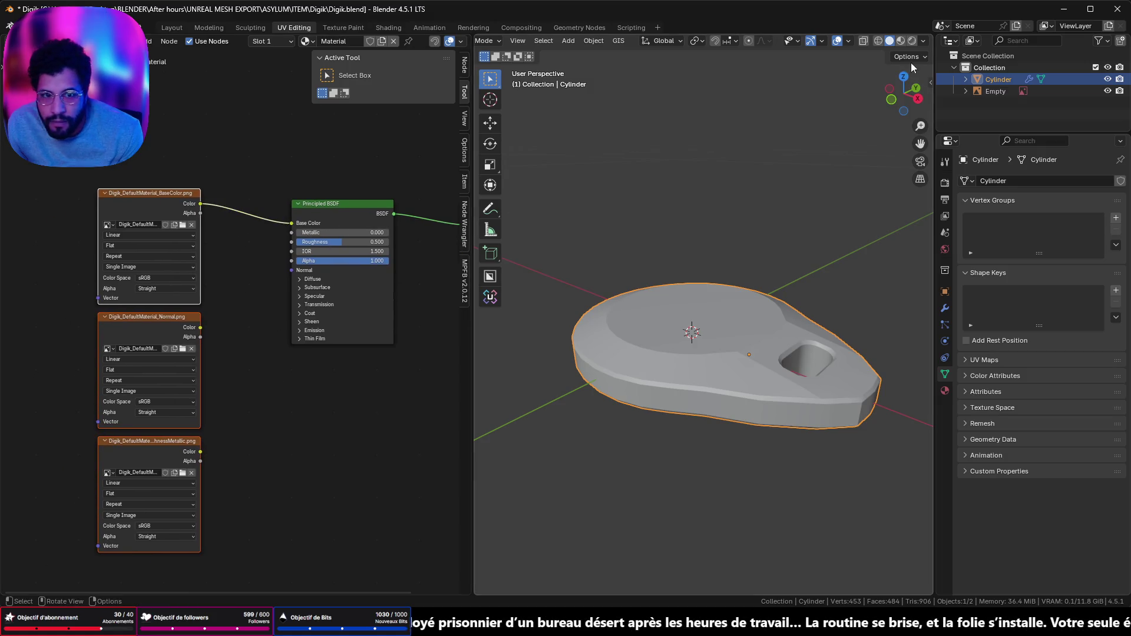
Switch the viewport to Rendered shading and orbit around the black-looking keyfob
{"action": "left_click", "coordinate": [912, 41]}
{"action": "scroll", "coordinate": [755, 254], "scroll_direction": "down", "scroll_amount": 2}
{"action": "scroll", "coordinate": [739, 253], "scroll_direction": "up", "scroll_amount": 5}
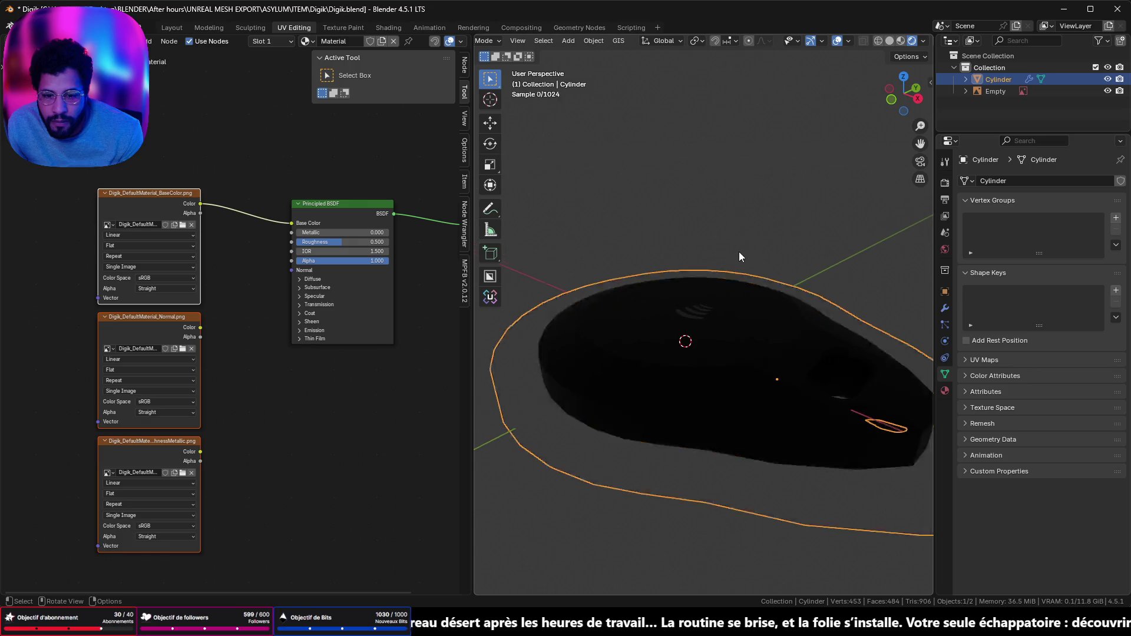
{"action": "scroll", "coordinate": [745, 289], "scroll_direction": "down", "scroll_amount": 4}
{"action": "scroll", "coordinate": [744, 289], "scroll_direction": "down", "scroll_amount": 3}
{"action": "mouse_move", "coordinate": [743, 292]}
{"action": "left_mouse_down"}
{"action": "mouse_move", "coordinate": [871, 201]}
{"action": "mouse_move", "coordinate": [811, 332]}
{"action": "mouse_move", "coordinate": [802, 297]}
{"action": "left_mouse_up"}
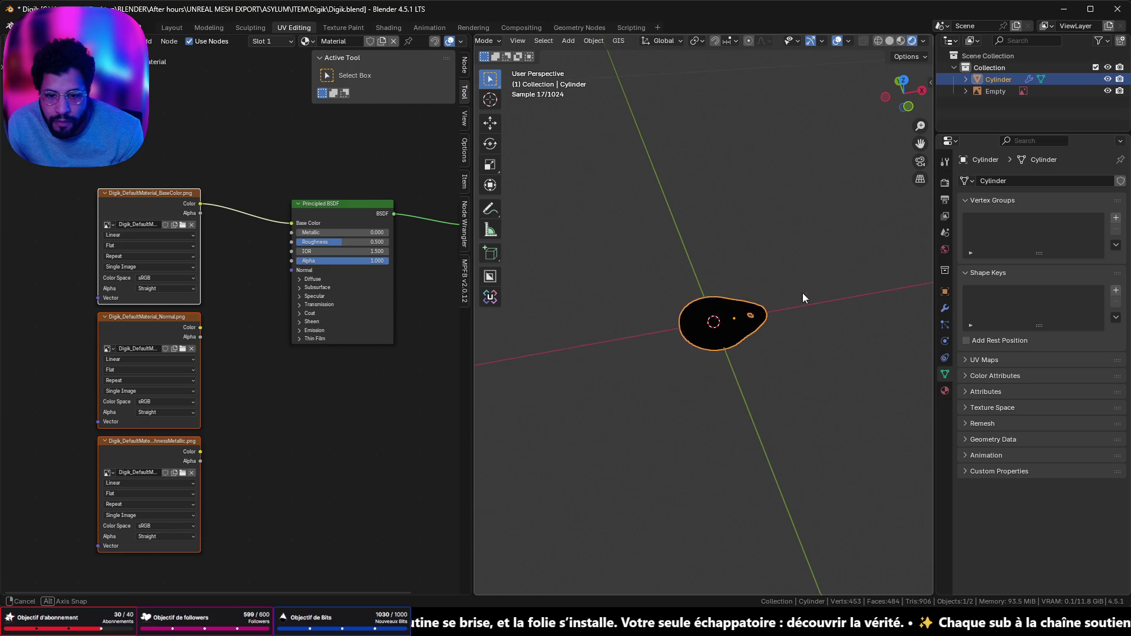
{"action": "scroll", "coordinate": [741, 322], "scroll_direction": "up", "scroll_amount": 8}
{"action": "scroll", "coordinate": [742, 322], "scroll_direction": "down", "scroll_amount": 6}
{"action": "mouse_move", "coordinate": [742, 321]}
{"action": "left_mouse_down"}
{"action": "mouse_move", "coordinate": [815, 189]}
{"action": "mouse_move", "coordinate": [801, 303]}
{"action": "left_mouse_up"}
{"action": "key", "text": "shift+a"}
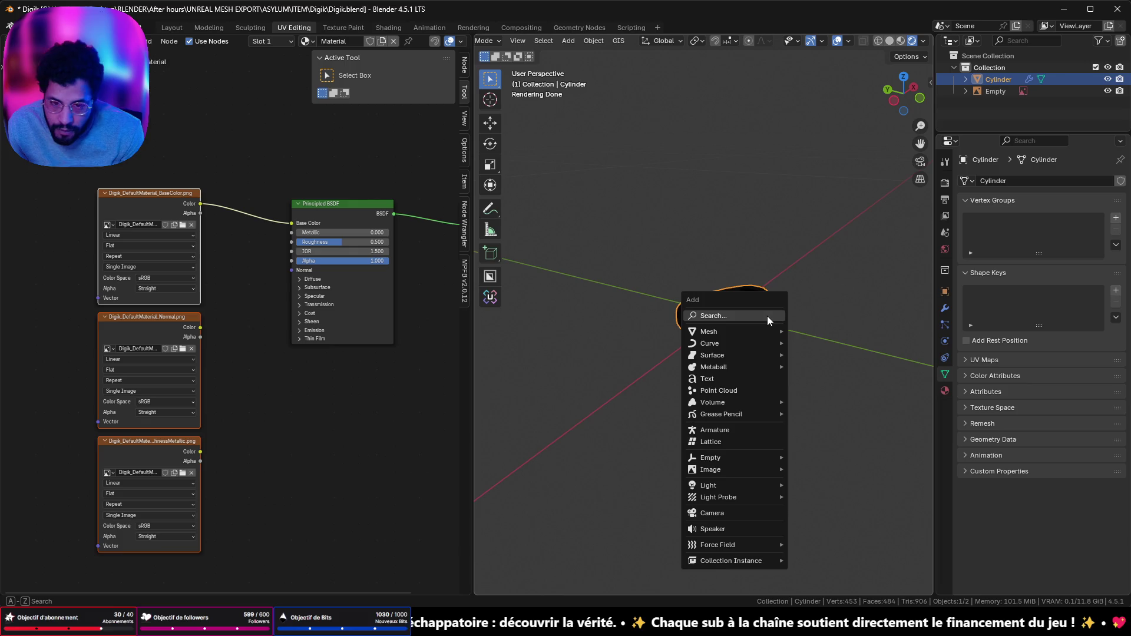
Add a Point light and raise it about 0.71 m along Z
{"action": "mouse_move", "coordinate": [736, 475]}
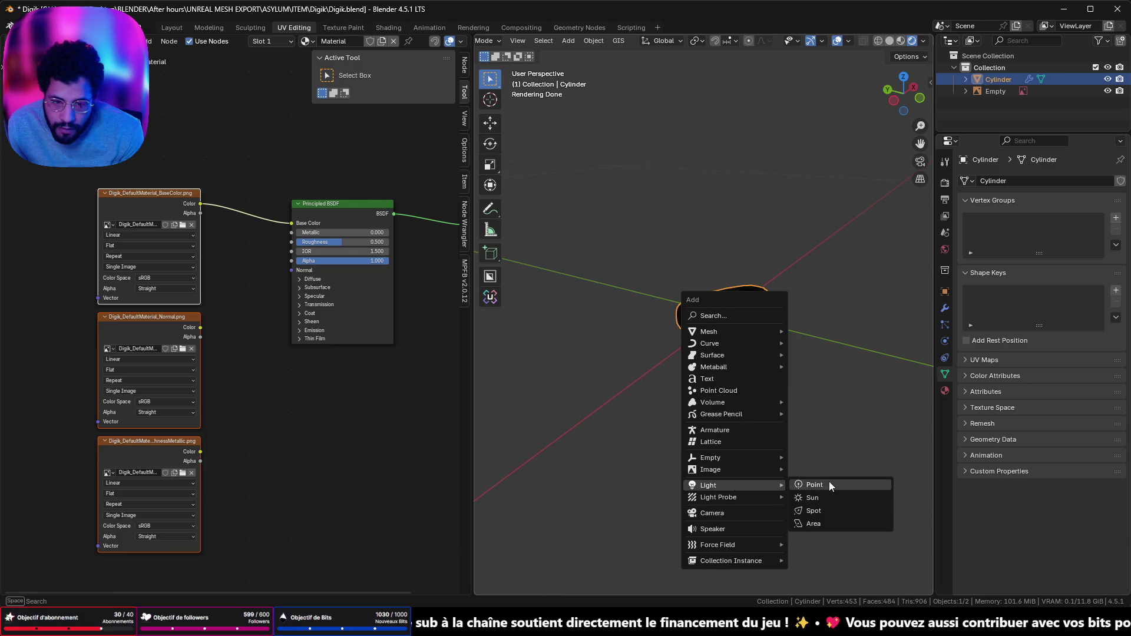
{"action": "left_click", "coordinate": [829, 482]}
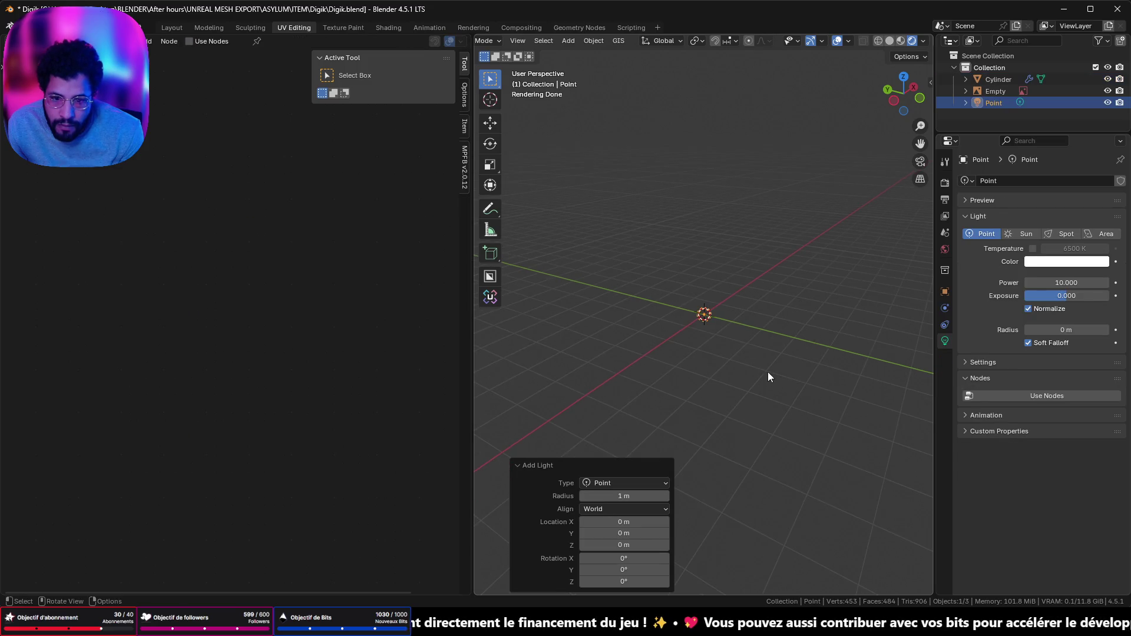
{"action": "left_click_drag", "start_coordinate": [756, 366], "coordinate": [733, 348]}
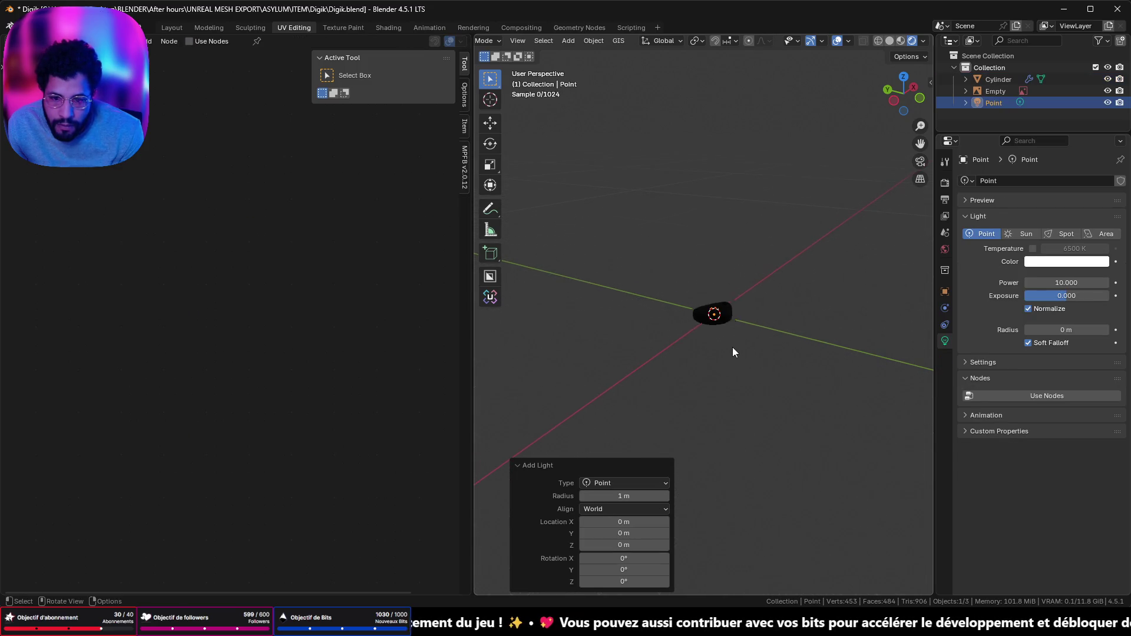
{"action": "key", "text": "g"}
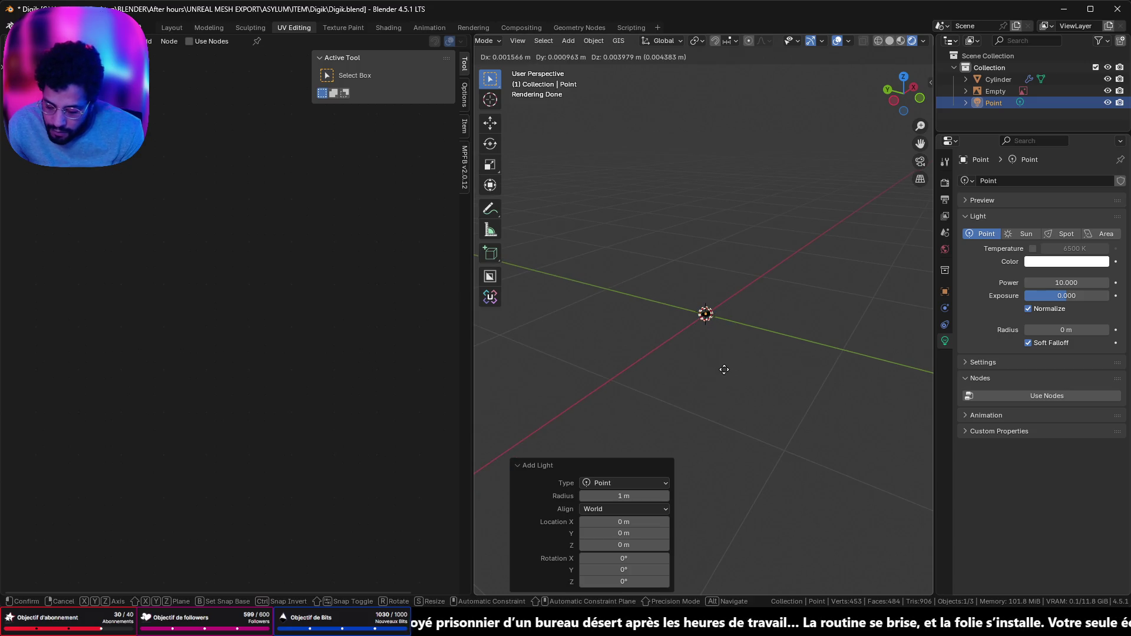
{"action": "key", "text": "z"}
{"action": "left_click", "coordinate": [729, 273]}
Orbit to a top-down view of the lit keyfob and reselect the Cylinder mesh
{"action": "scroll", "coordinate": [741, 316], "scroll_direction": "up", "scroll_amount": 5}
{"action": "left_click_drag", "start_coordinate": [738, 319], "coordinate": [742, 370]}
{"action": "scroll", "coordinate": [742, 368], "scroll_direction": "down", "scroll_amount": 5}
{"action": "scroll", "coordinate": [772, 281], "scroll_direction": "up", "scroll_amount": 3}
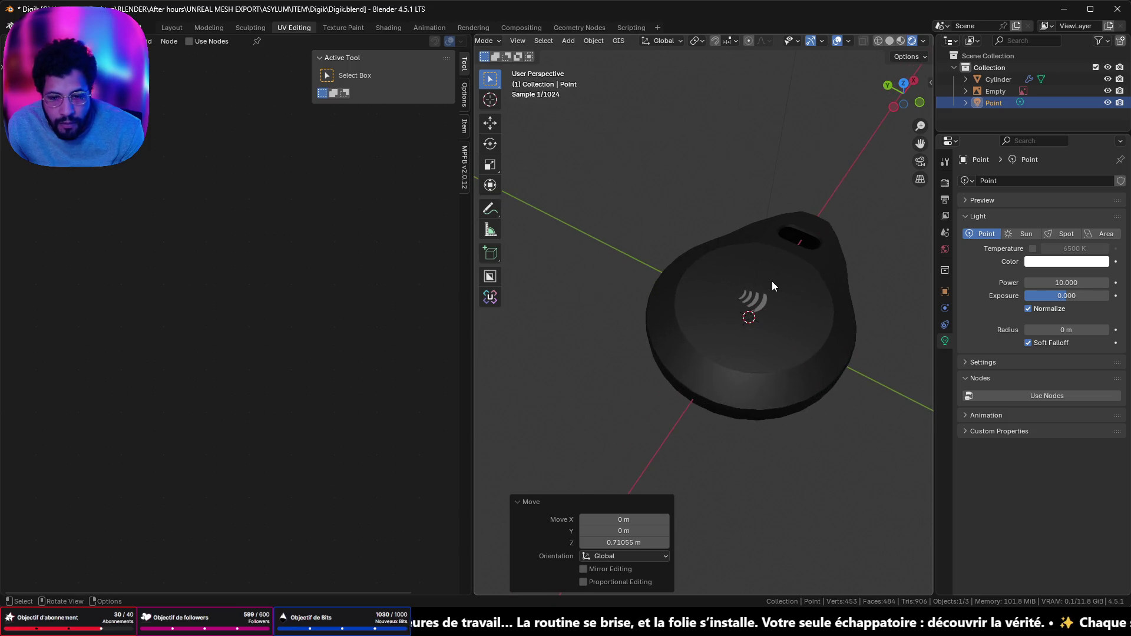
{"action": "mouse_move", "coordinate": [768, 286]}
{"action": "left_mouse_down"}
{"action": "mouse_move", "coordinate": [746, 389]}
{"action": "mouse_move", "coordinate": [751, 298]}
{"action": "mouse_move", "coordinate": [730, 289]}
{"action": "mouse_move", "coordinate": [725, 330]}
{"action": "left_mouse_up"}
{"action": "left_click", "coordinate": [724, 353]}
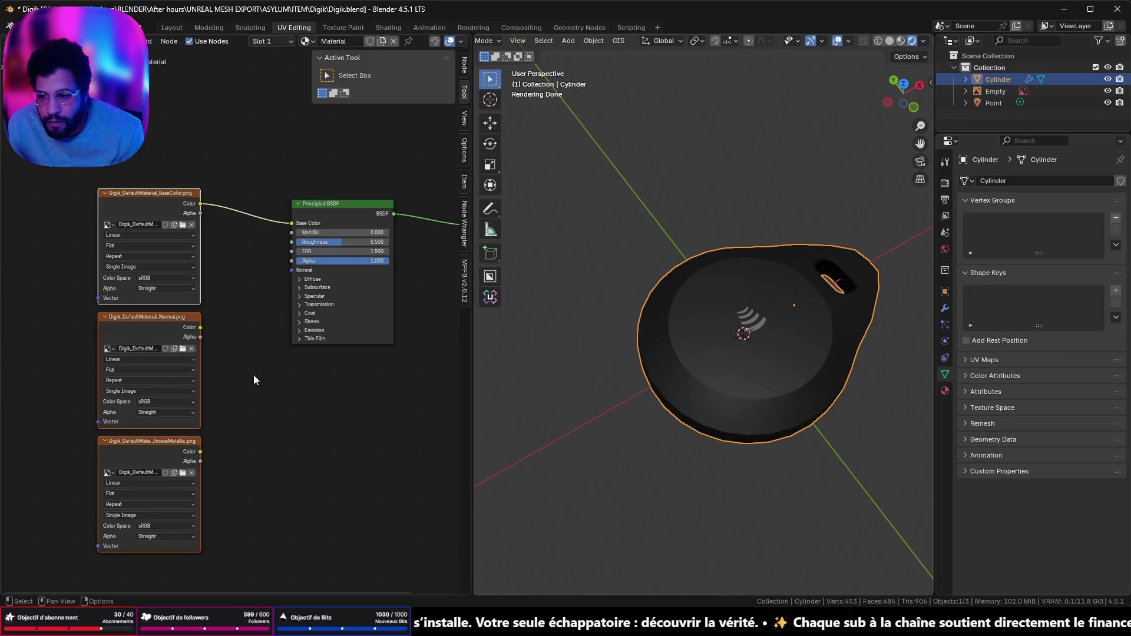
{"action": "scroll", "coordinate": [657, 399], "scroll_direction": "down", "scroll_amount": 8}
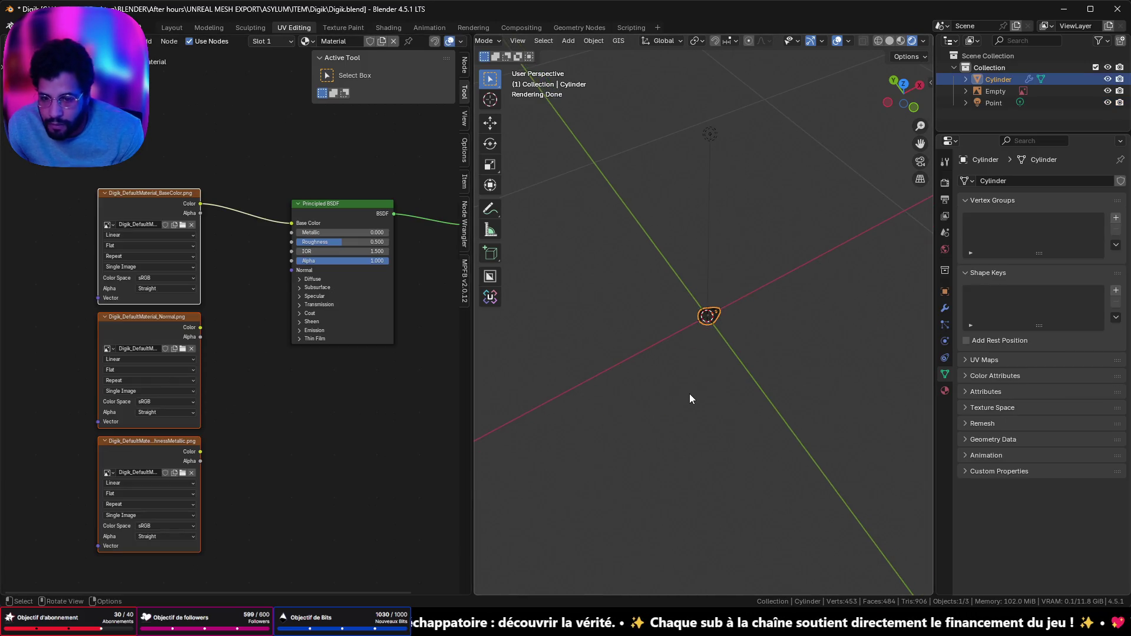
{"action": "key", "text": "shift+a"}
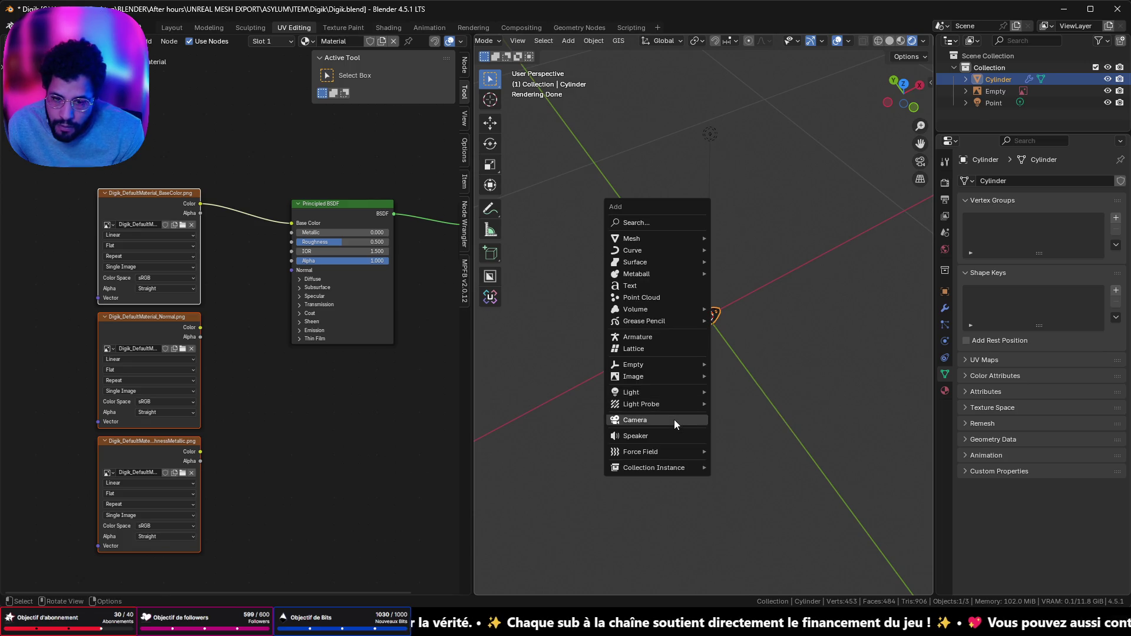
Add a Camera, then place the roughness-metallic image node between the BaseColor and Normal nodes
{"action": "left_click", "coordinate": [674, 419]}
{"action": "left_click", "coordinate": [722, 313]}
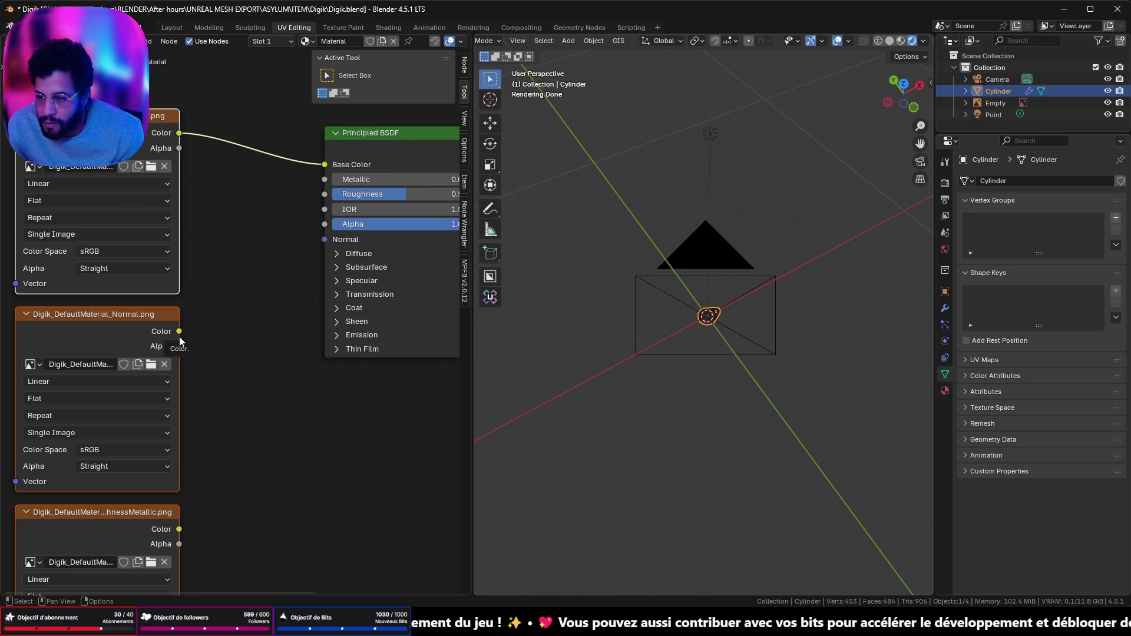
{"action": "mouse_move", "coordinate": [125, 519]}
{"action": "left_mouse_down"}
{"action": "mouse_move", "coordinate": [294, 118]}
{"action": "mouse_move", "coordinate": [136, 492]}
{"action": "mouse_move", "coordinate": [214, 496]}
{"action": "mouse_move", "coordinate": [241, 417]}
{"action": "mouse_move", "coordinate": [35, 311]}
{"action": "left_mouse_up"}
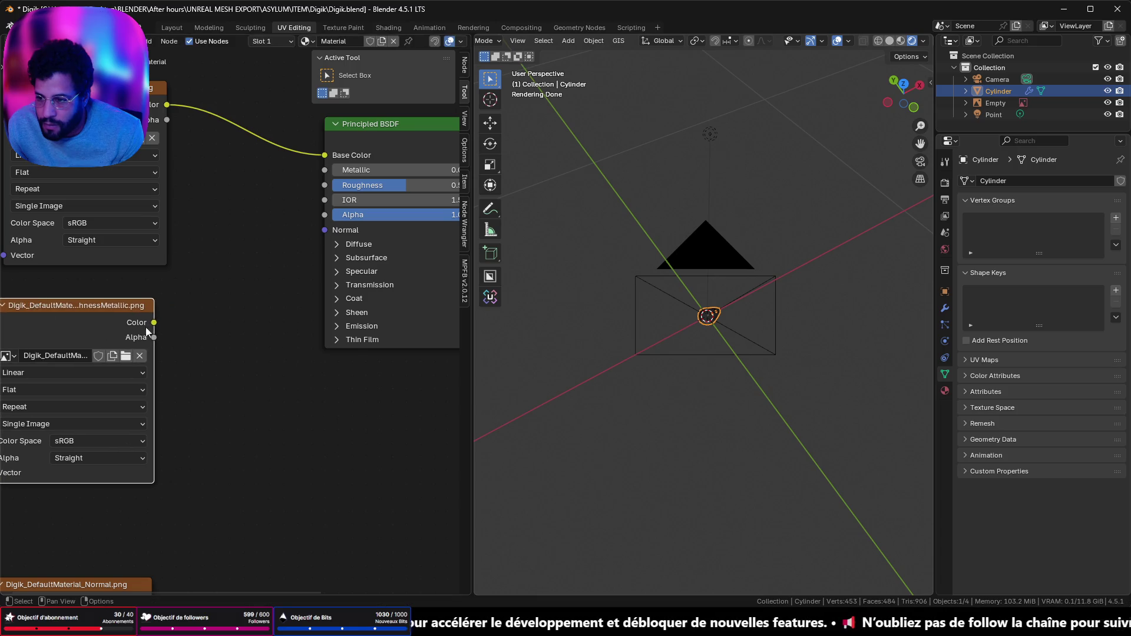
{"action": "key", "text": "x"}
{"action": "scroll", "coordinate": [203, 322], "scroll_direction": "down", "scroll_amount": 2}
{"action": "right_click", "coordinate": [192, 330]}
{"action": "mouse_move", "coordinate": [206, 331]}
{"action": "key", "text": "ctrl+z"}
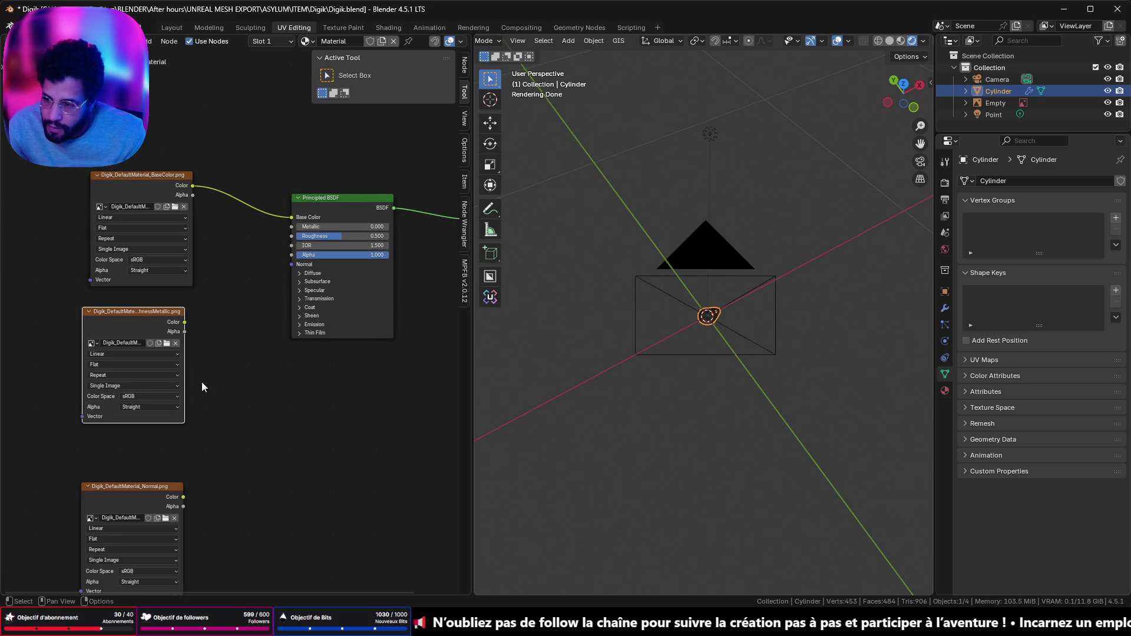
Feed the roughness-metallic texture into a Separate XYZ node and drive Roughness from its Y channel
{"action": "left_click_drag", "start_coordinate": [247, 405], "coordinate": [248, 405]}
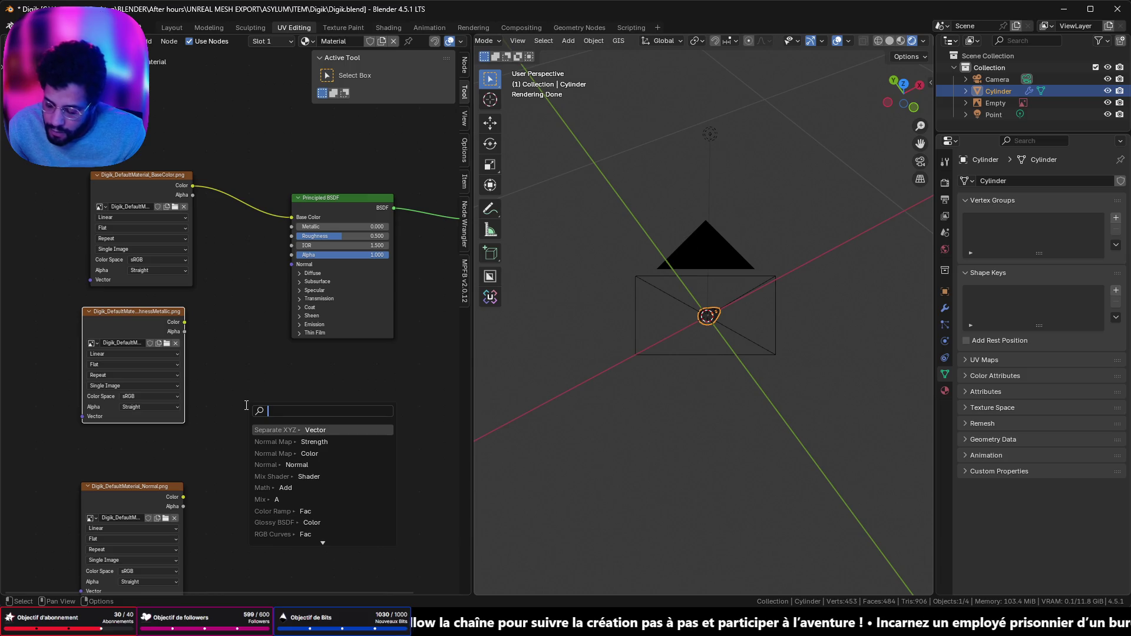
{"action": "left_click", "coordinate": [321, 431]}
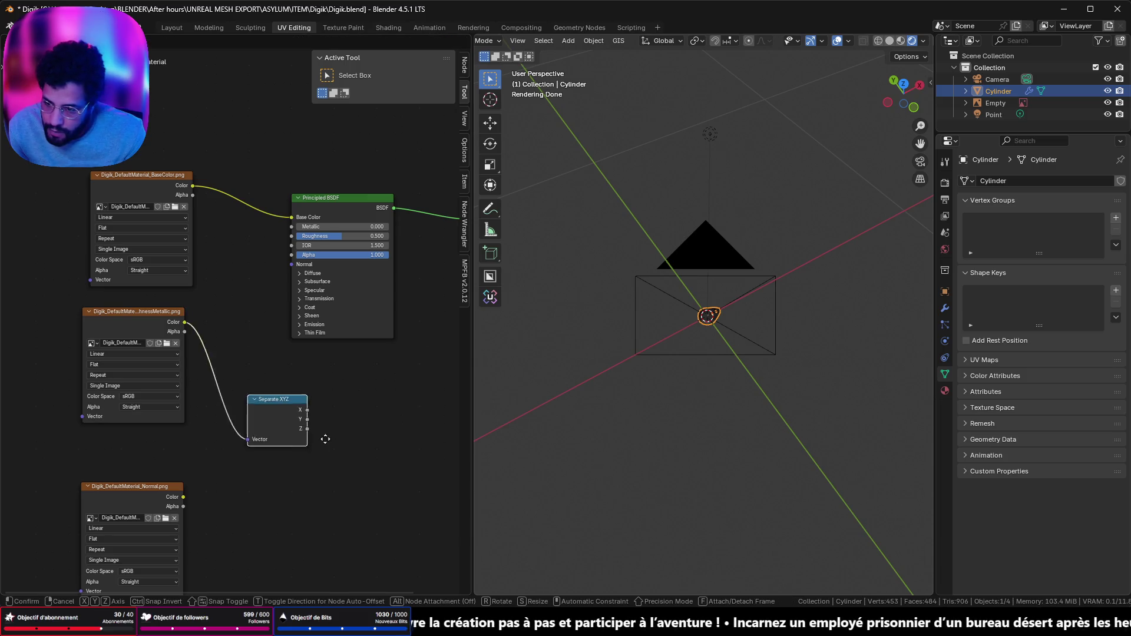
{"action": "left_click", "coordinate": [291, 369]}
{"action": "scroll", "coordinate": [284, 360], "scroll_direction": "up", "scroll_amount": 2}
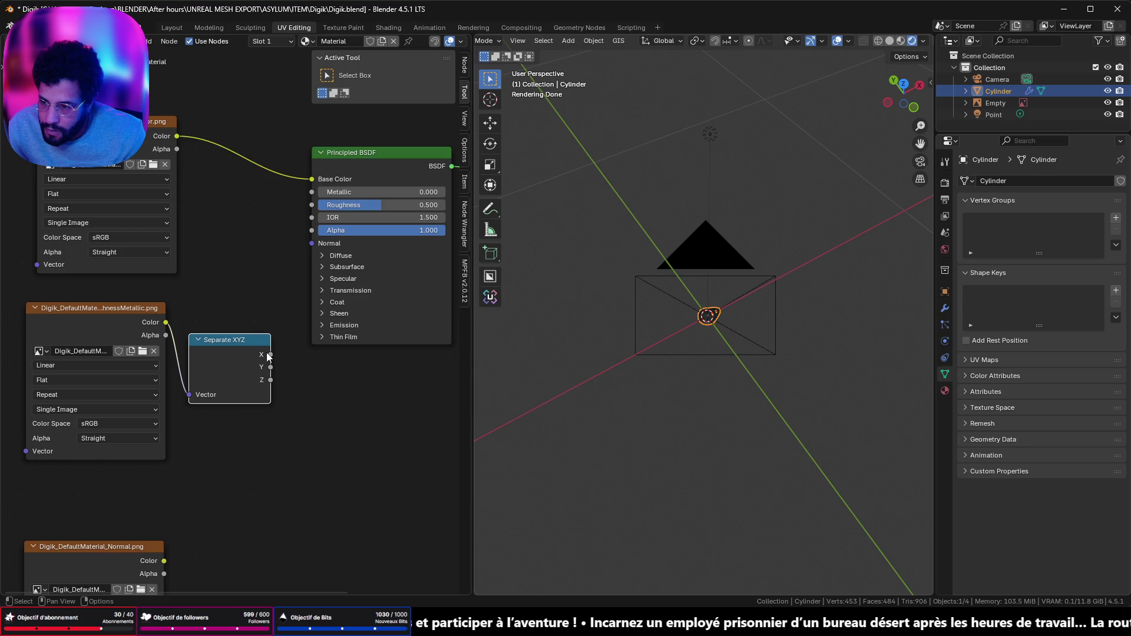
{"action": "left_click_drag", "start_coordinate": [281, 348], "coordinate": [282, 349]}
{"action": "key", "text": "Escape"}
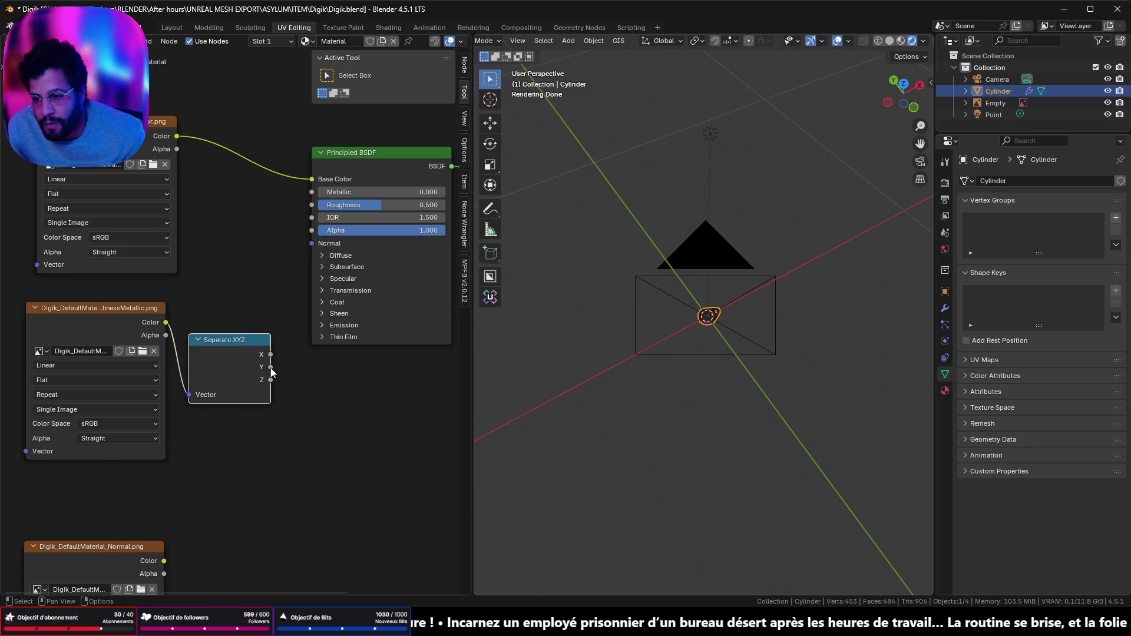
{"action": "left_click_drag", "start_coordinate": [330, 247], "coordinate": [315, 192]}
Add a Normal Map node between the Normal image and the material's Normal input
{"action": "mouse_move", "coordinate": [131, 548]}
{"action": "left_mouse_down"}
{"action": "mouse_move", "coordinate": [119, 498]}
{"action": "mouse_move", "coordinate": [186, 497]}
{"action": "left_mouse_up"}
{"action": "type", "text": "normal"}
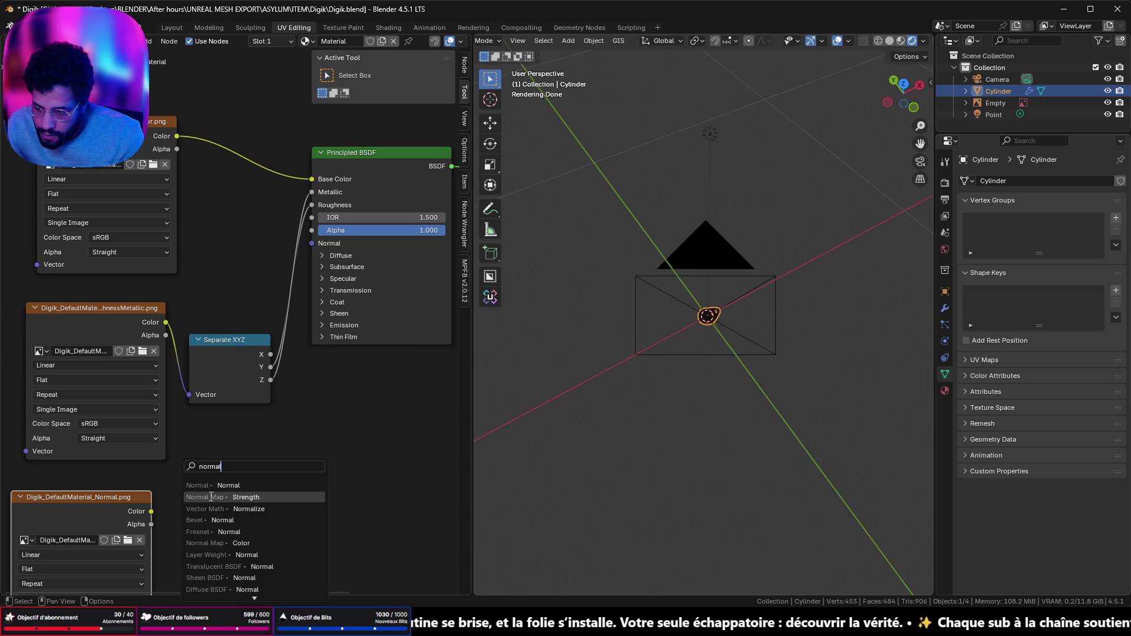
{"action": "left_click", "coordinate": [185, 498]}
{"action": "left_click_drag", "start_coordinate": [263, 483], "coordinate": [292, 395]}
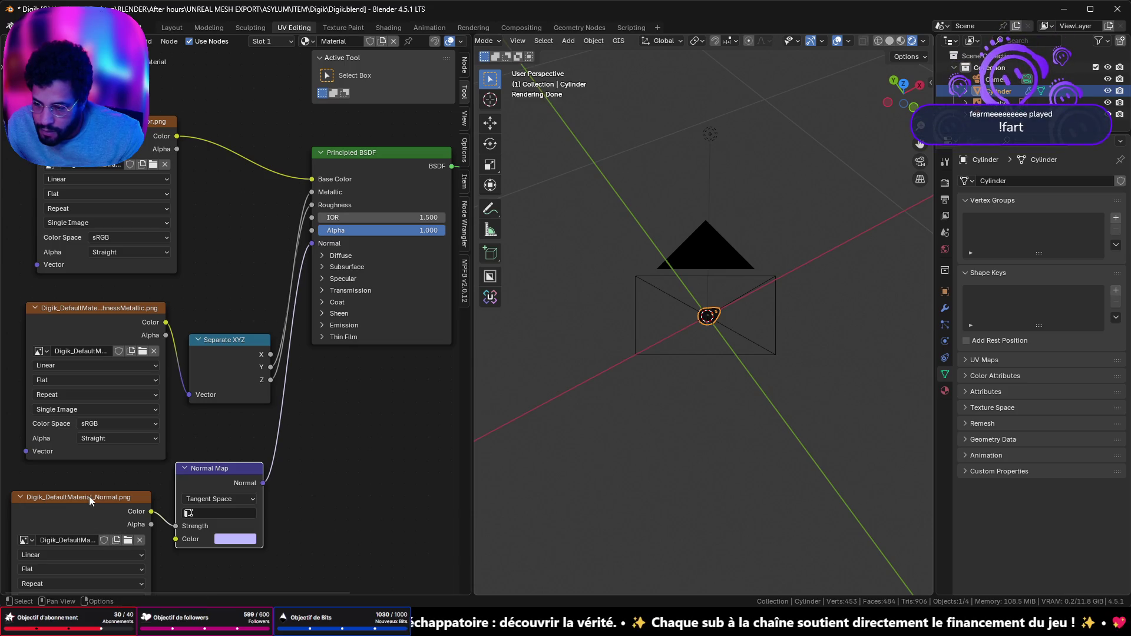
{"action": "left_click_drag", "start_coordinate": [89, 496], "coordinate": [105, 478]}
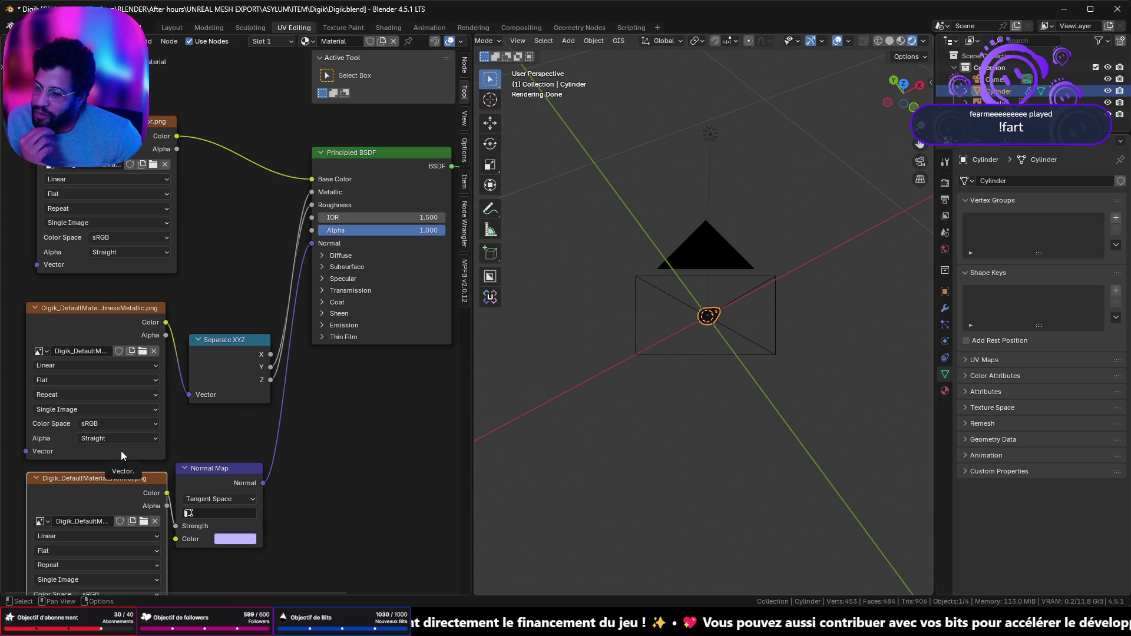
Set the roughness-metallic and normal map images' color space to Non-Color
{"action": "left_click", "coordinate": [126, 424]}
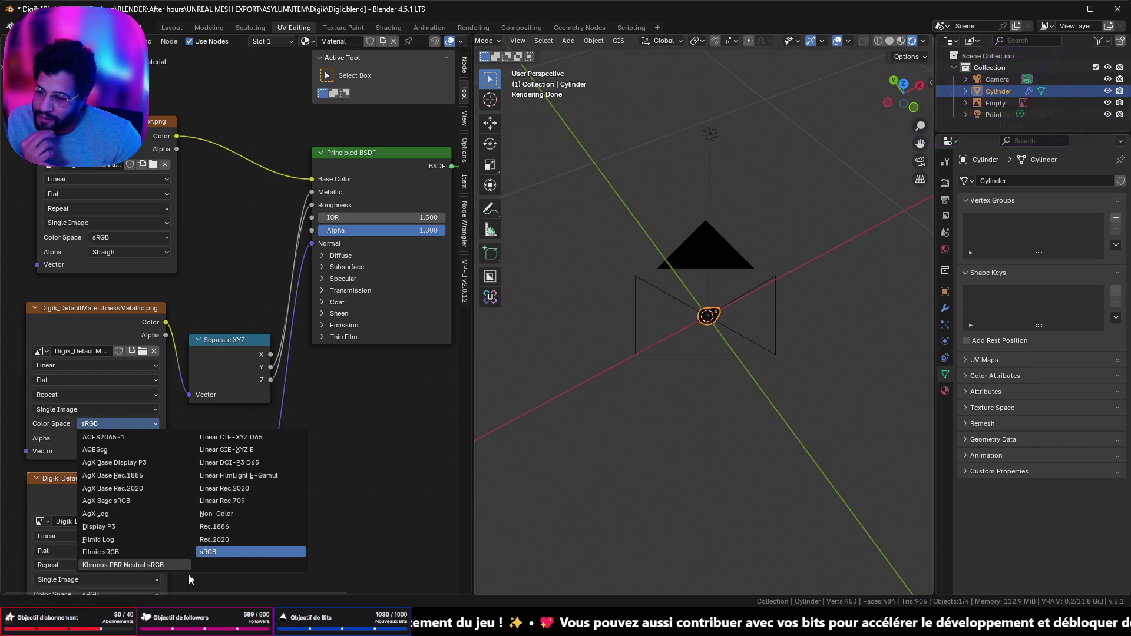
{"action": "left_click", "coordinate": [218, 514]}
{"action": "left_click", "coordinate": [158, 538]}
{"action": "scroll", "coordinate": [164, 528], "scroll_direction": "down", "scroll_amount": 2}
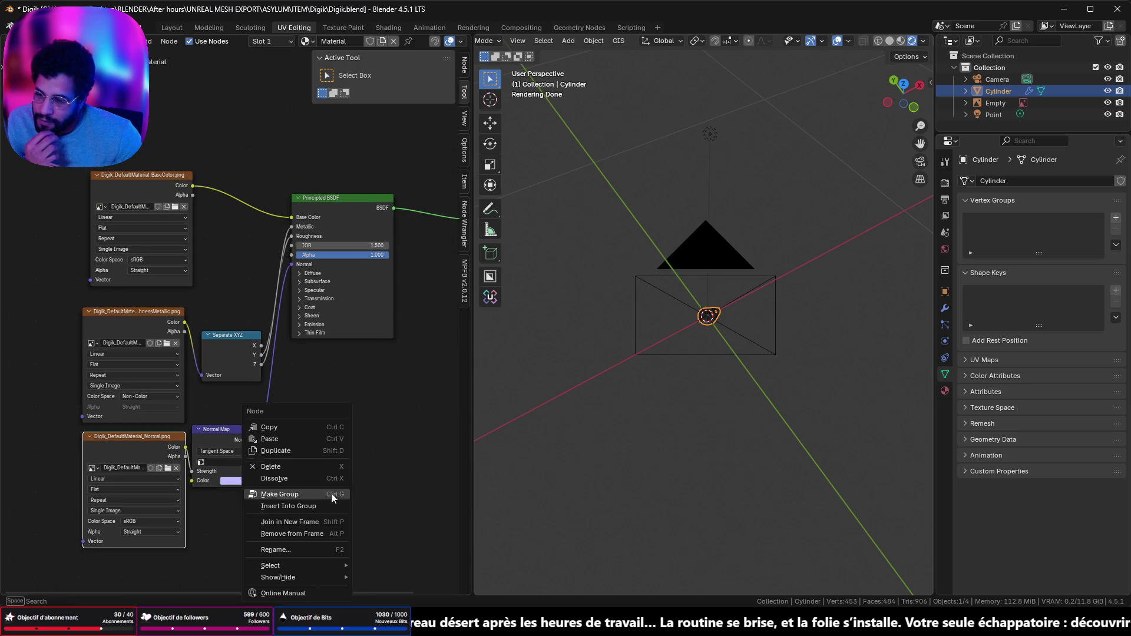
{"action": "left_click", "coordinate": [154, 521]}
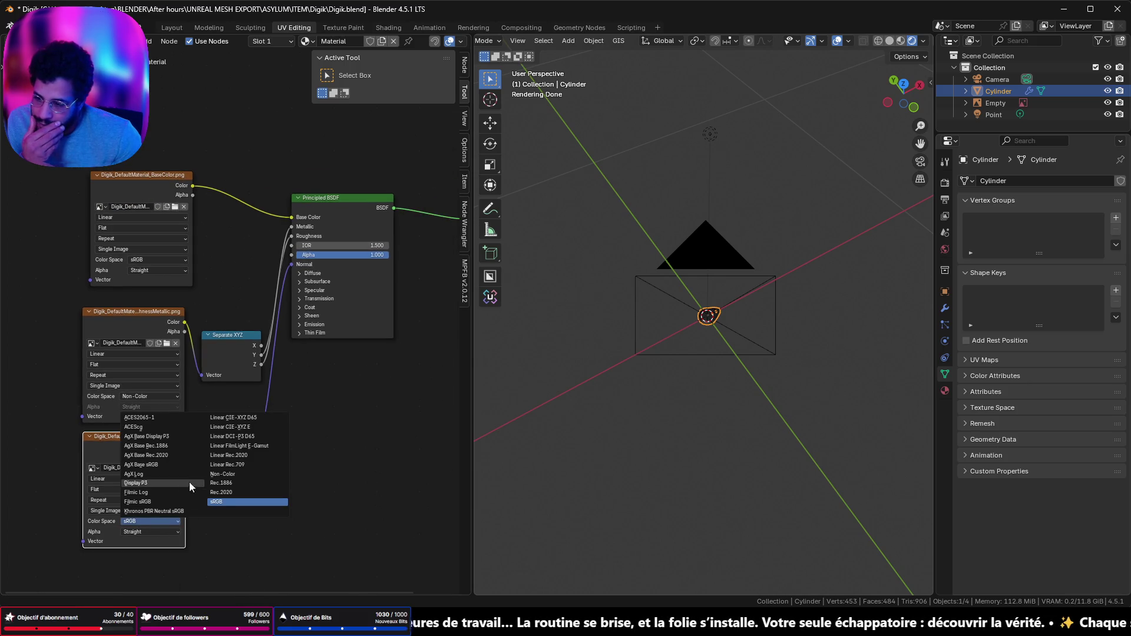
{"action": "left_click", "coordinate": [239, 477]}
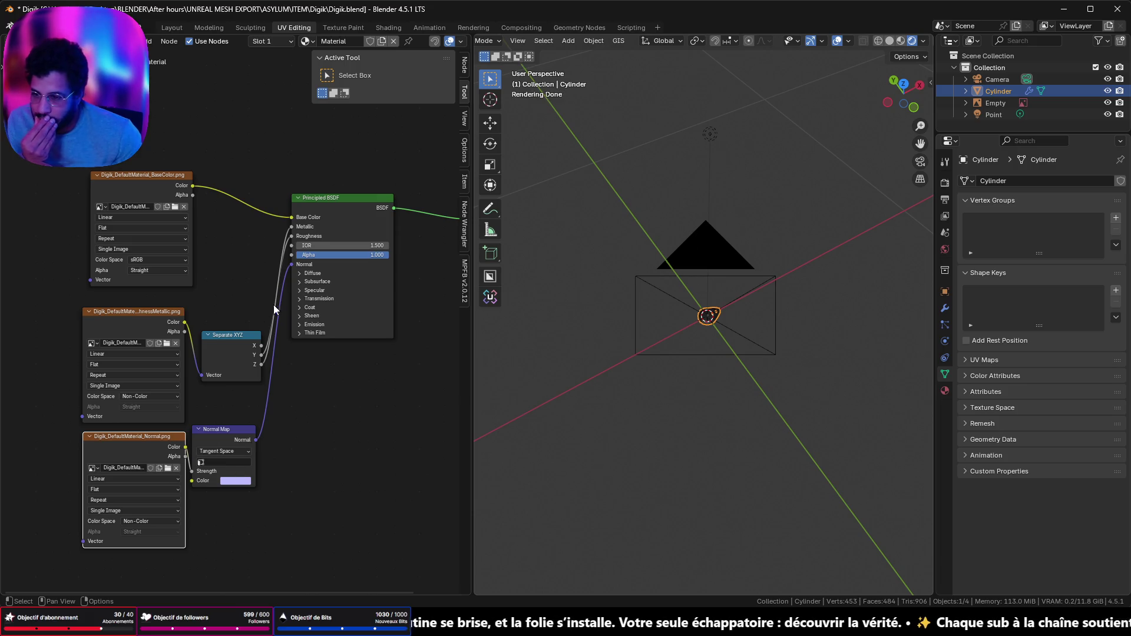
{"action": "scroll", "coordinate": [273, 305], "scroll_direction": "up", "scroll_amount": 3}
{"action": "key", "text": "ctrl+shift+s"}
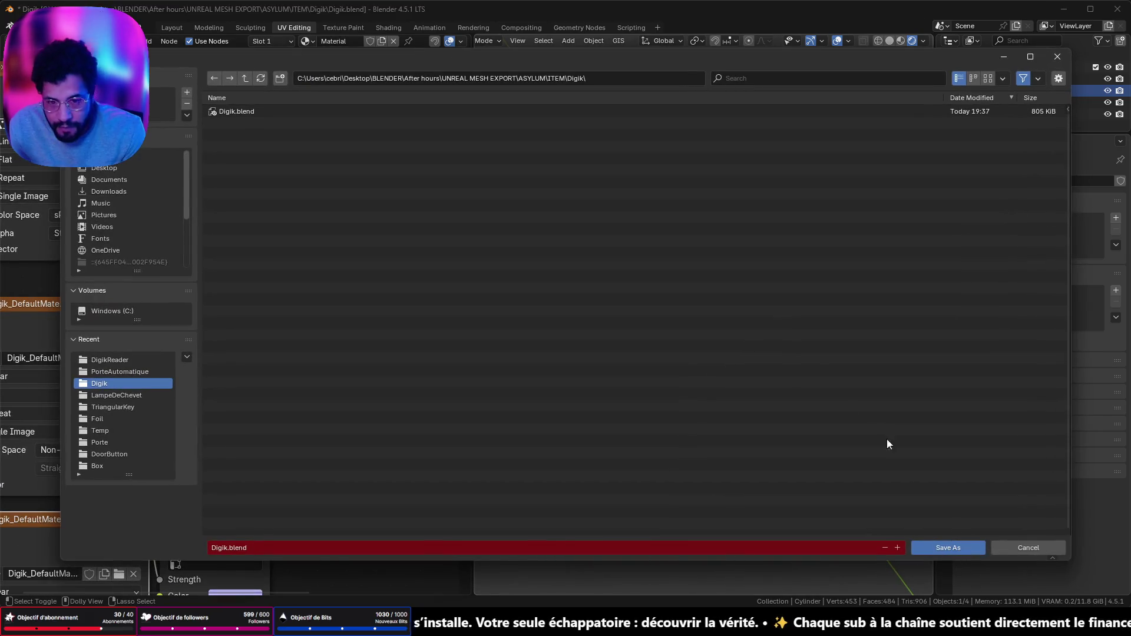
Enable Render > Film > Transparent, found by searching 'trans' in Properties
{"action": "left_click", "coordinate": [1014, 553]}
{"action": "scroll", "coordinate": [776, 294], "scroll_direction": "up", "scroll_amount": 5}
{"action": "scroll", "coordinate": [777, 296], "scroll_direction": "down", "scroll_amount": 1}
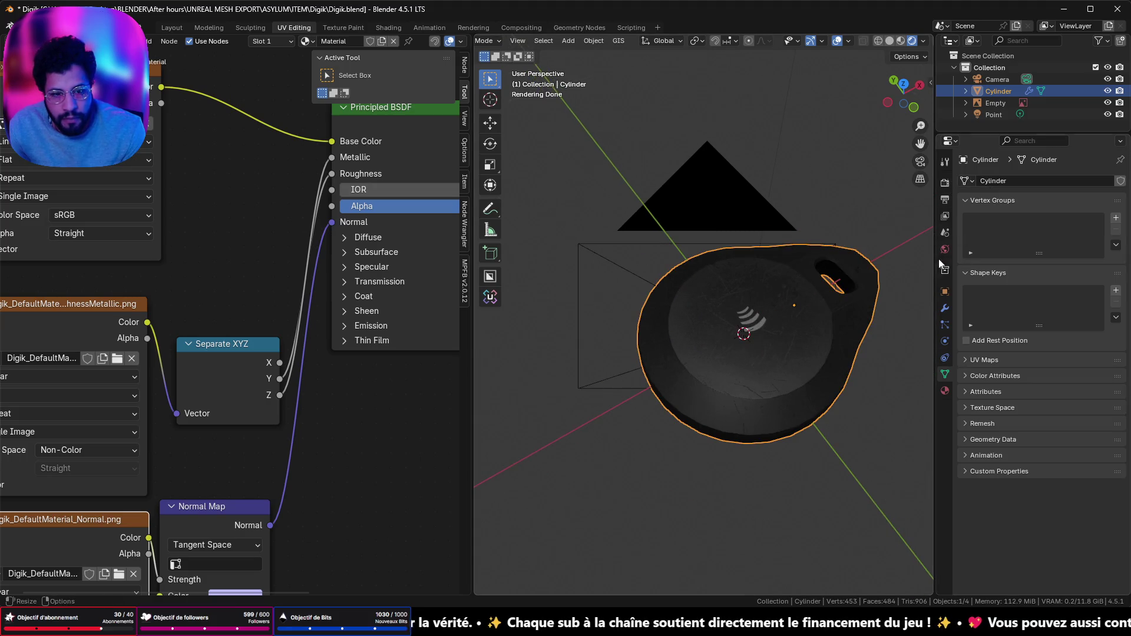
{"action": "left_click", "coordinate": [945, 199]}
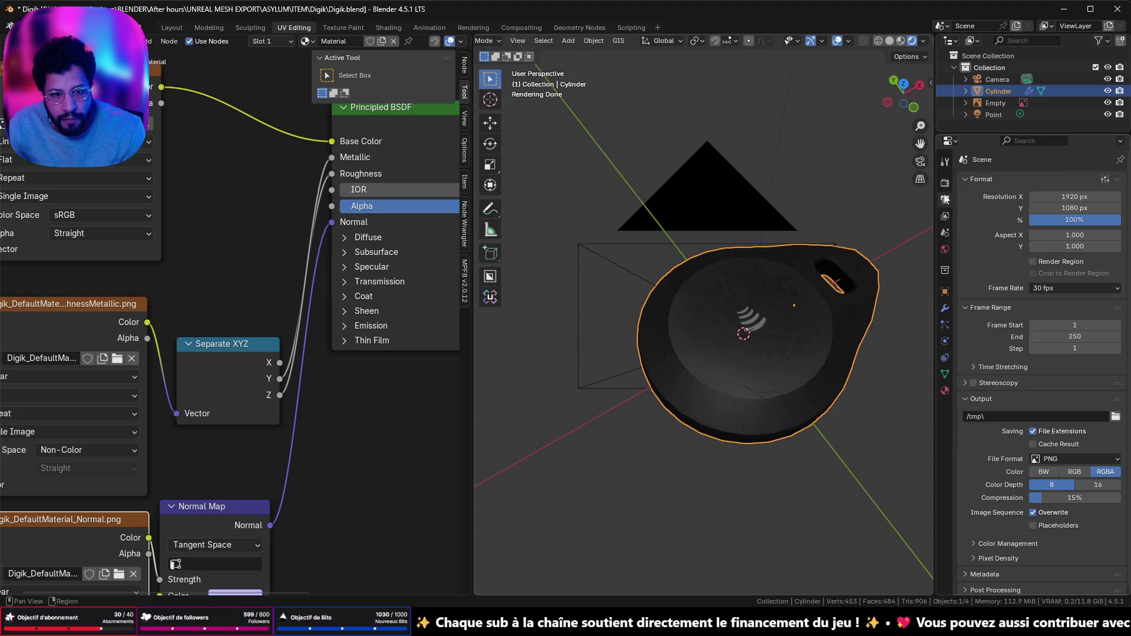
{"action": "left_click", "coordinate": [1030, 141]}
{"action": "type", "text": "trans"}
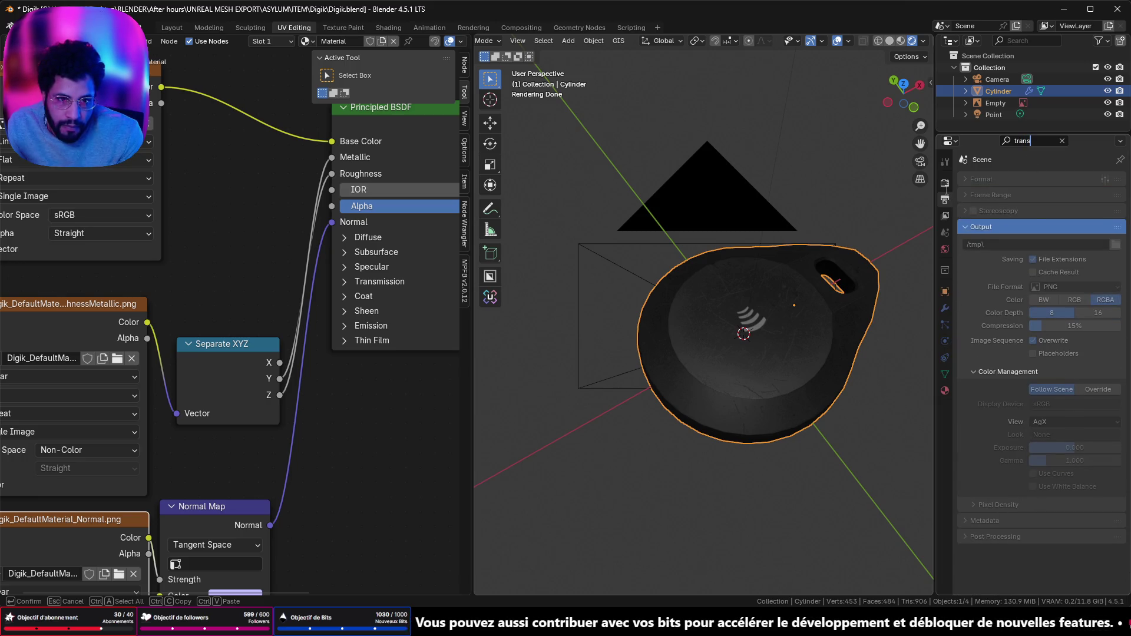
{"action": "key", "text": "Return"}
{"action": "scroll", "coordinate": [1019, 442], "scroll_direction": "down", "scroll_amount": 5}
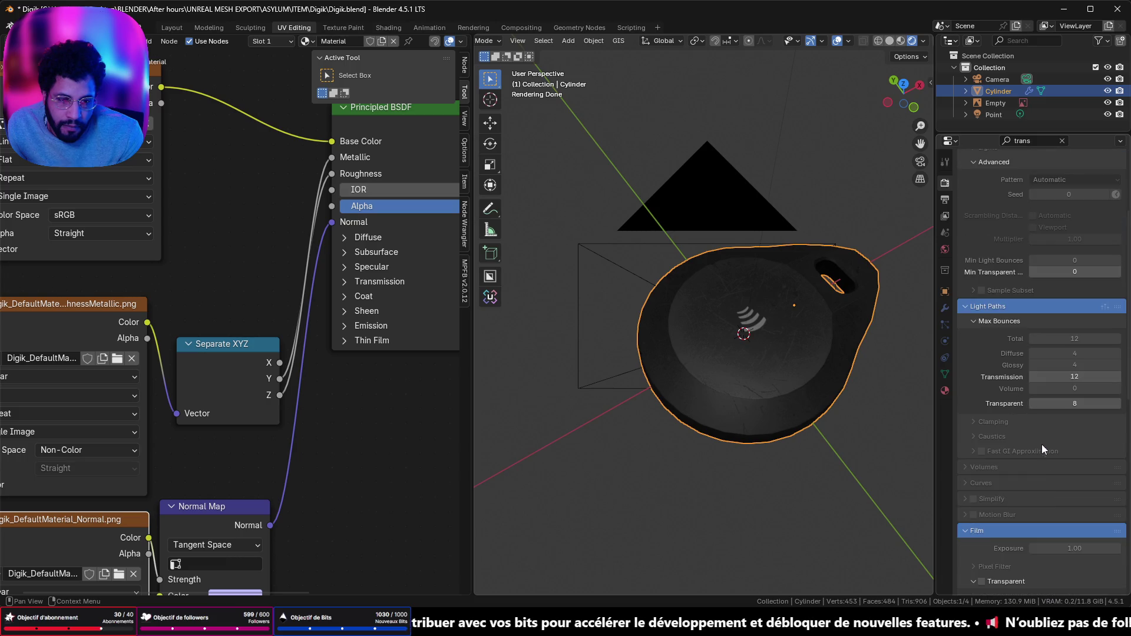
{"action": "left_click", "coordinate": [982, 582]}
{"action": "scroll", "coordinate": [818, 341], "scroll_direction": "down", "scroll_amount": 5}
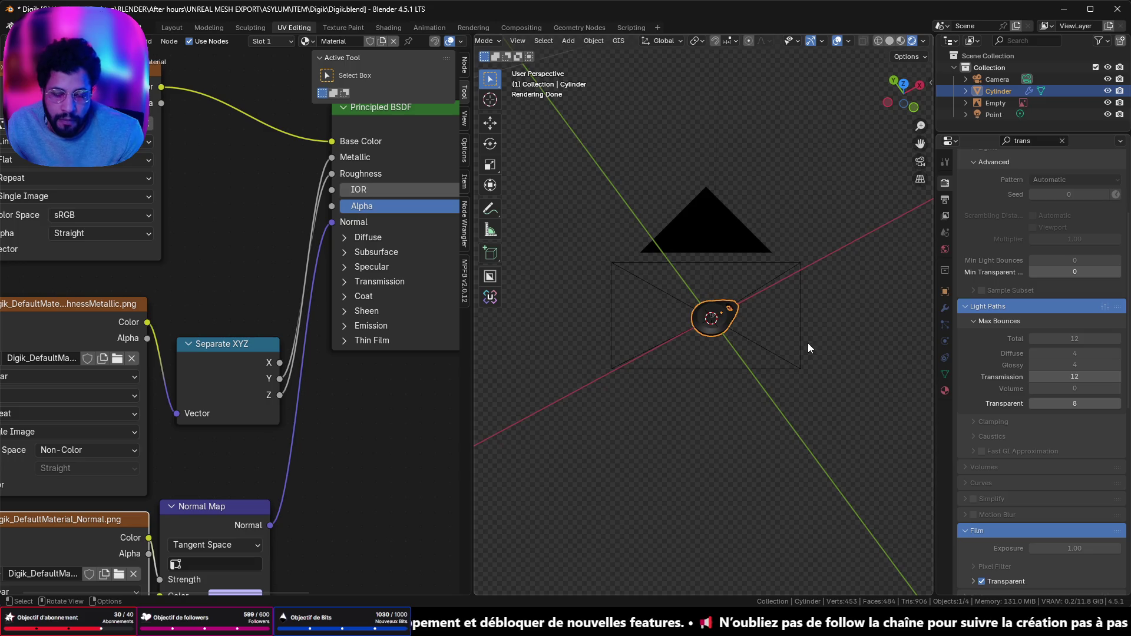
Join the node editor area into the 3D viewport with Join Left
{"action": "right_click", "coordinate": [472, 428]}
{"action": "left_click", "coordinate": [457, 467]}
{"action": "scroll", "coordinate": [536, 366], "scroll_direction": "up", "scroll_amount": 5}
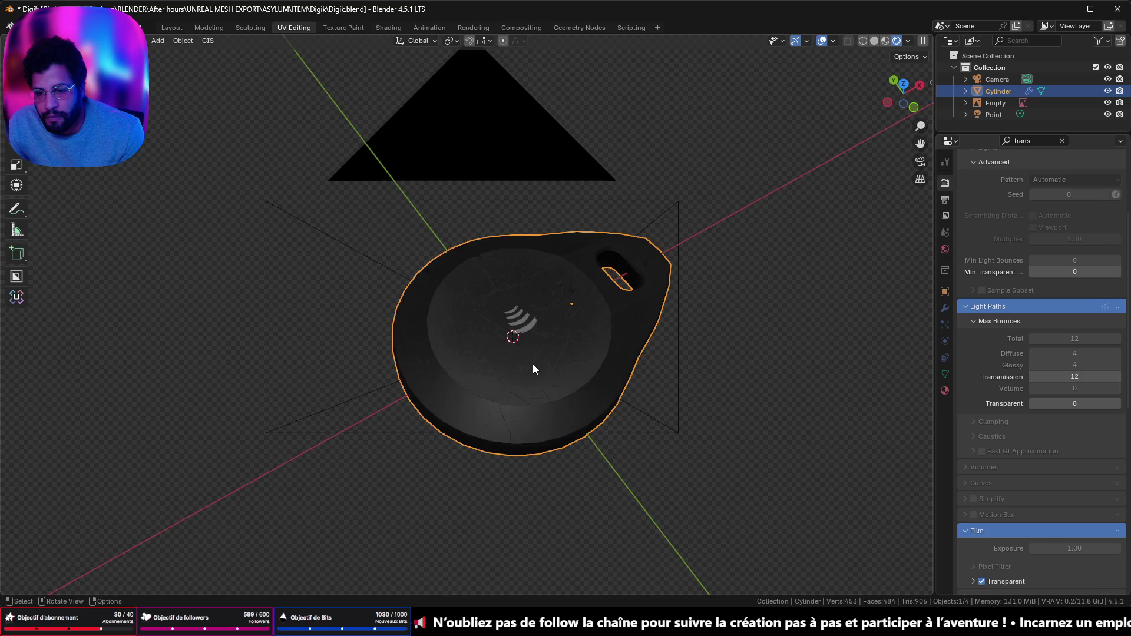
Clear the 'trans' property filter and bring up the Output resolution settings
{"action": "scroll", "coordinate": [533, 364], "scroll_direction": "down", "scroll_amount": 5}
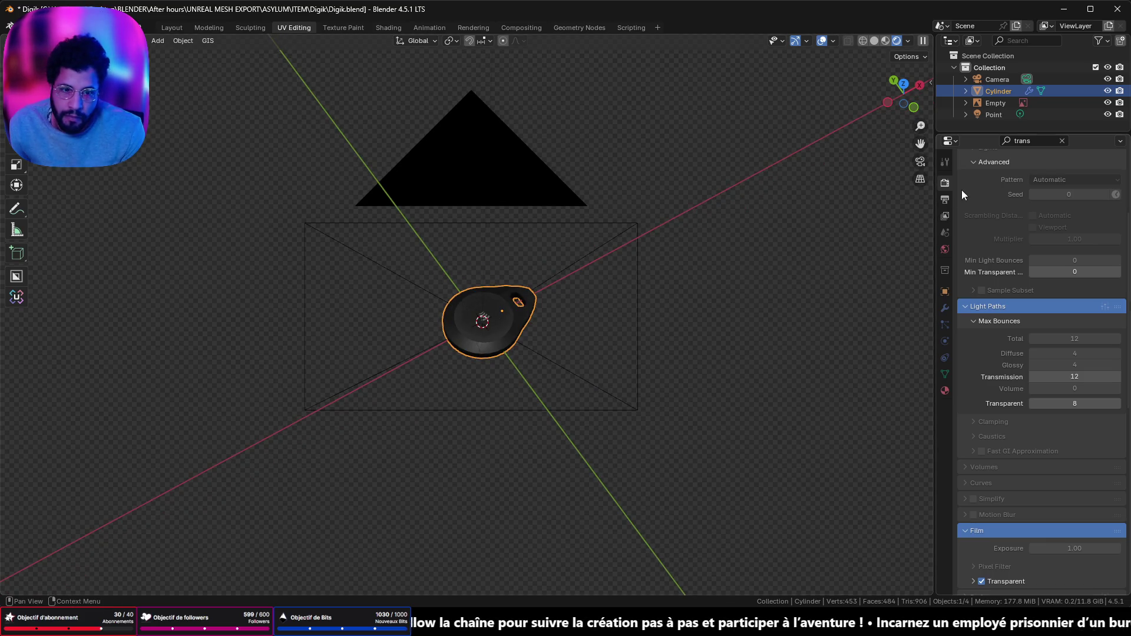
{"action": "left_click", "coordinate": [948, 198]}
{"action": "left_click", "coordinate": [946, 183]}
{"action": "left_click", "coordinate": [1063, 140]}
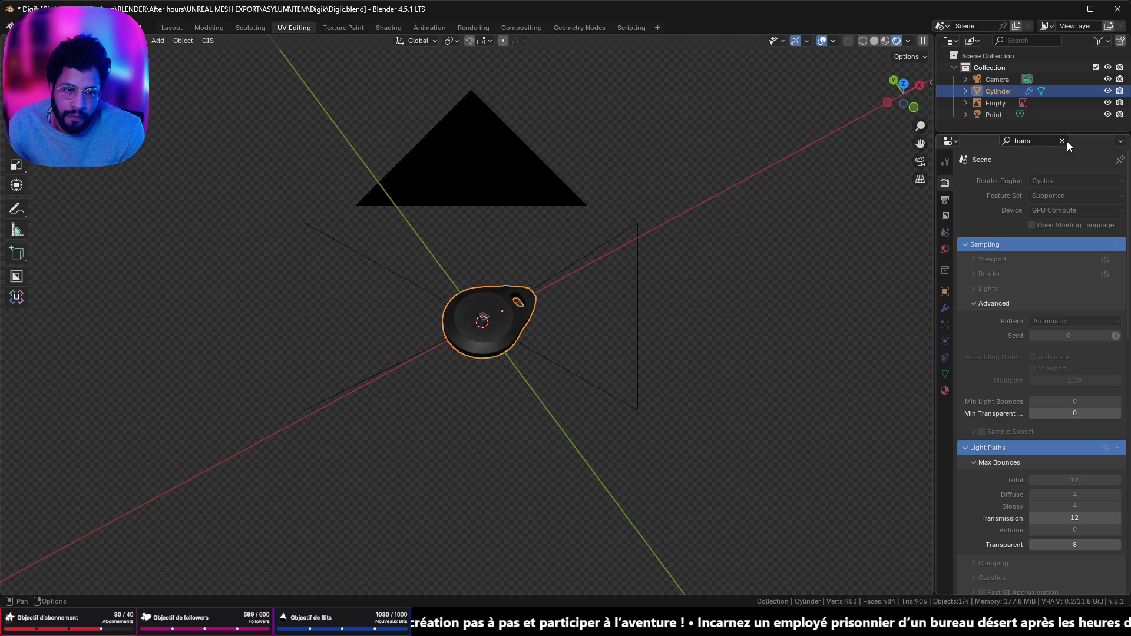
{"action": "left_click", "coordinate": [945, 200]}
Set Resolution X and Resolution Y to 128 px
{"action": "left_click", "coordinate": [1070, 197]}
{"action": "type", "text": "128"}
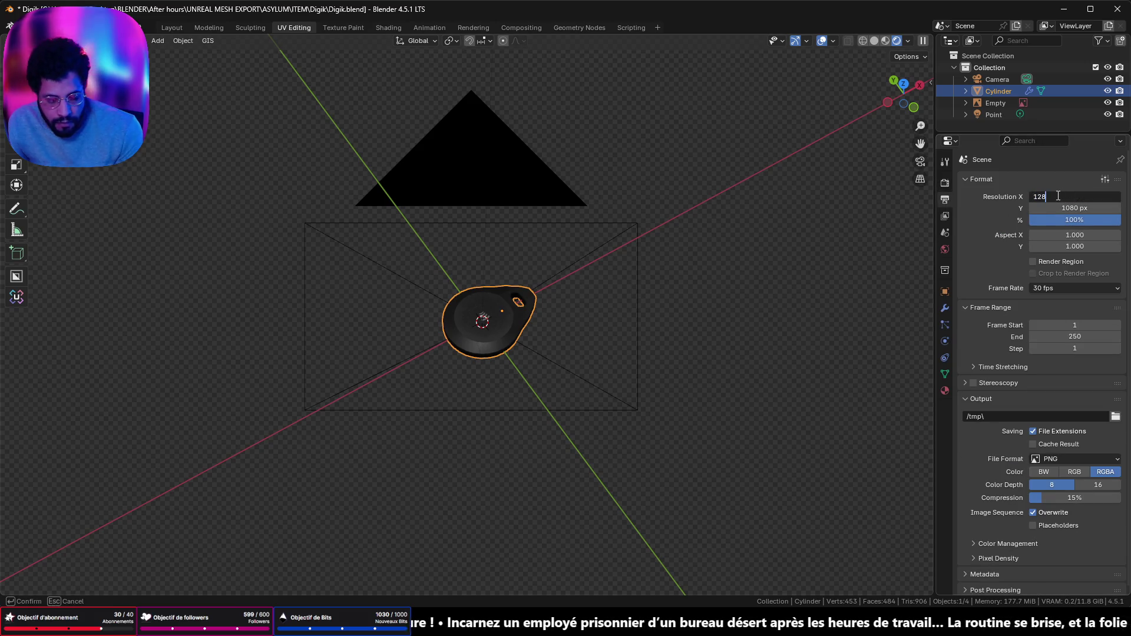
{"action": "key", "text": "Tab"}
{"action": "type", "text": "127"}
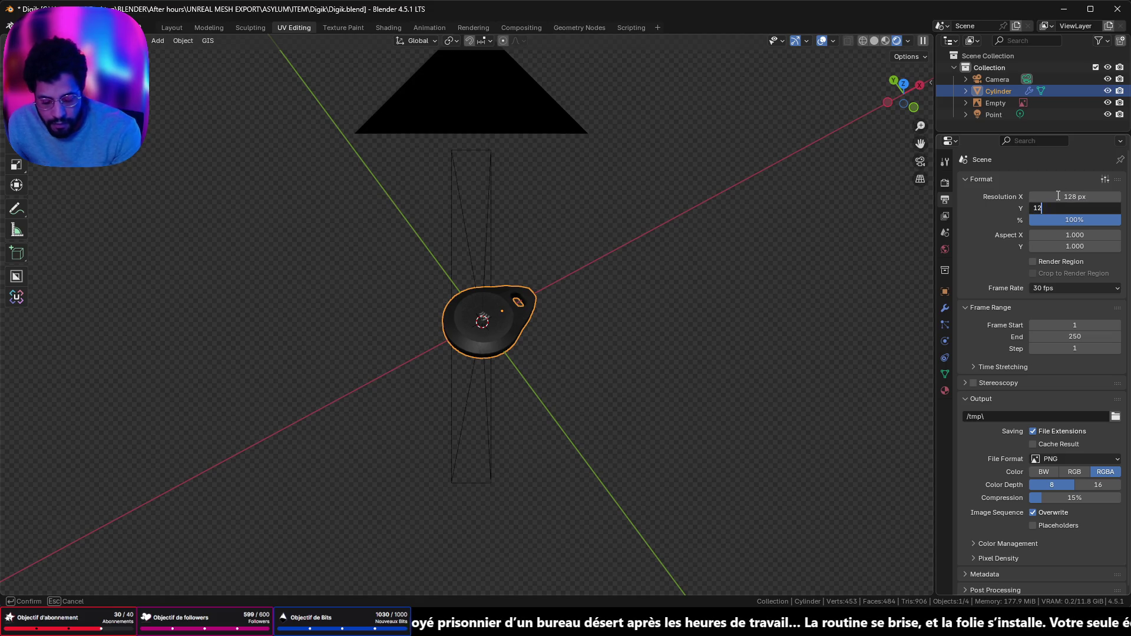
{"action": "key", "text": "Return"}
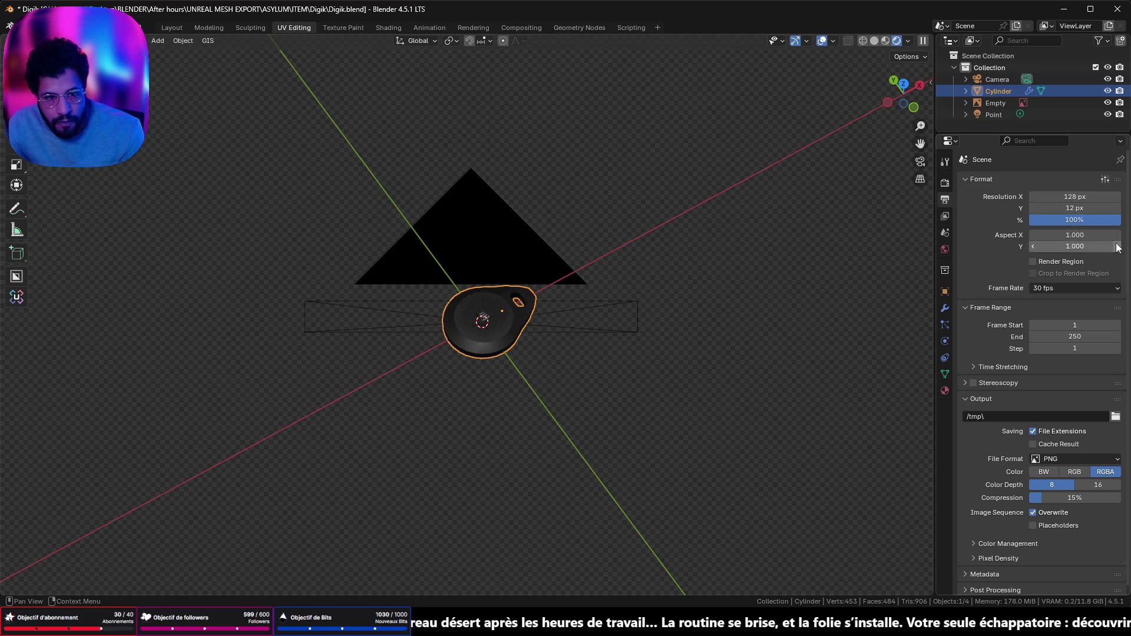
{"action": "left_click", "coordinate": [1083, 209]}
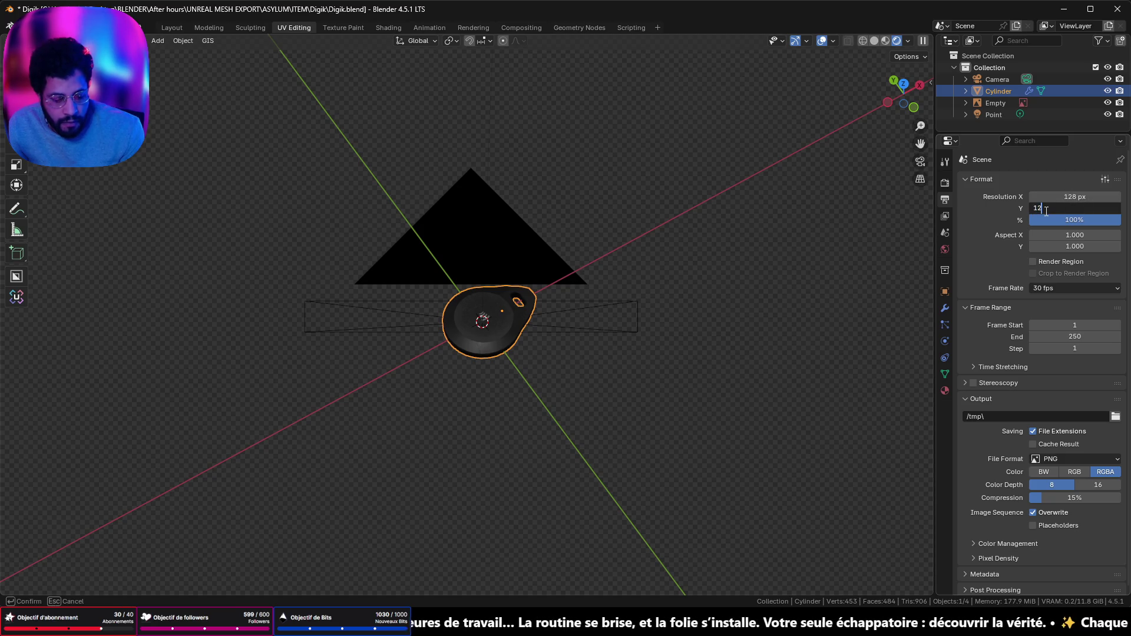
{"action": "type", "text": "8"}
{"action": "key", "text": "Return"}
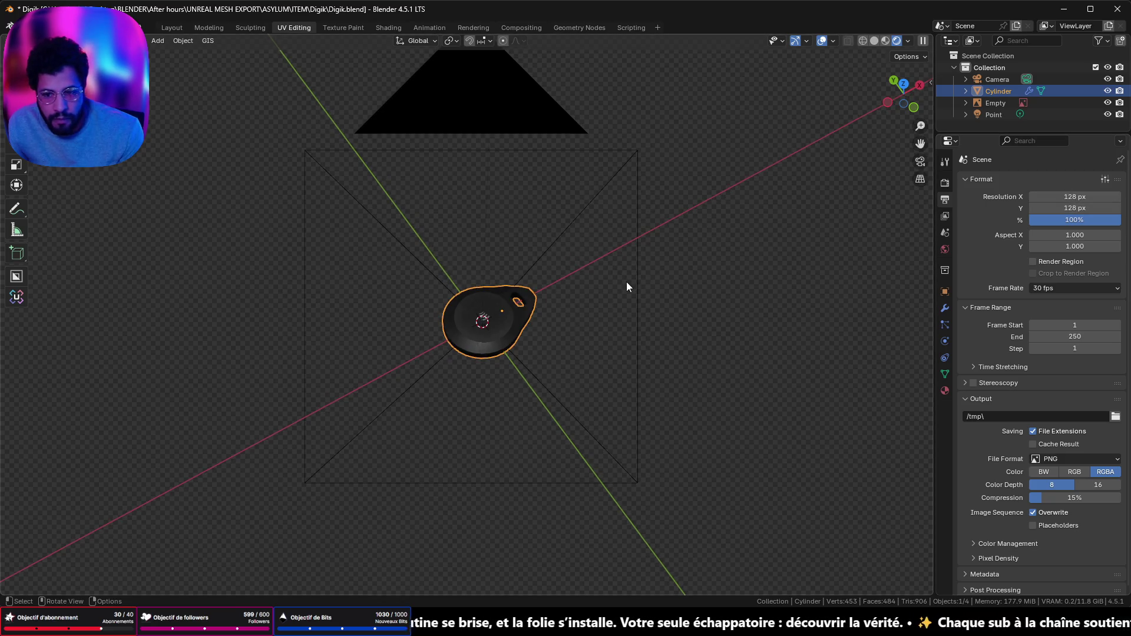
{"action": "right_click", "coordinate": [544, 357]}
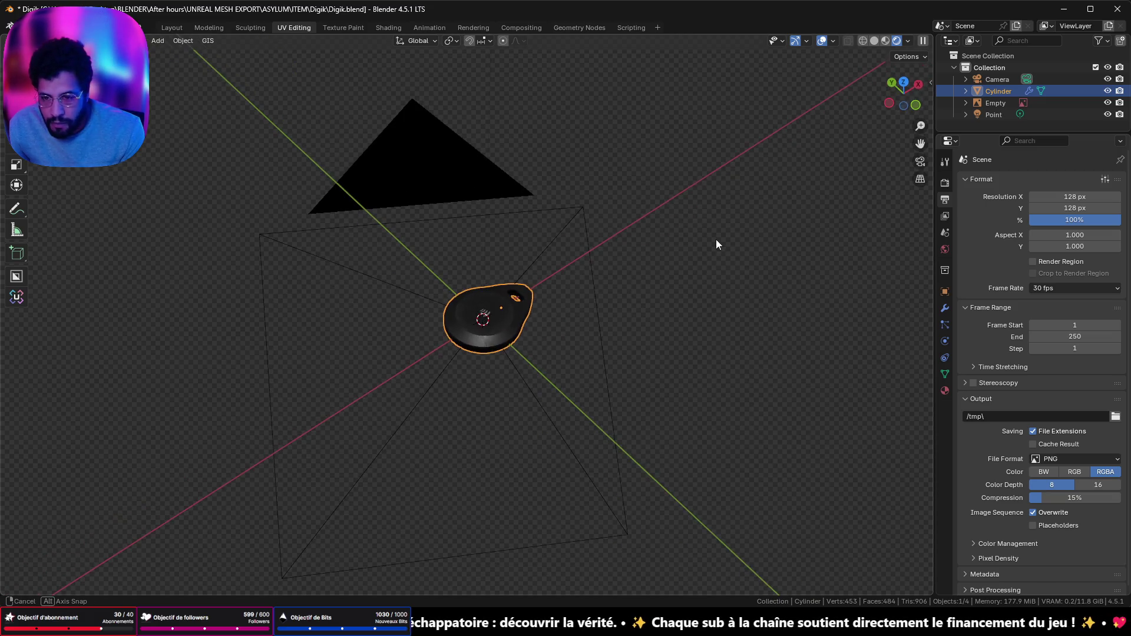
{"action": "scroll", "coordinate": [692, 250], "scroll_direction": "up", "scroll_amount": 2}
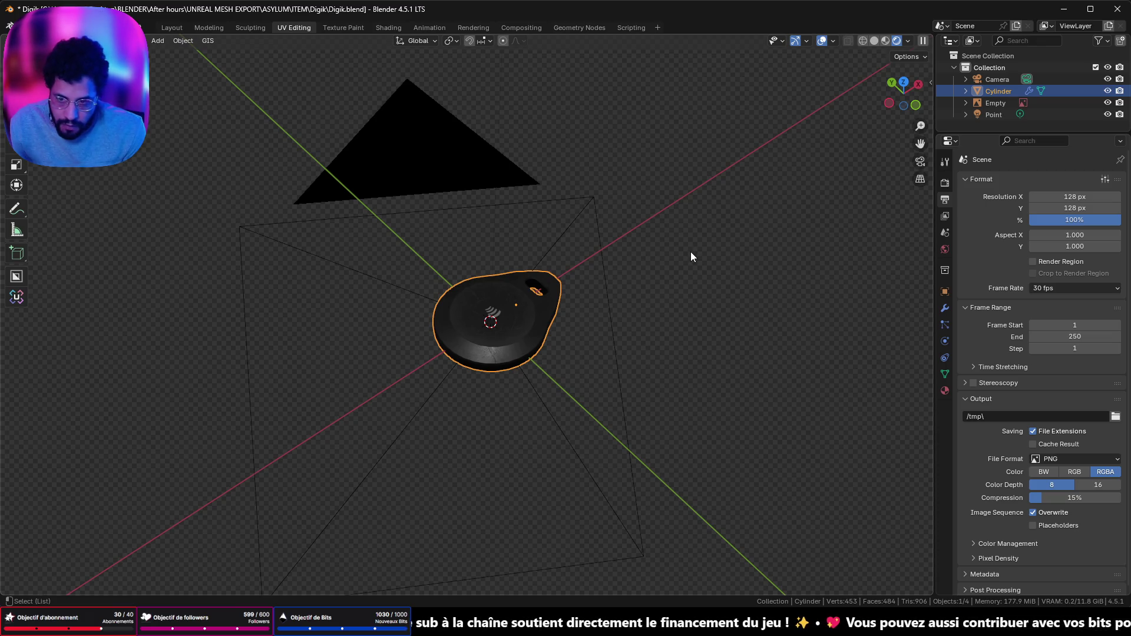
Look through the camera, lock Camera to View, and shift the framing slightly left
{"action": "key", "text": "KP_0"}
{"action": "key", "text": "n"}
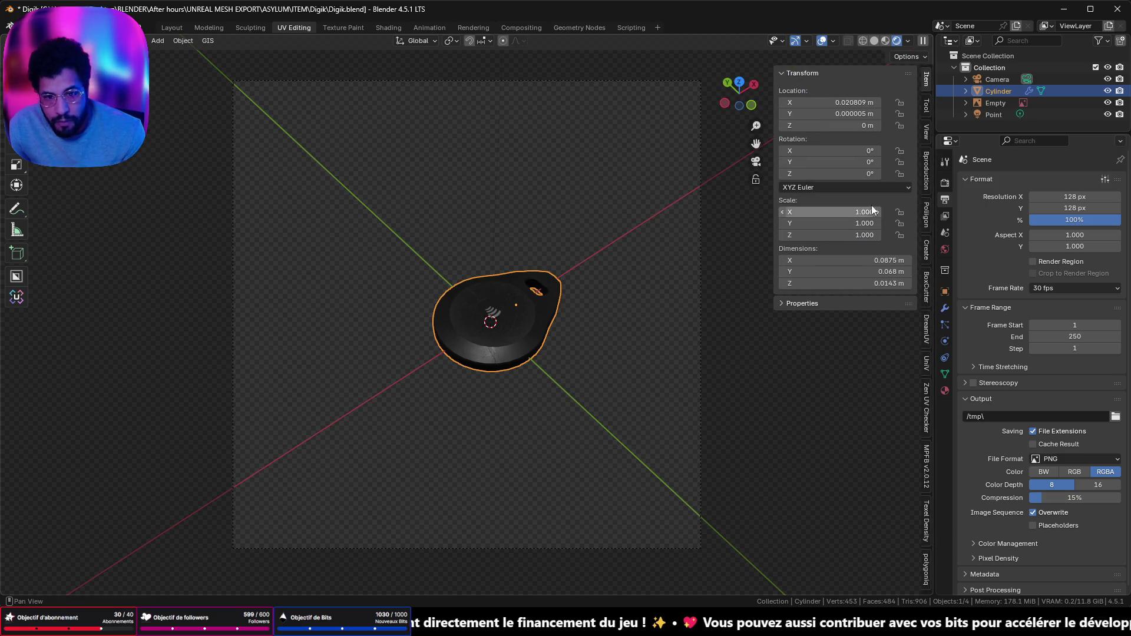
{"action": "left_click", "coordinate": [928, 140]}
{"action": "left_click", "coordinate": [839, 233]}
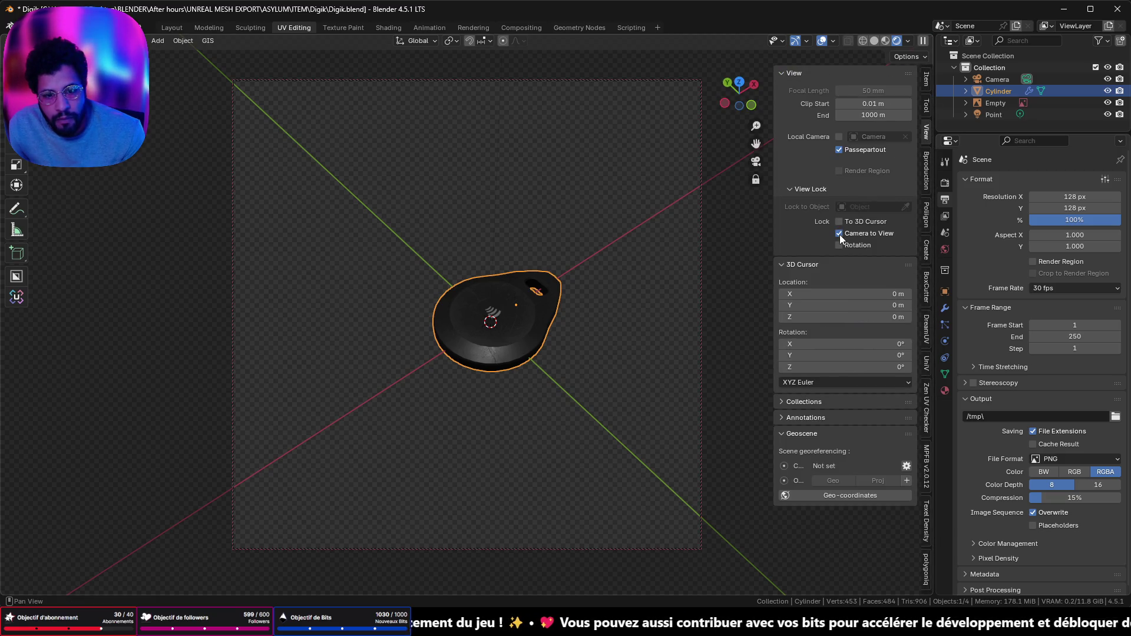
{"action": "key", "text": "n"}
{"action": "left_click_drag", "start_coordinate": [628, 316], "coordinate": [599, 312]}
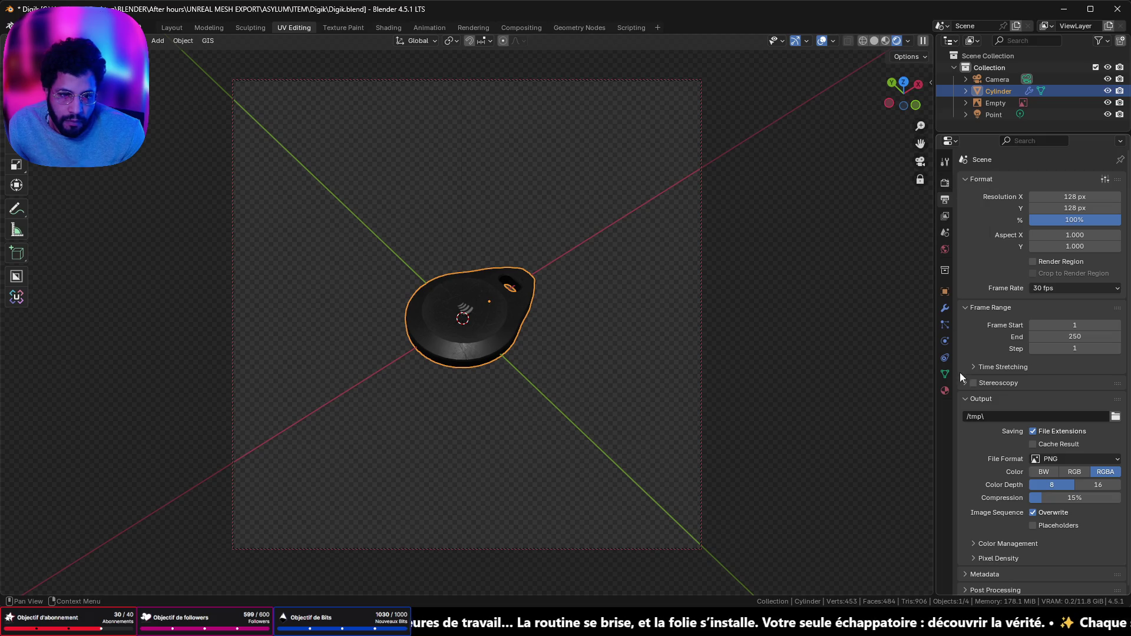
Select the Camera and browse its Lens, Sensor and Safe Areas settings
{"action": "left_click", "coordinate": [997, 79]}
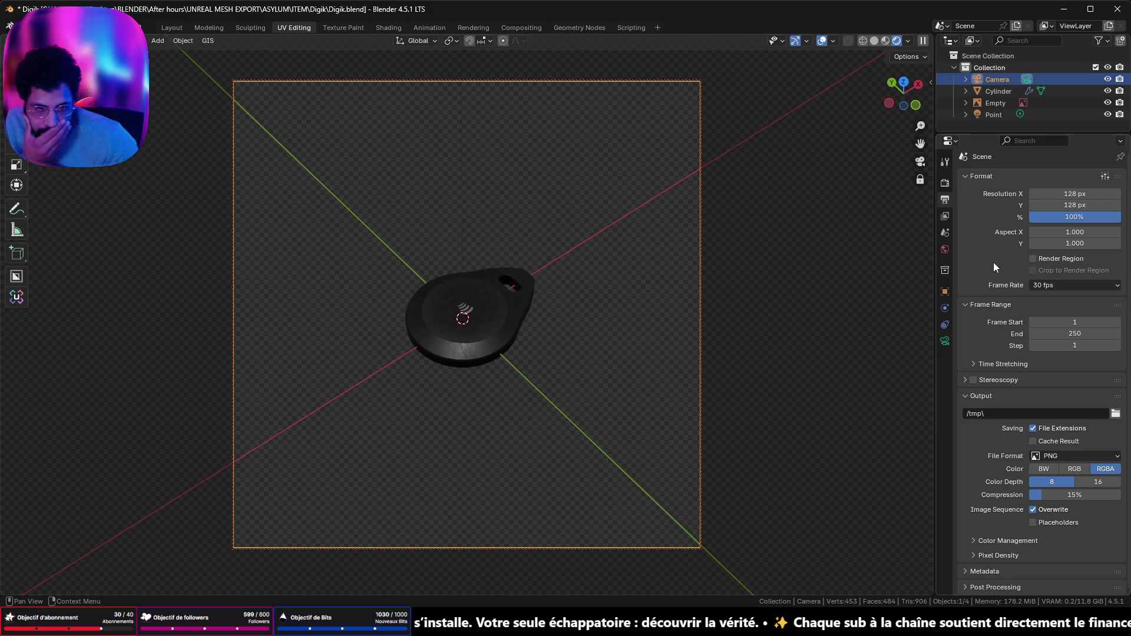
{"action": "left_click", "coordinate": [949, 182]}
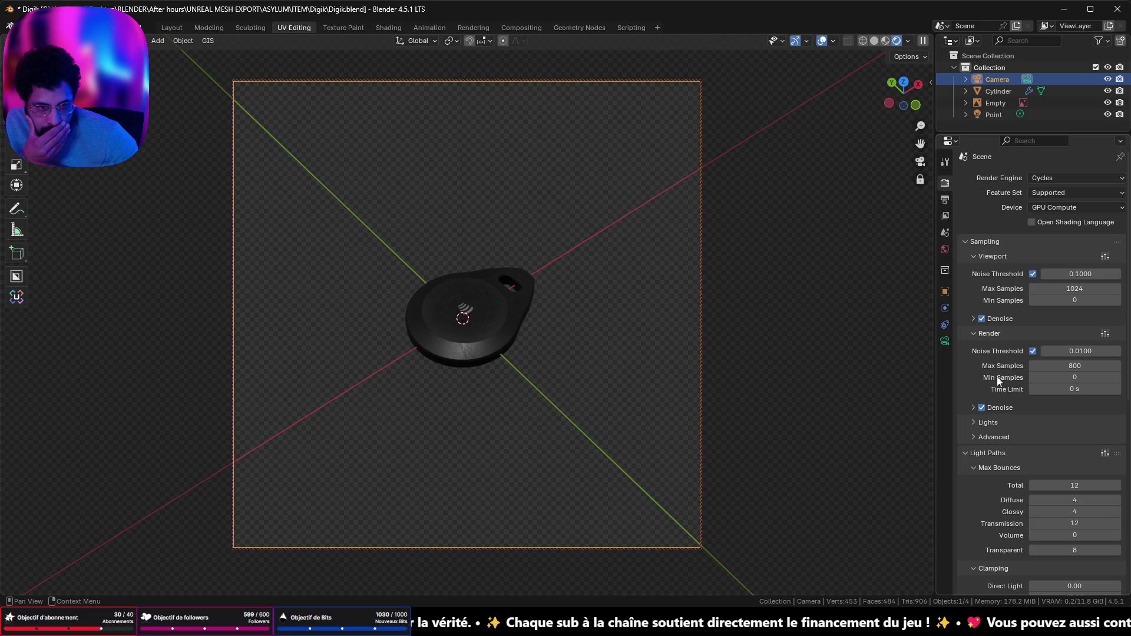
{"action": "scroll", "coordinate": [1009, 415], "scroll_direction": "down", "scroll_amount": 12}
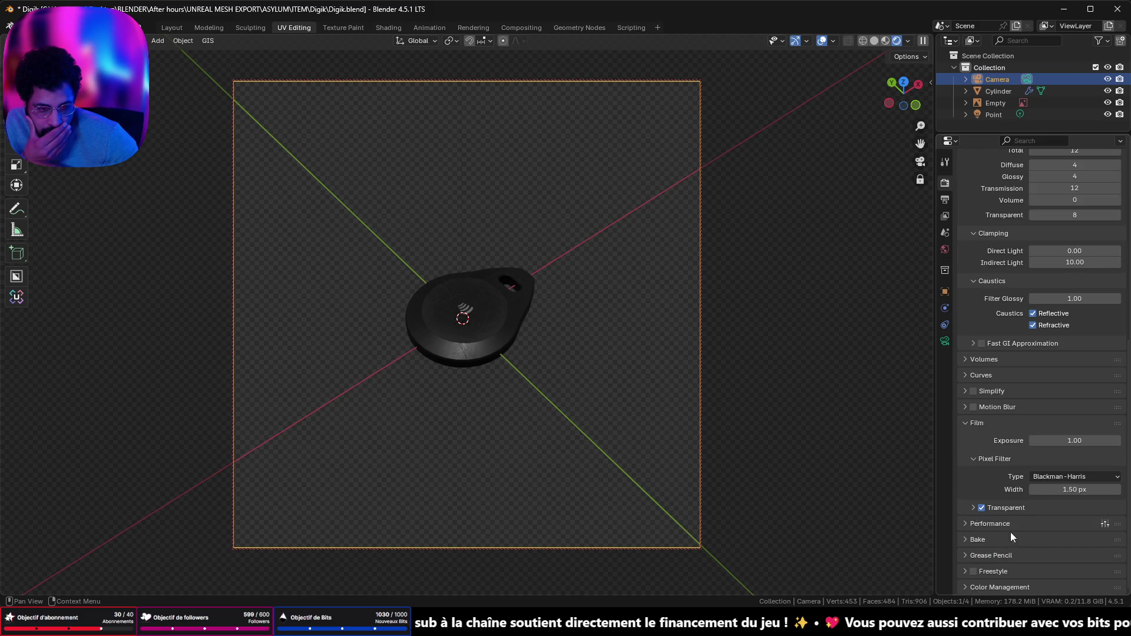
{"action": "left_click", "coordinate": [945, 199]}
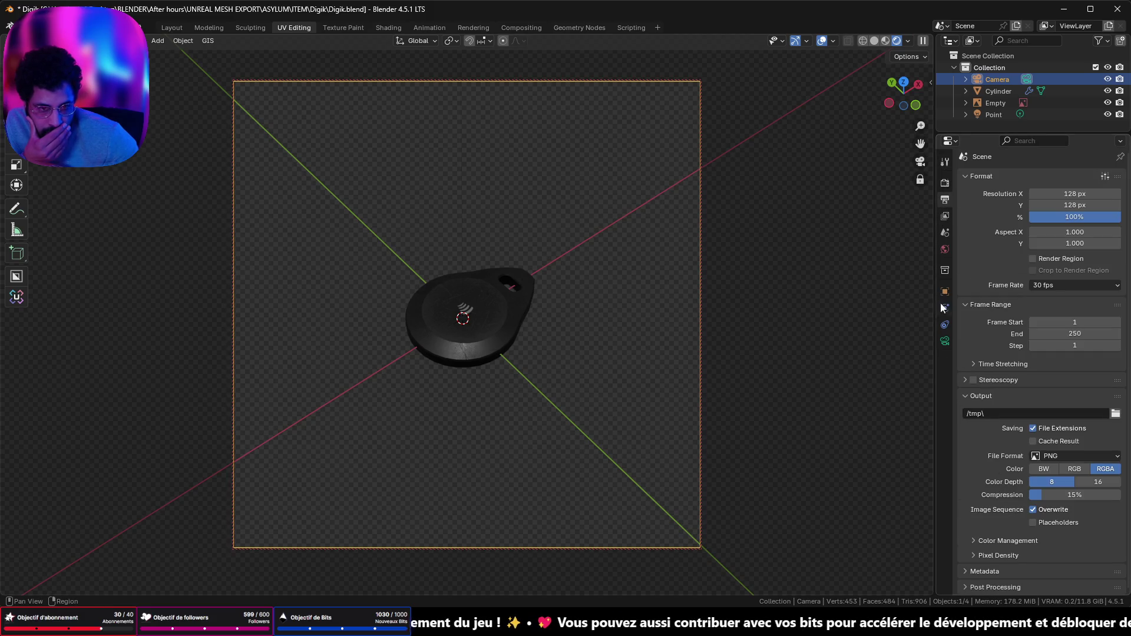
{"action": "left_click", "coordinate": [945, 341]}
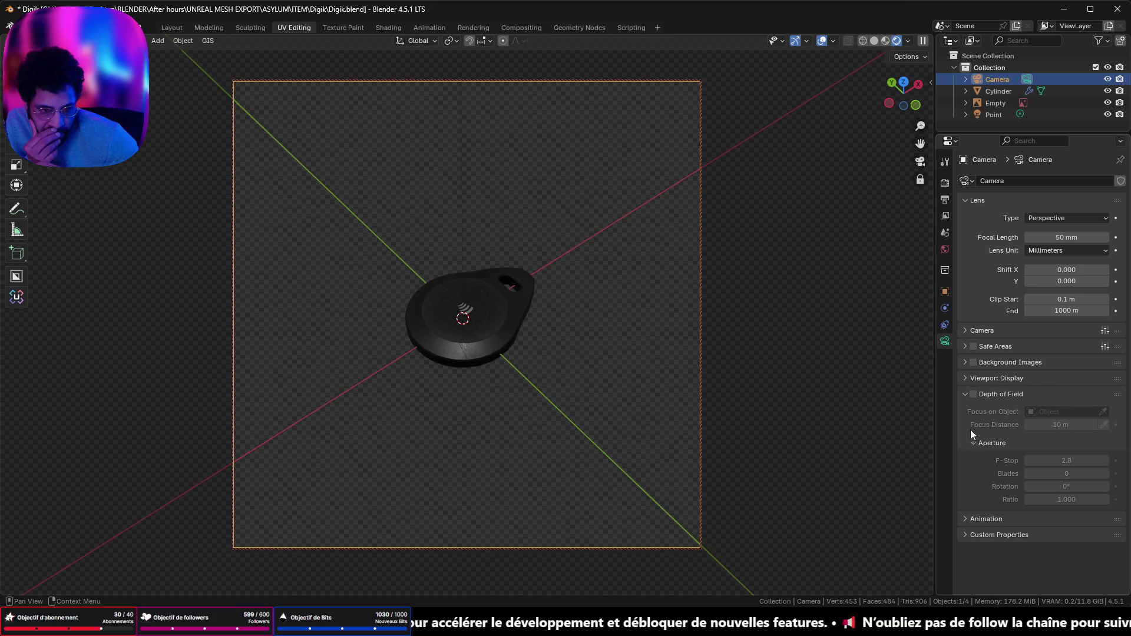
{"action": "left_click", "coordinate": [966, 331]}
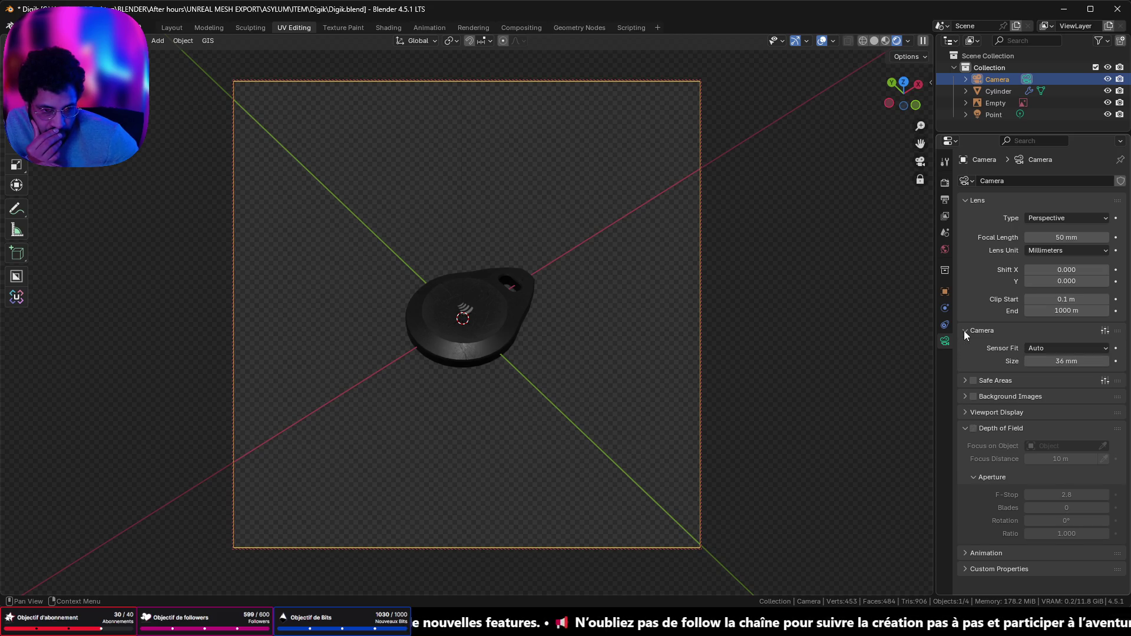
{"action": "left_click", "coordinate": [964, 330]}
{"action": "left_click", "coordinate": [967, 346]}
{"action": "left_click", "coordinate": [966, 345]}
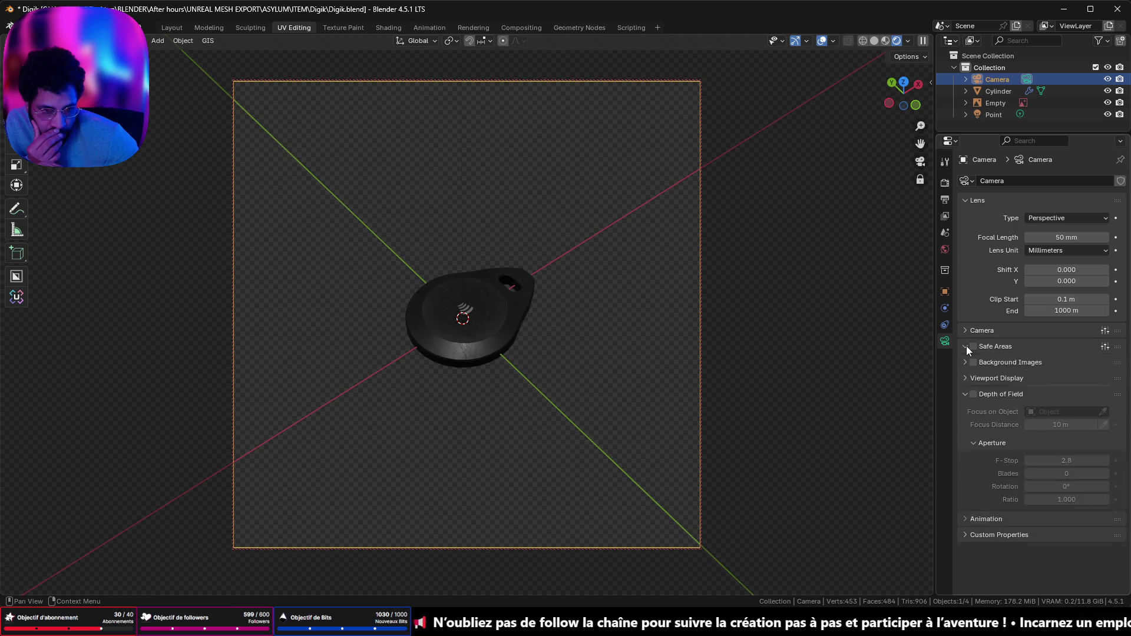
{"action": "left_click", "coordinate": [966, 345]}
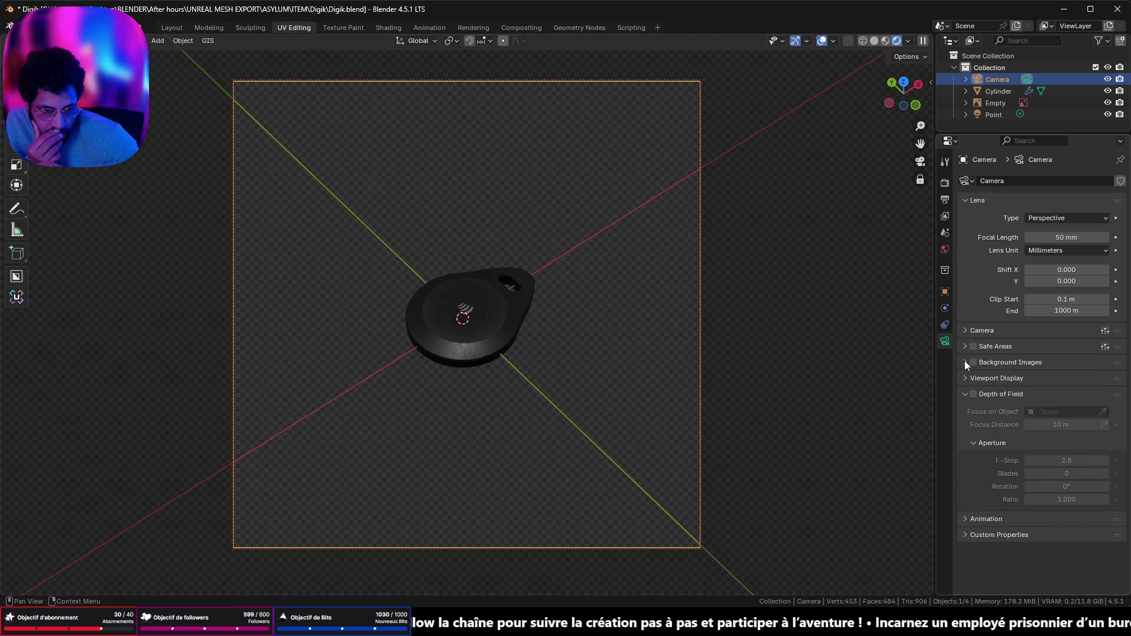
In Viewport Display > Composition Guides, try Center and Diagonal, then enable Golden Ratio
{"action": "left_click", "coordinate": [964, 378]}
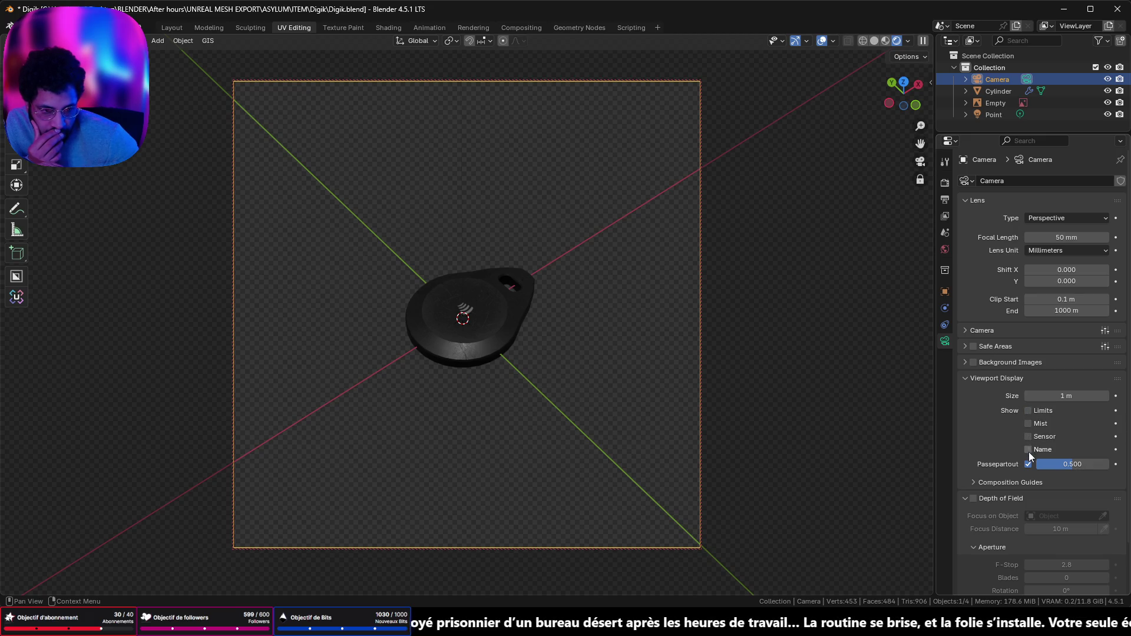
{"action": "left_click", "coordinate": [981, 482]}
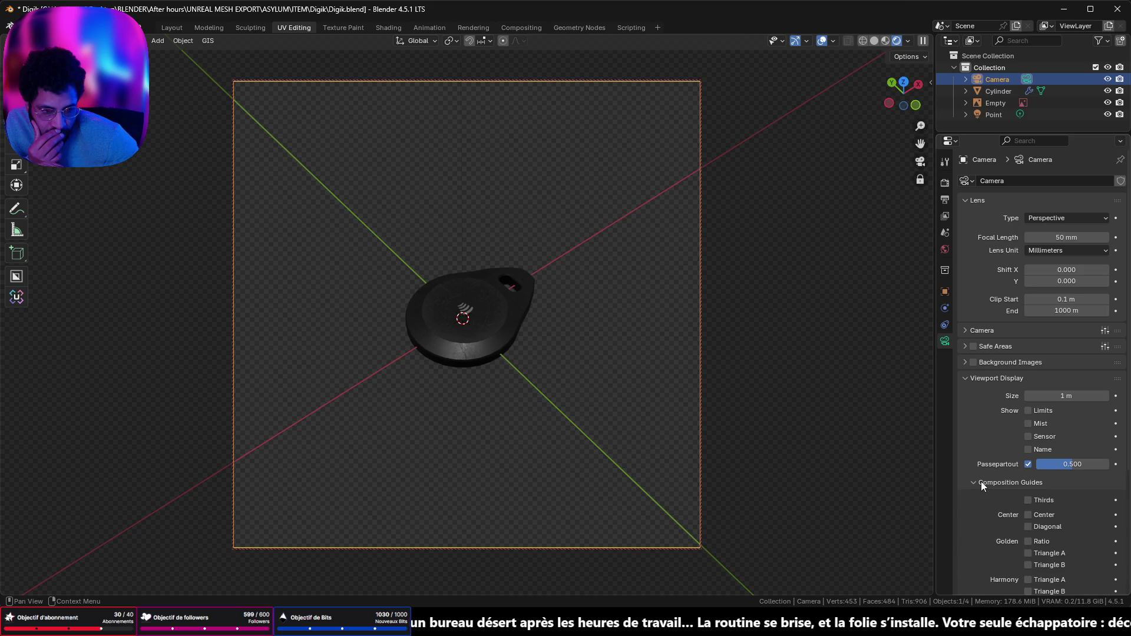
{"action": "left_click", "coordinate": [1029, 515]}
{"action": "left_click", "coordinate": [1029, 515]}
{"action": "left_click", "coordinate": [1029, 527]}
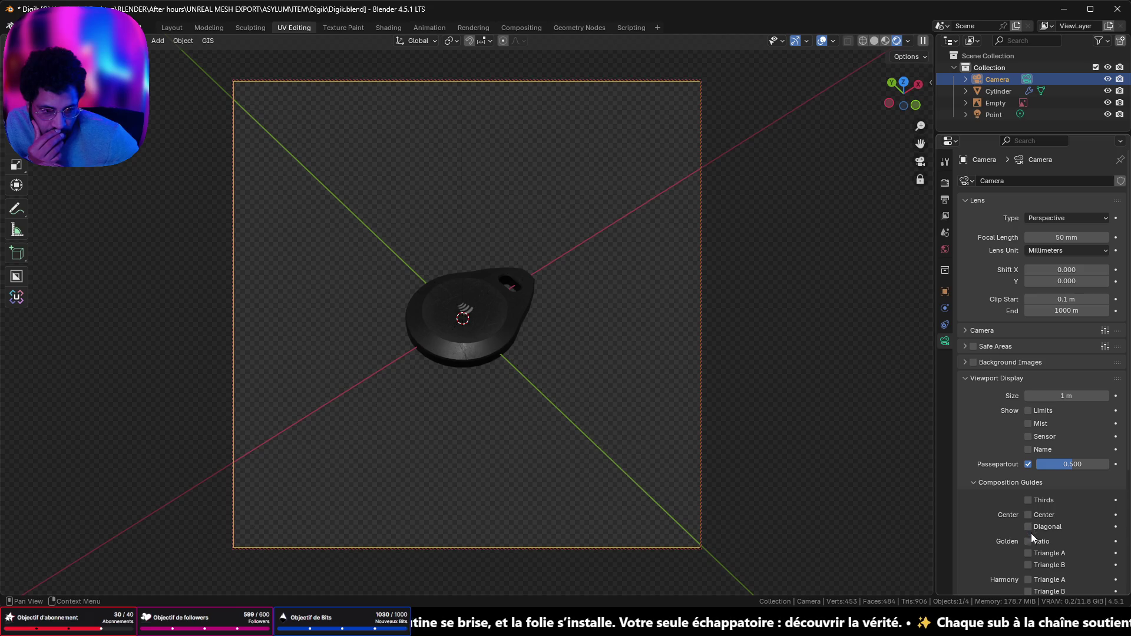
{"action": "left_click", "coordinate": [1028, 541]}
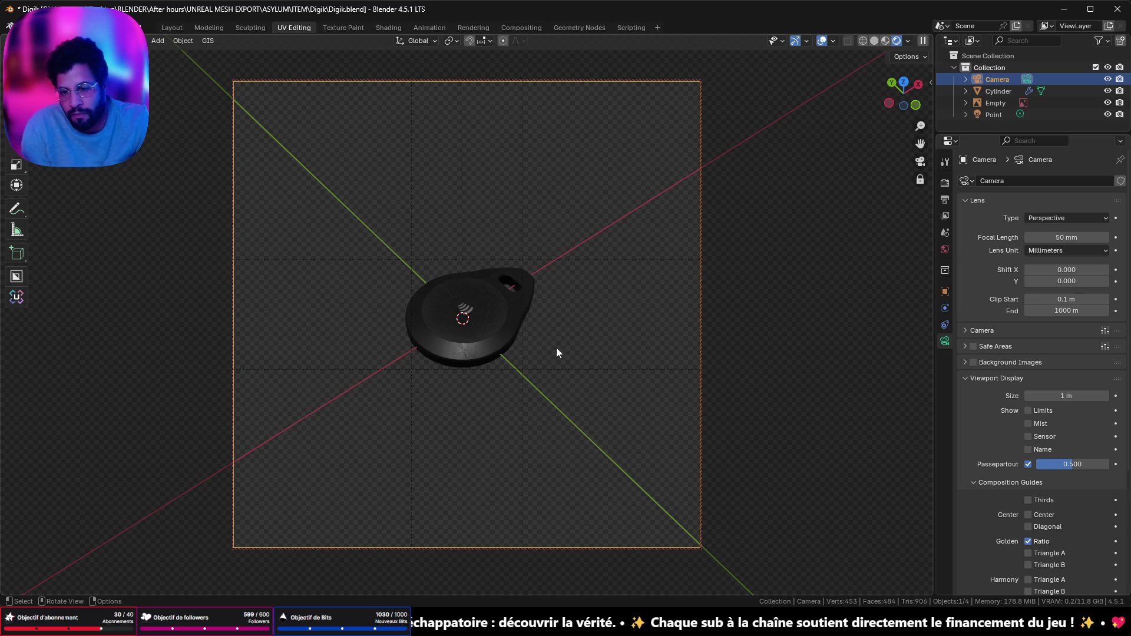
{"action": "scroll", "coordinate": [562, 309], "scroll_direction": "up", "scroll_amount": 3}
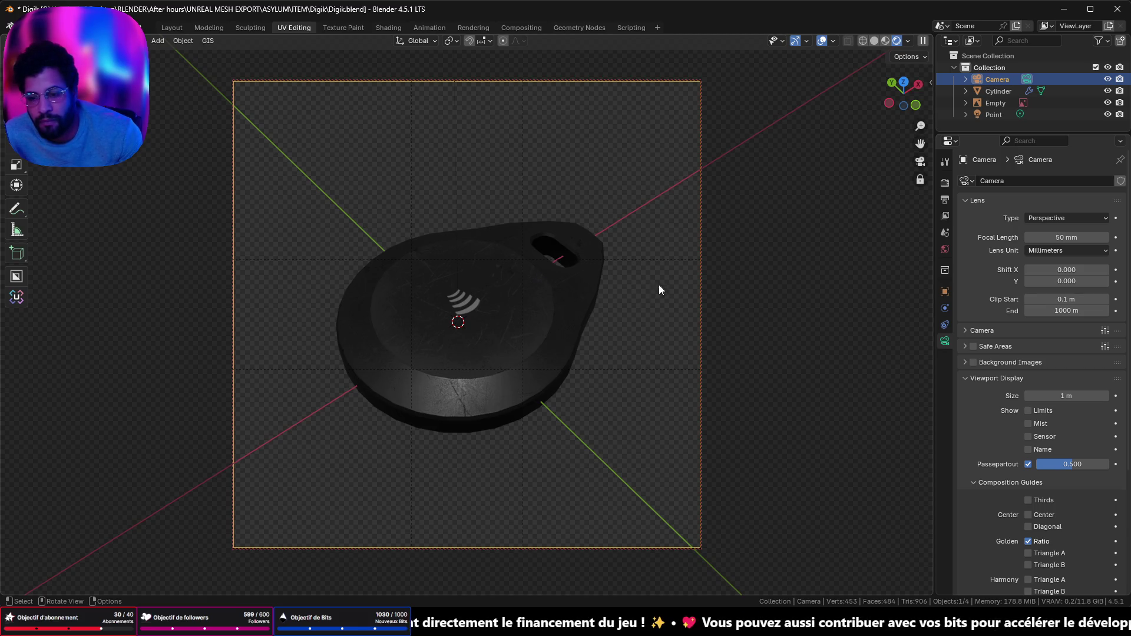
Select the Point light and move it along Z, Y and X toward the keyfob
{"action": "left_click", "coordinate": [996, 114]}
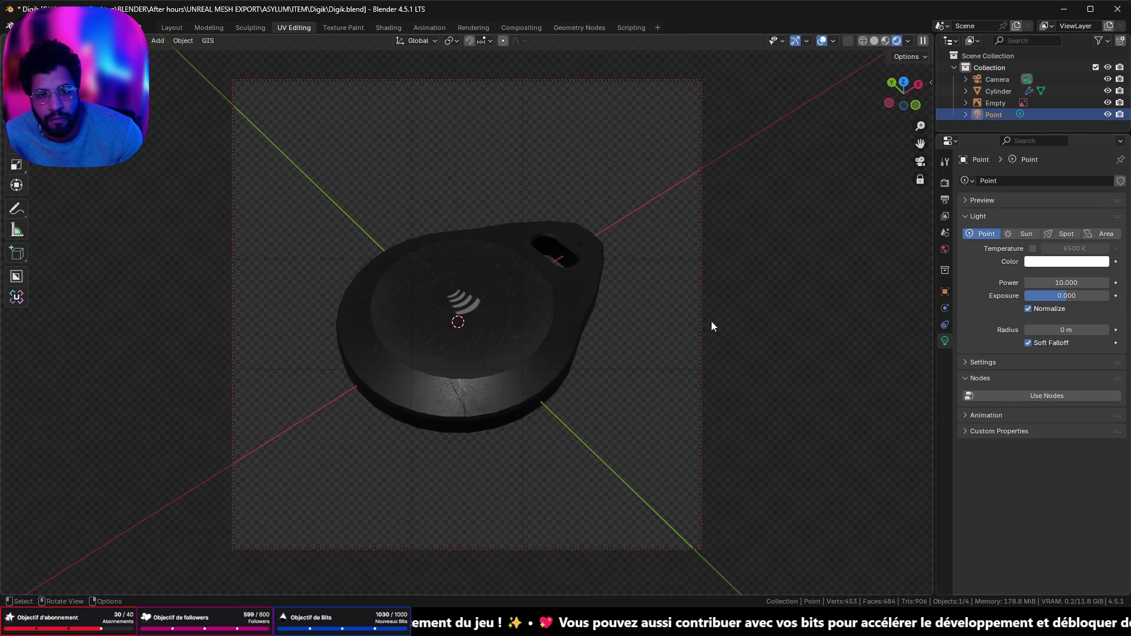
{"action": "key", "text": "g"}
{"action": "key", "text": "z"}
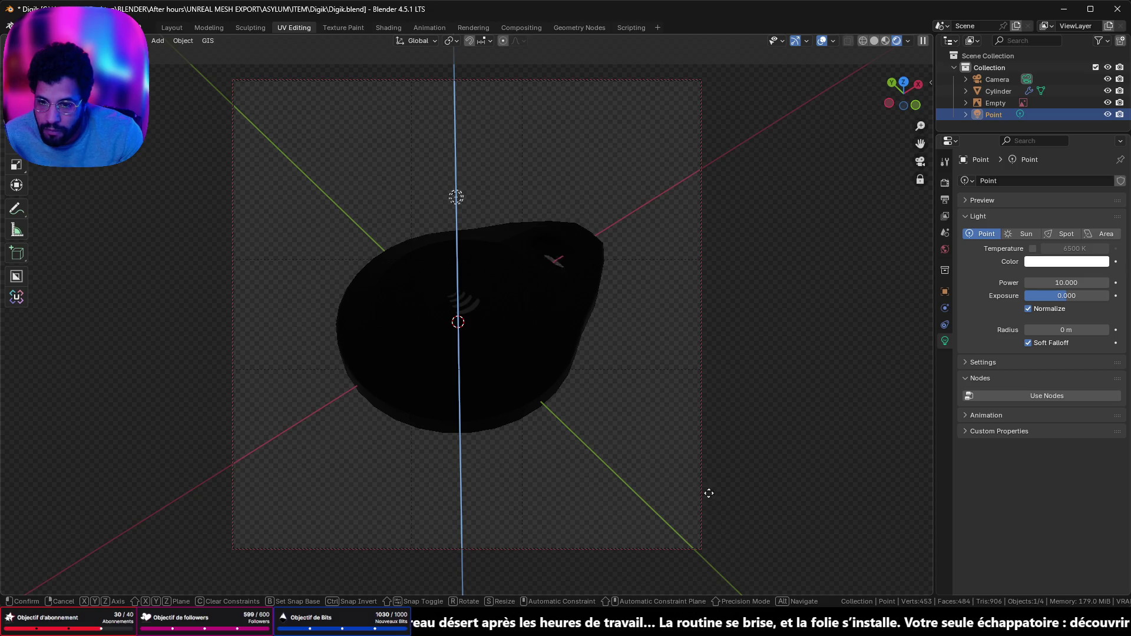
{"action": "left_click", "coordinate": [700, 448]}
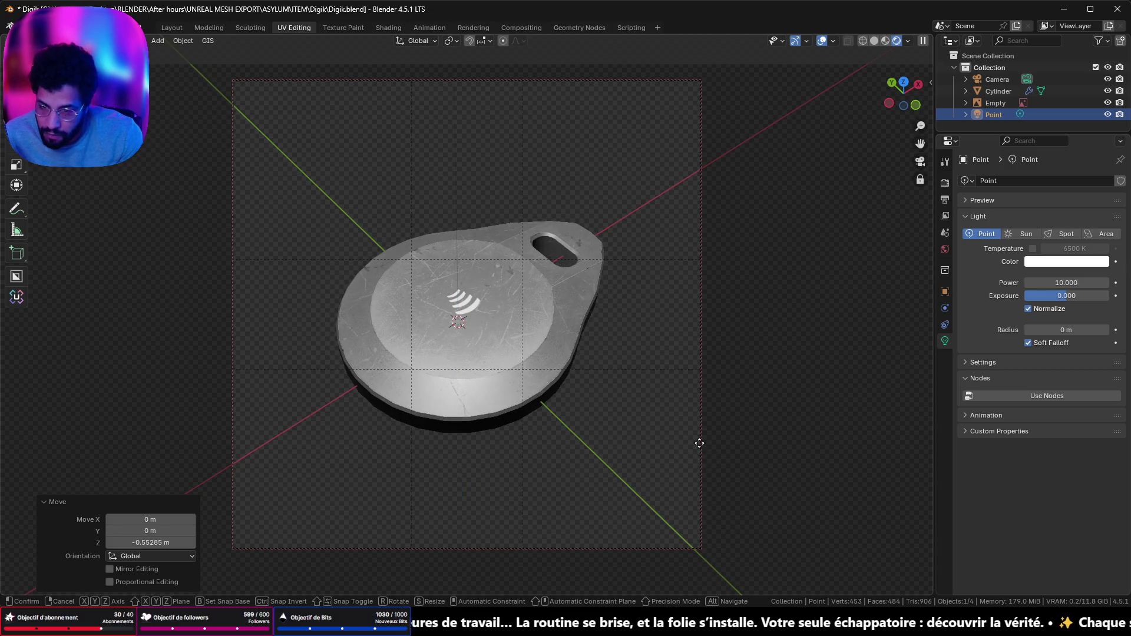
{"action": "key", "text": "y"}
{"action": "left_click", "coordinate": [207, 484]}
{"action": "key", "text": "g"}
{"action": "key", "text": "x"}
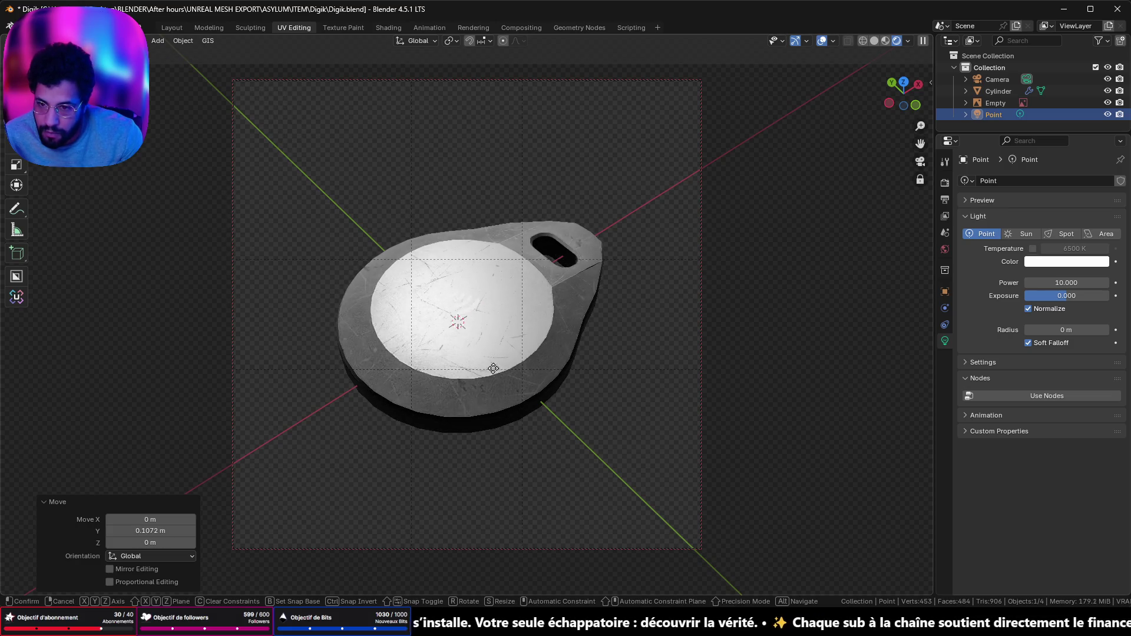
{"action": "left_click", "coordinate": [507, 358]}
Fine-tune the light's height, Y and X offsets until the keyfob face is evenly lit
{"action": "key", "text": "g"}
{"action": "key", "text": "z"}
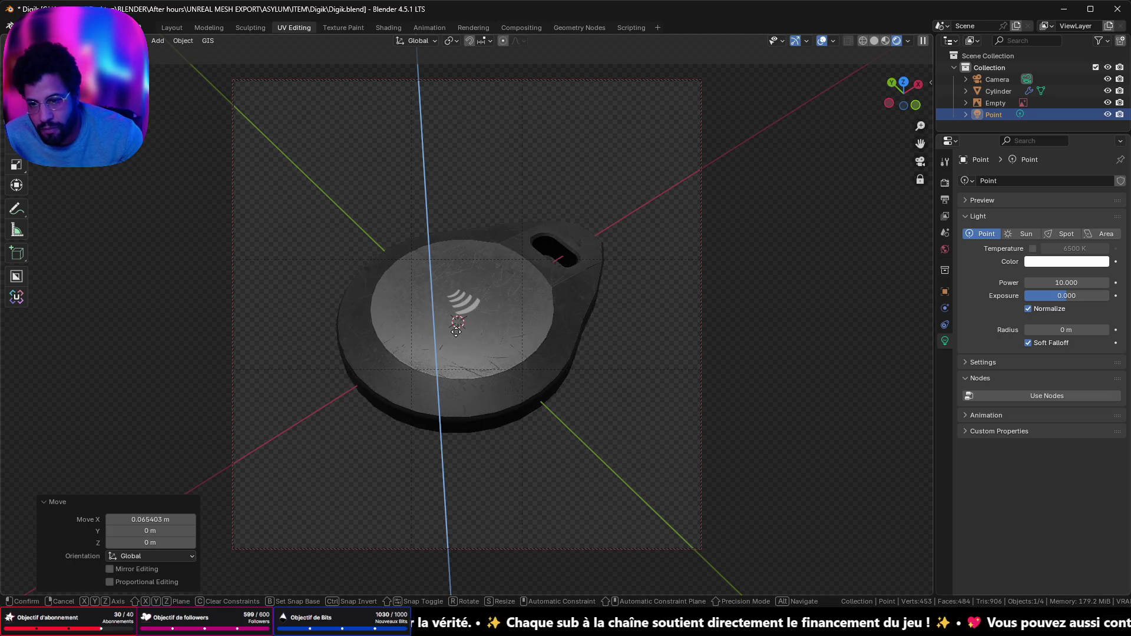
{"action": "left_click", "coordinate": [456, 331]}
{"action": "key", "text": "g"}
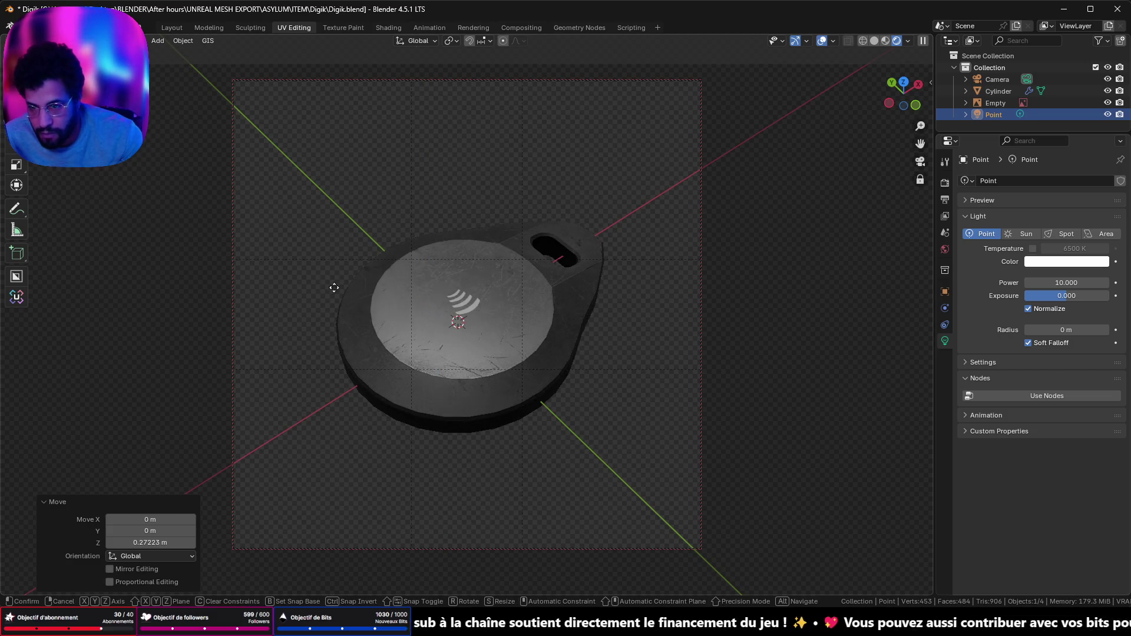
{"action": "left_click", "coordinate": [334, 288]}
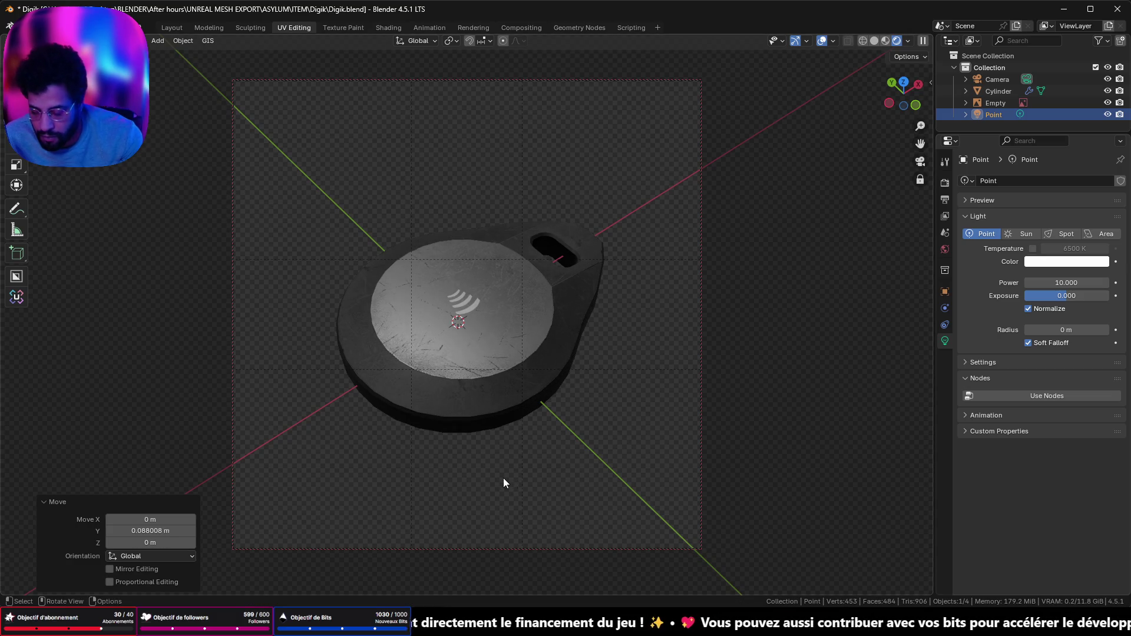
{"action": "key", "text": "g"}
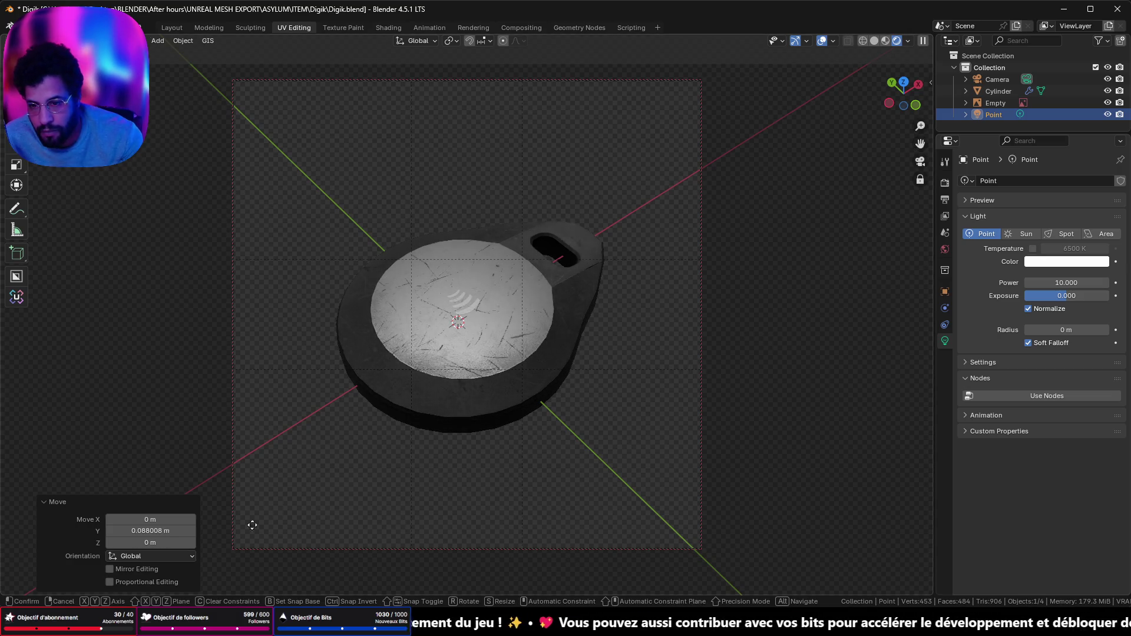
{"action": "left_click", "coordinate": [342, 450]}
{"action": "key", "text": "g"}
{"action": "key", "text": "z"}
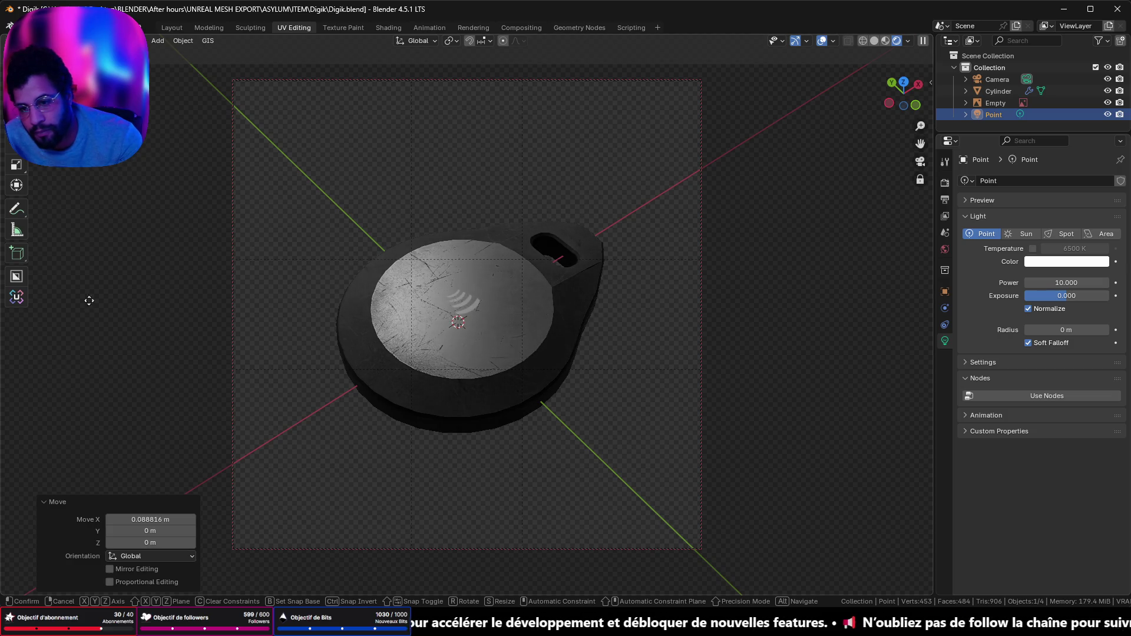
{"action": "key", "text": "y"}
{"action": "left_click", "coordinate": [831, 554]}
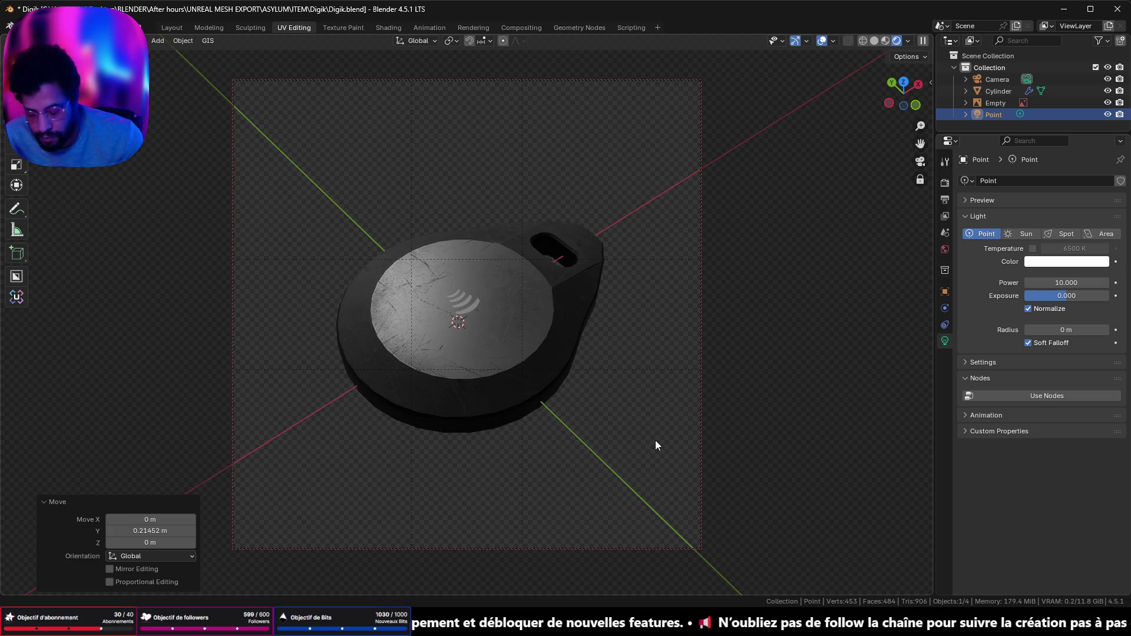
{"action": "key", "text": "g"}
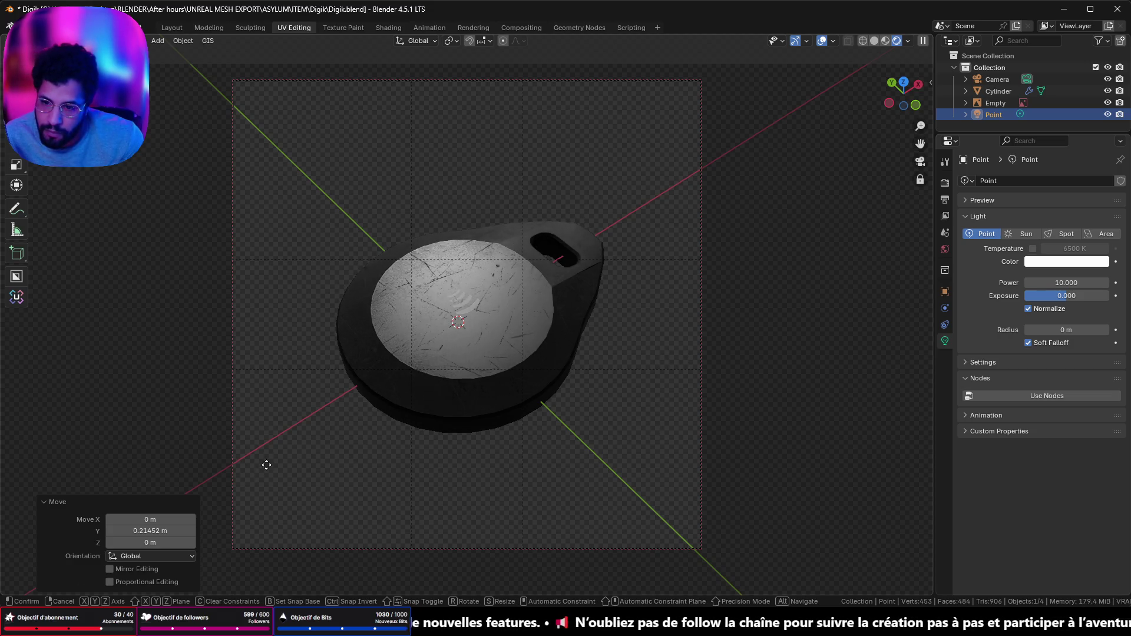
{"action": "left_click", "coordinate": [168, 497]}
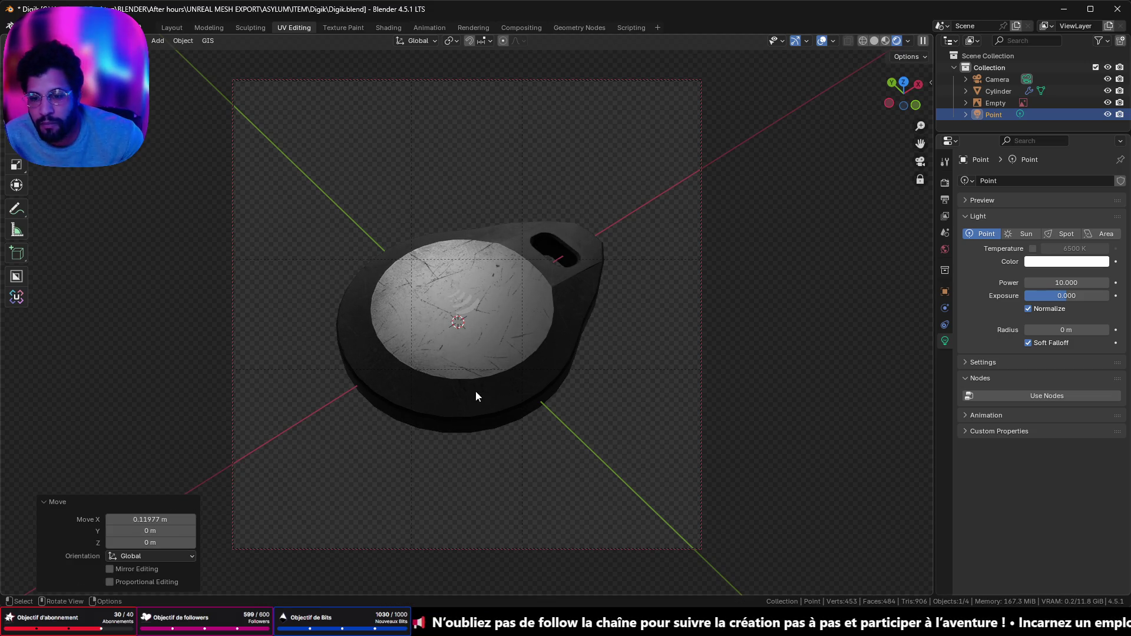
{"action": "left_click_drag", "start_coordinate": [481, 378], "coordinate": [483, 393]}
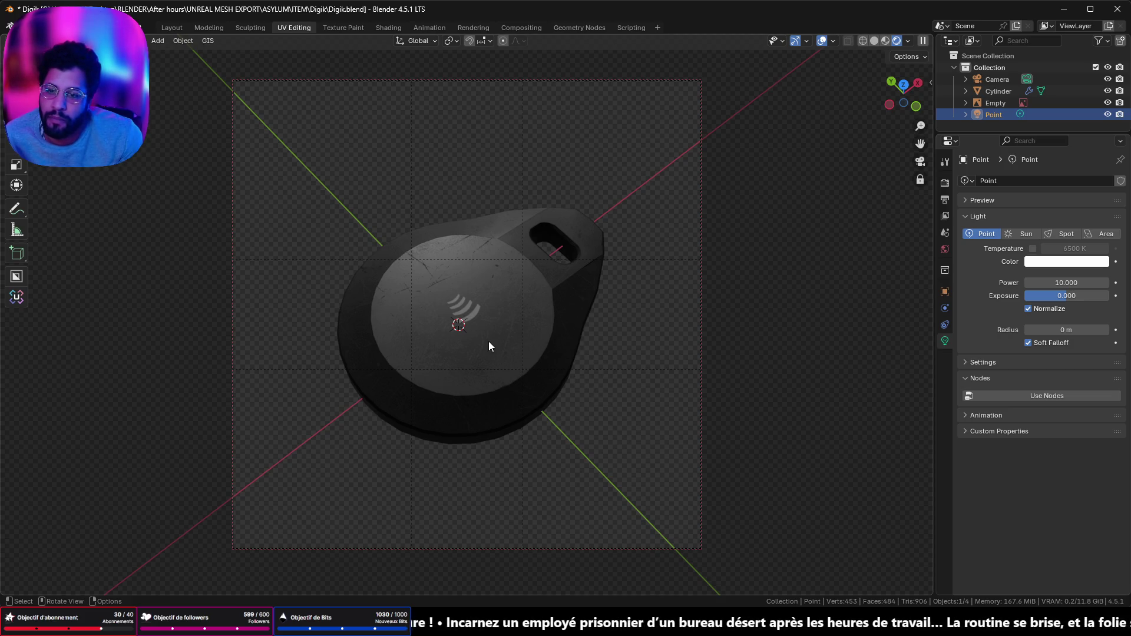
{"action": "left_click", "coordinate": [66, 27]}
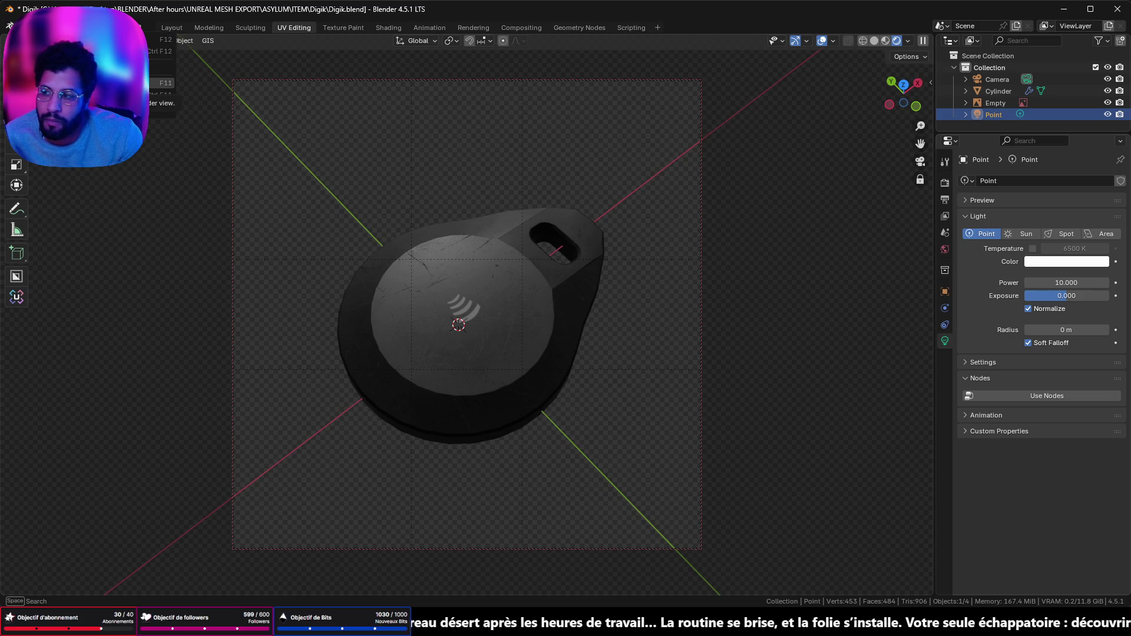
Render the keyfob frame and choose to save the render as an image
{"action": "left_click", "coordinate": [118, 39]}
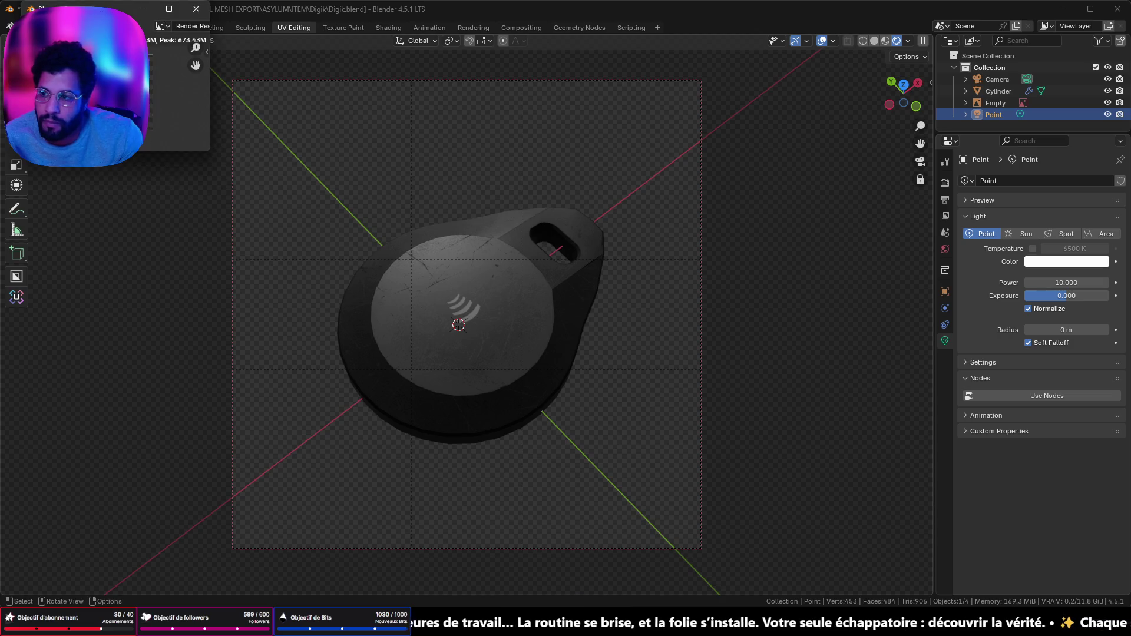
{"action": "left_click_drag", "start_coordinate": [115, 12], "coordinate": [489, 245]}
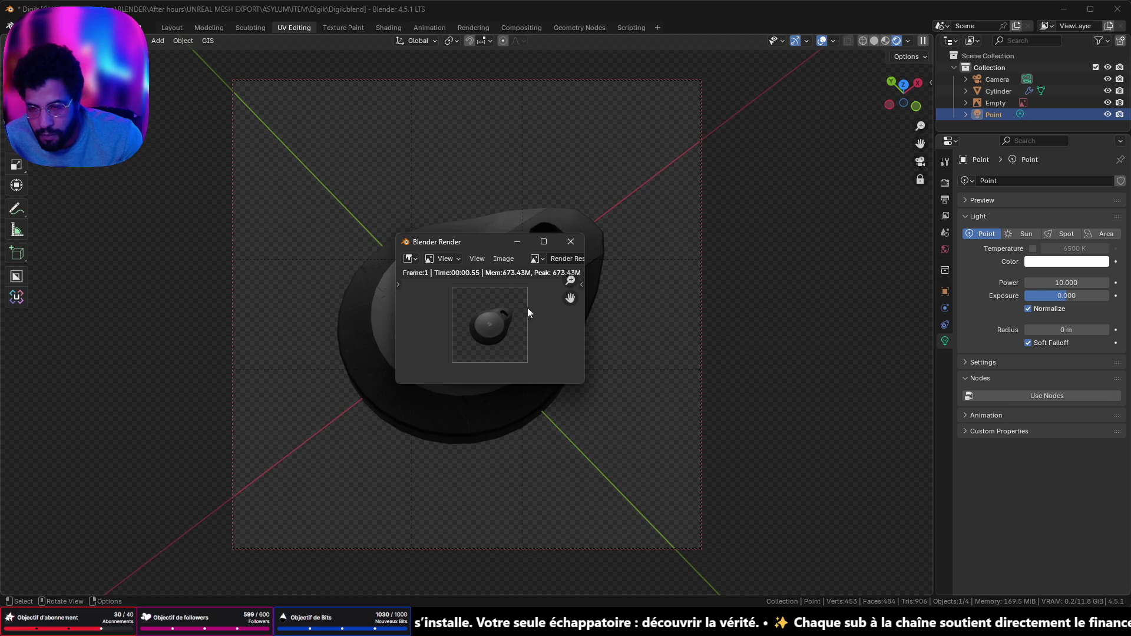
{"action": "left_click", "coordinate": [501, 259]}
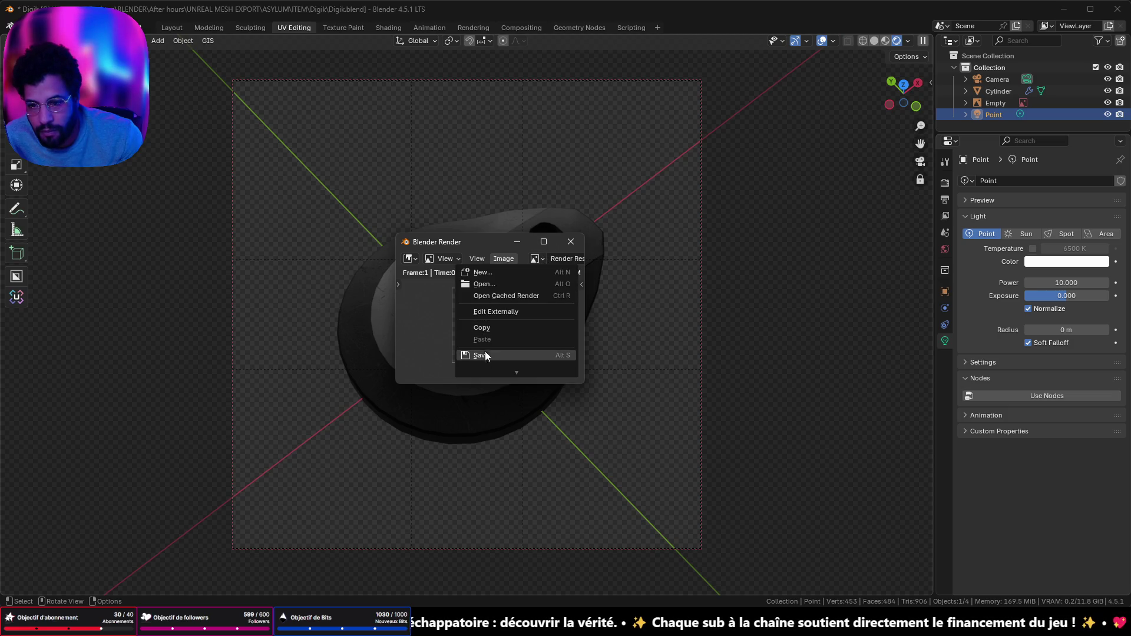
{"action": "left_click", "coordinate": [513, 330]}
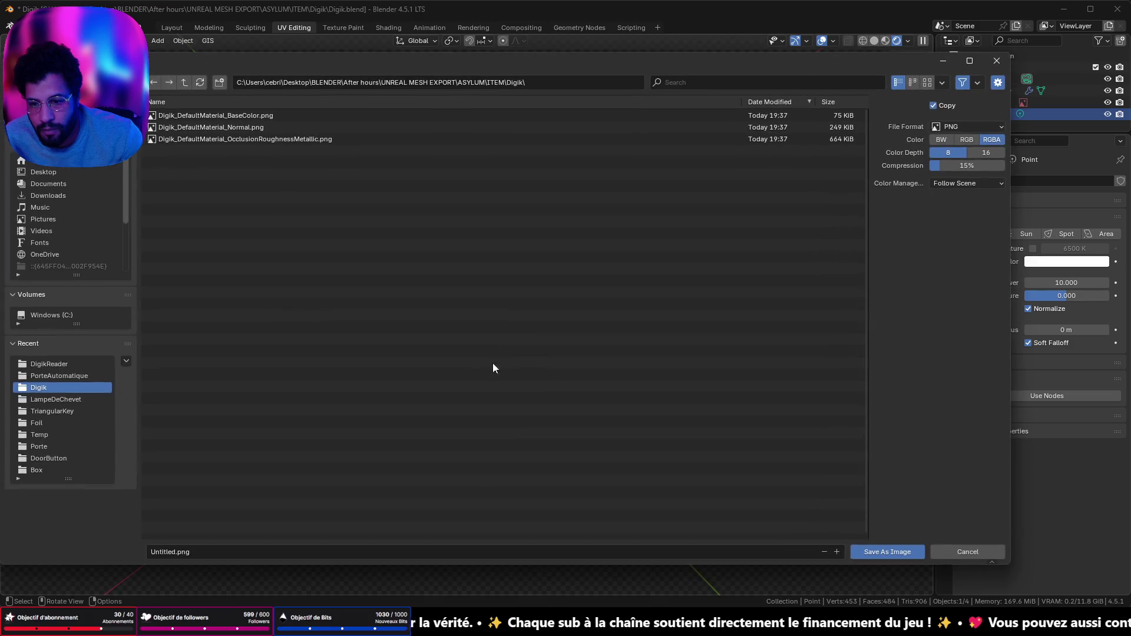
Save the render as VigikIcon.png in the After hours ItemIcons folder
{"action": "type", "text": "D"}
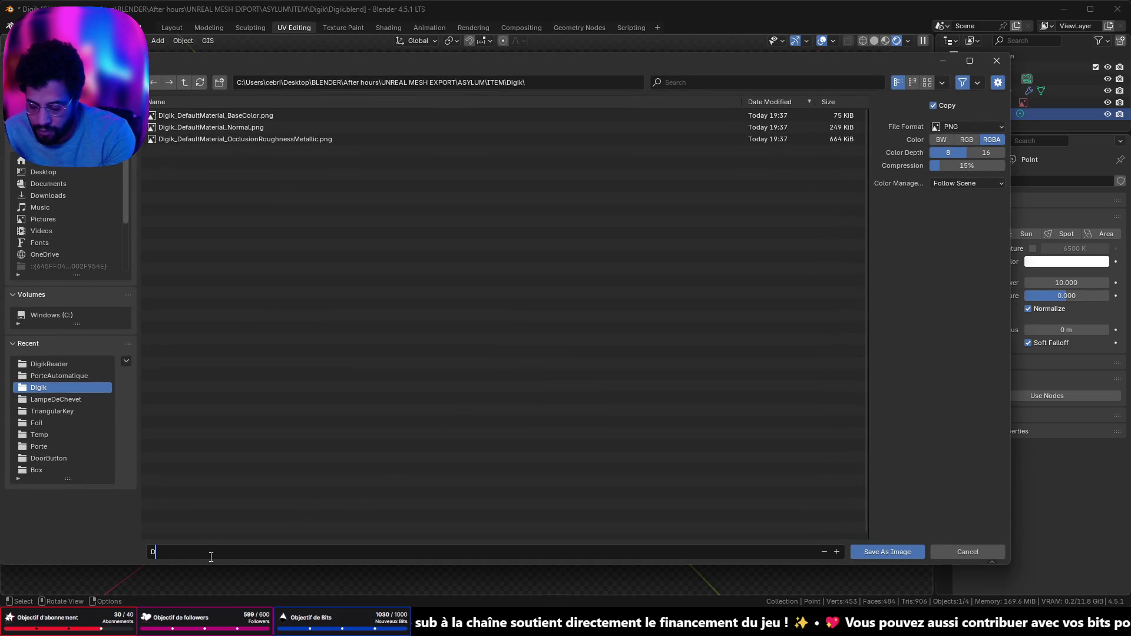
{"action": "type", "text": "igi"}
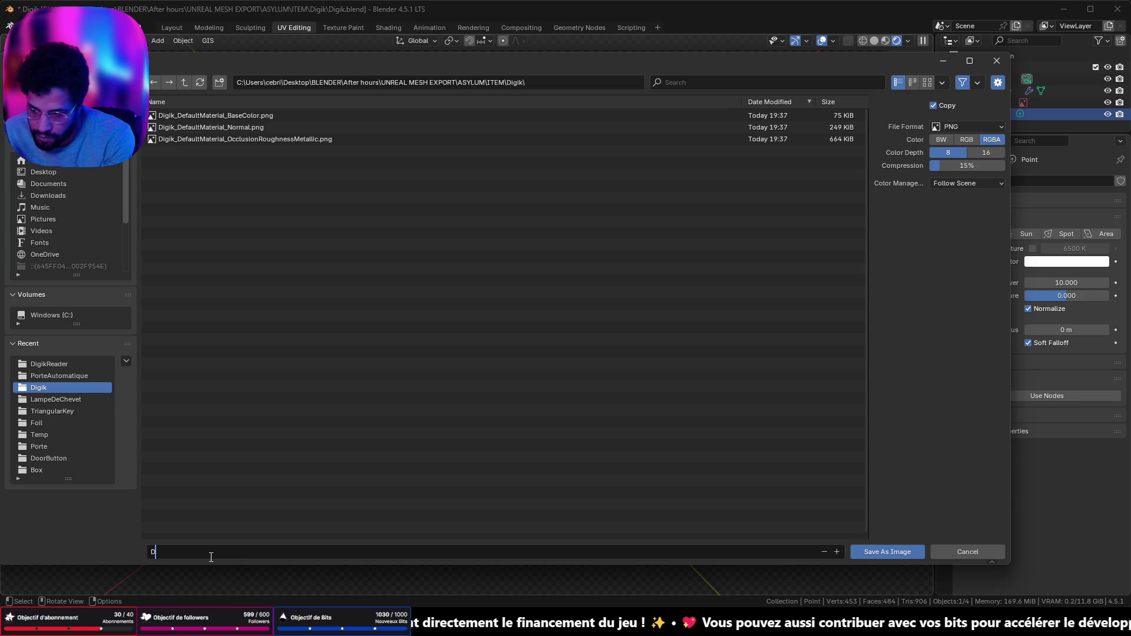
{"action": "key", "text": "BackSpace"}
{"action": "type", "text": "VigikIc"}
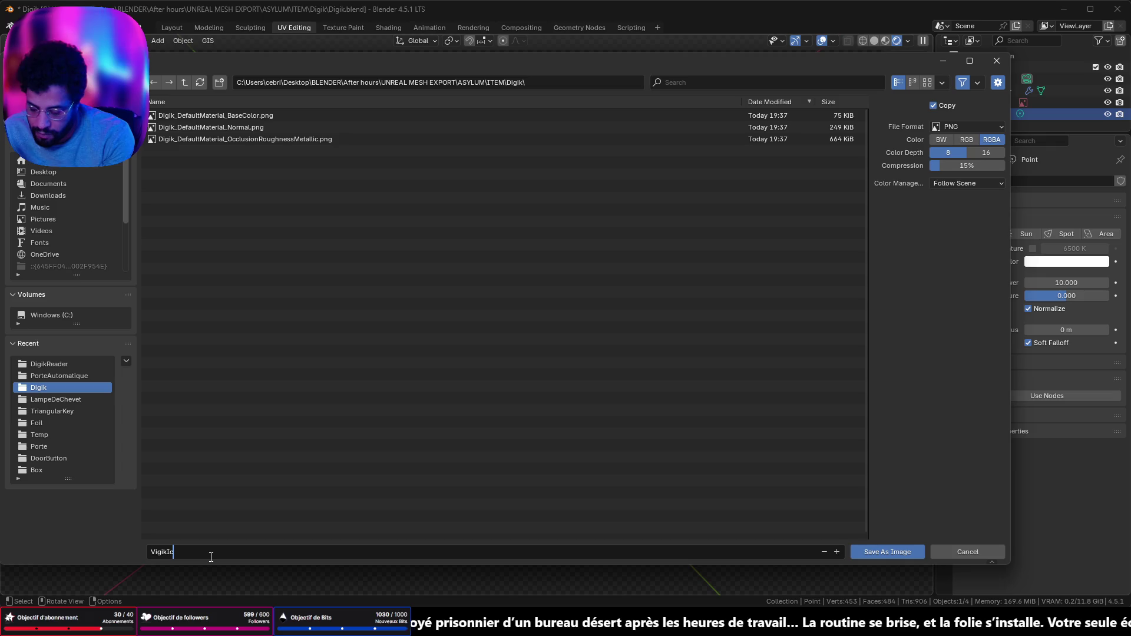
{"action": "type", "text": "on"}
{"action": "key", "text": "Return"}
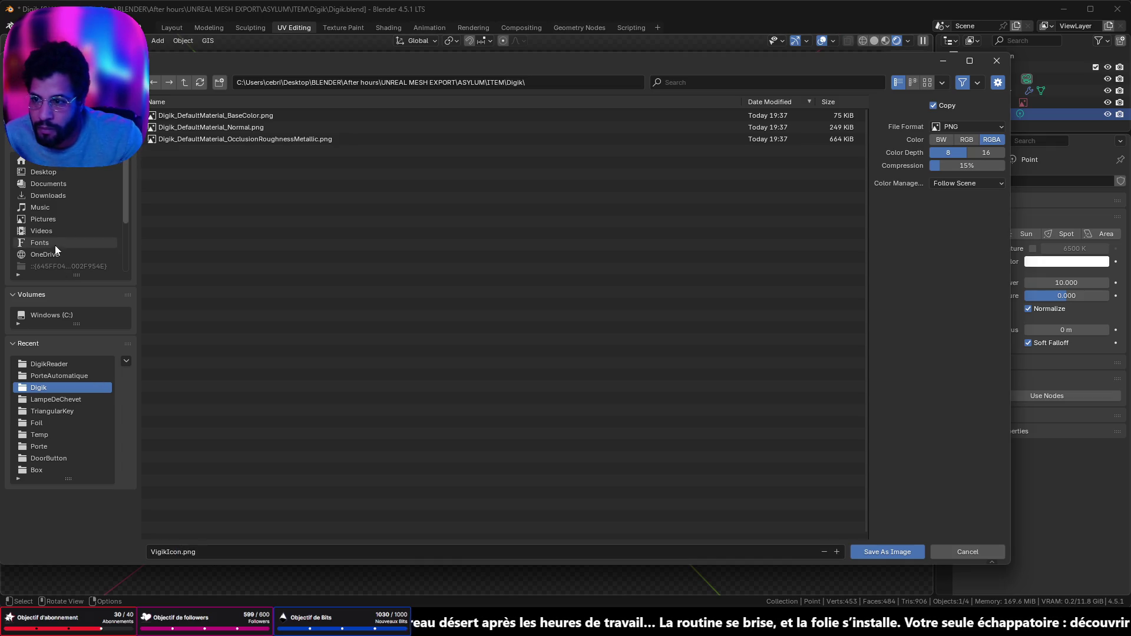
{"action": "left_click", "coordinate": [185, 83]}
{"action": "left_click", "coordinate": [185, 84]}
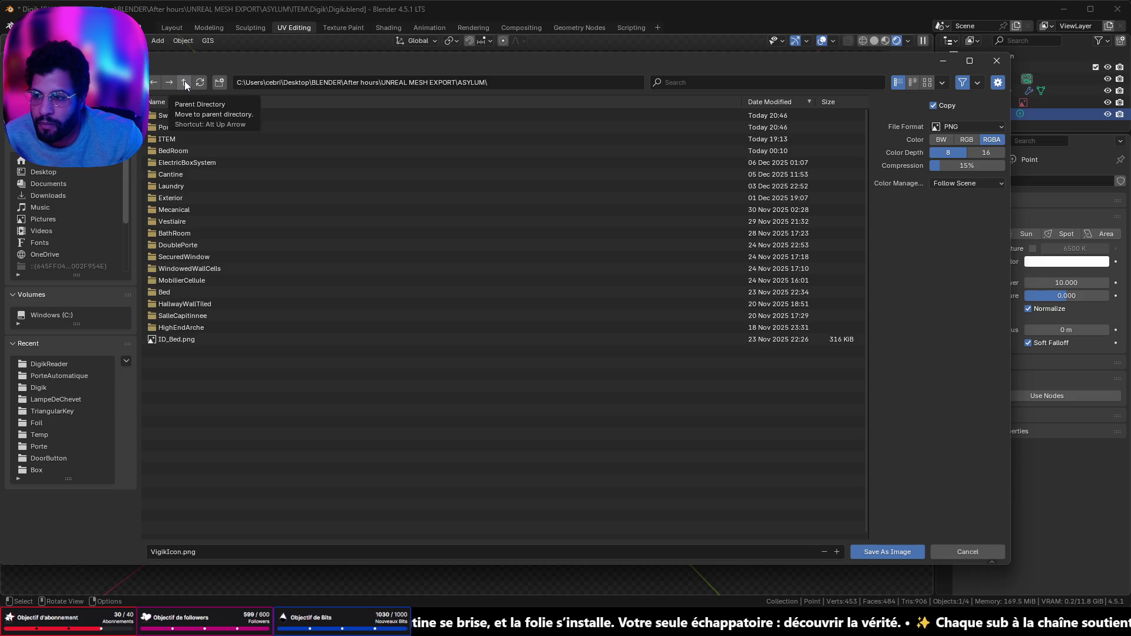
{"action": "left_click", "coordinate": [185, 81]}
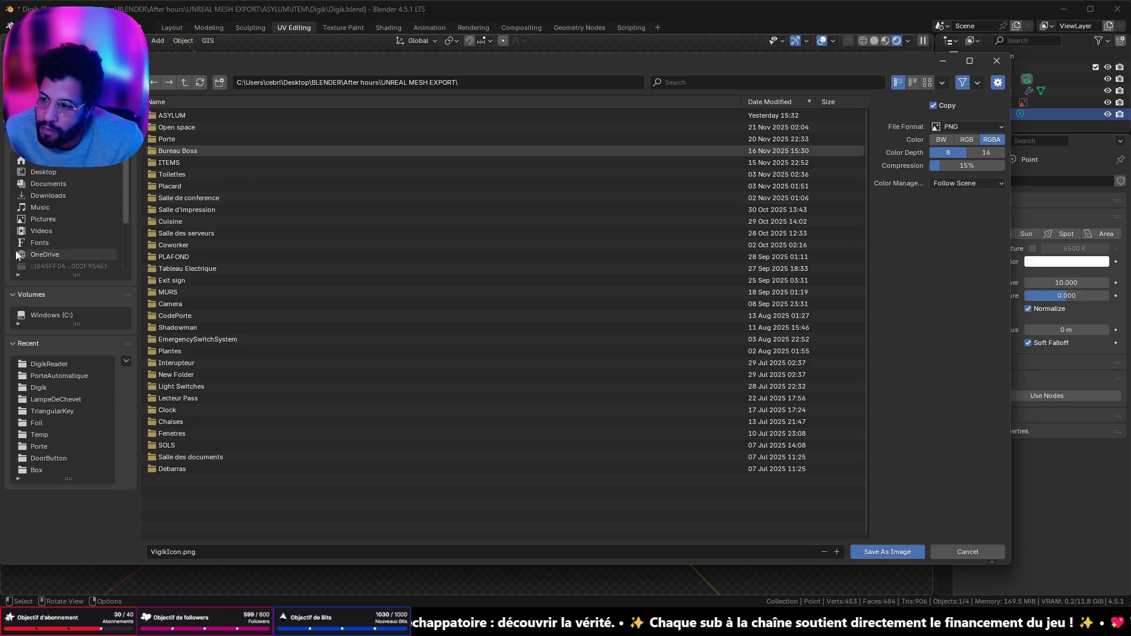
{"action": "scroll", "coordinate": [54, 189], "scroll_direction": "down", "scroll_amount": 3}
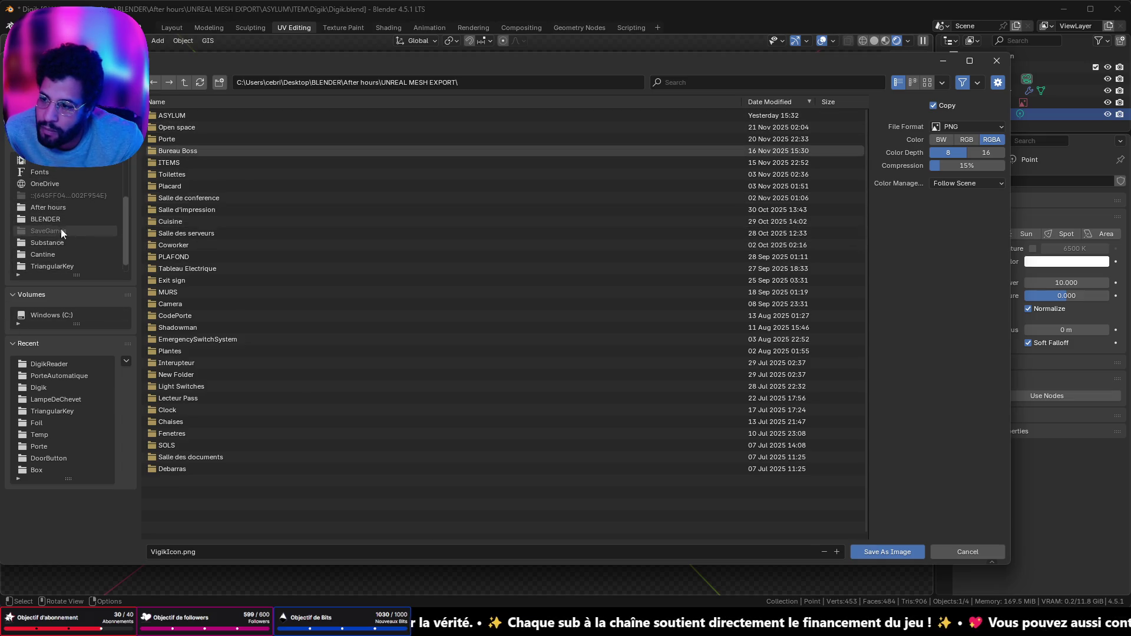
{"action": "left_click", "coordinate": [61, 208]}
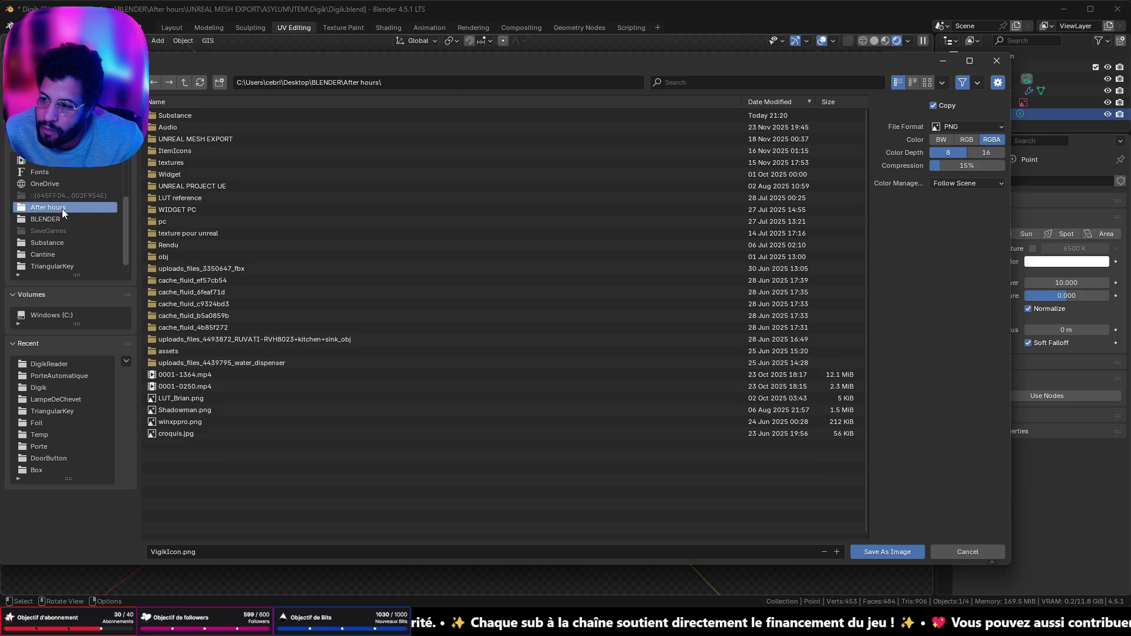
{"action": "double_click", "coordinate": [175, 154]}
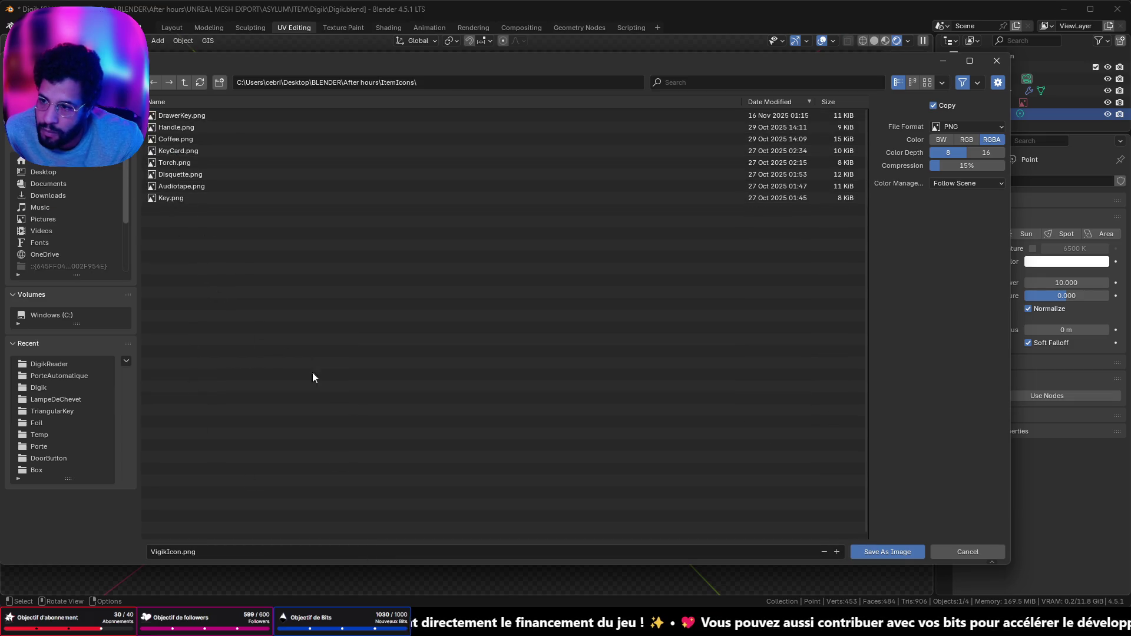
{"action": "left_click", "coordinate": [891, 553]}
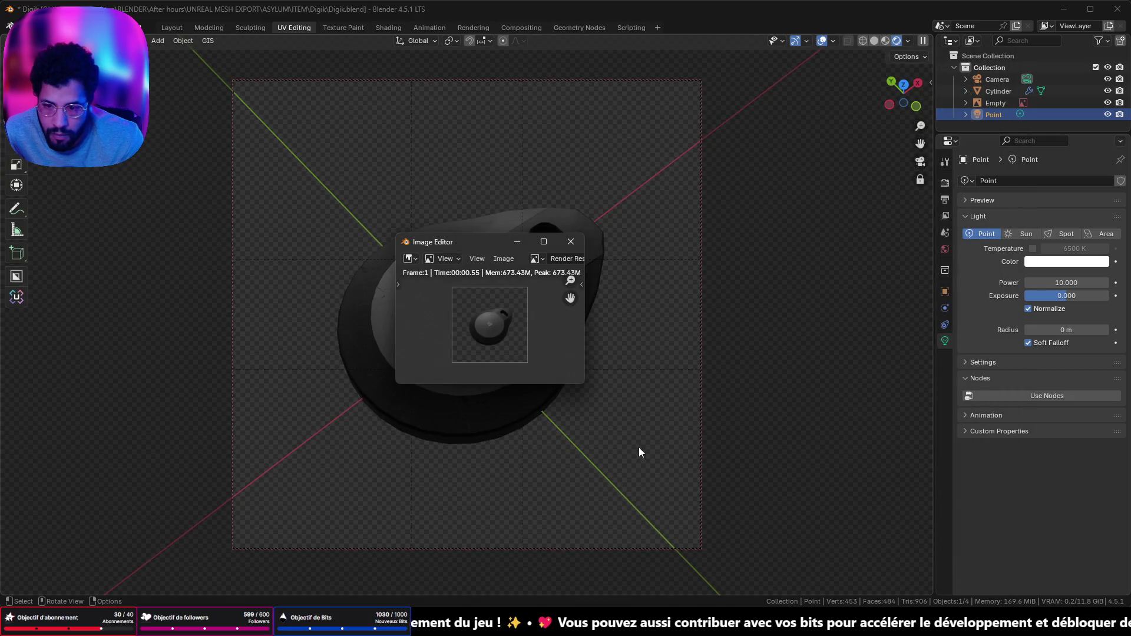
Back in Unreal, clear the asset selection and save the current level
{"action": "key", "text": "alt+Tab"}
{"action": "left_click", "coordinate": [295, 458]}
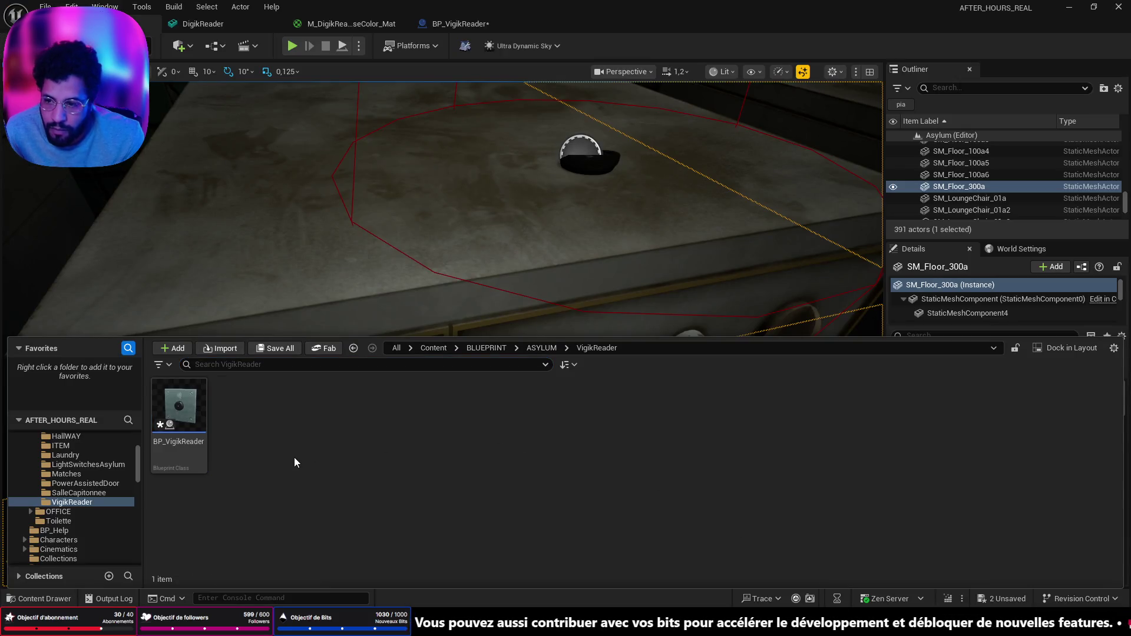
{"action": "key", "text": "ctrl+shift+s"}
{"action": "scroll", "coordinate": [71, 489], "scroll_direction": "up", "scroll_amount": 4}
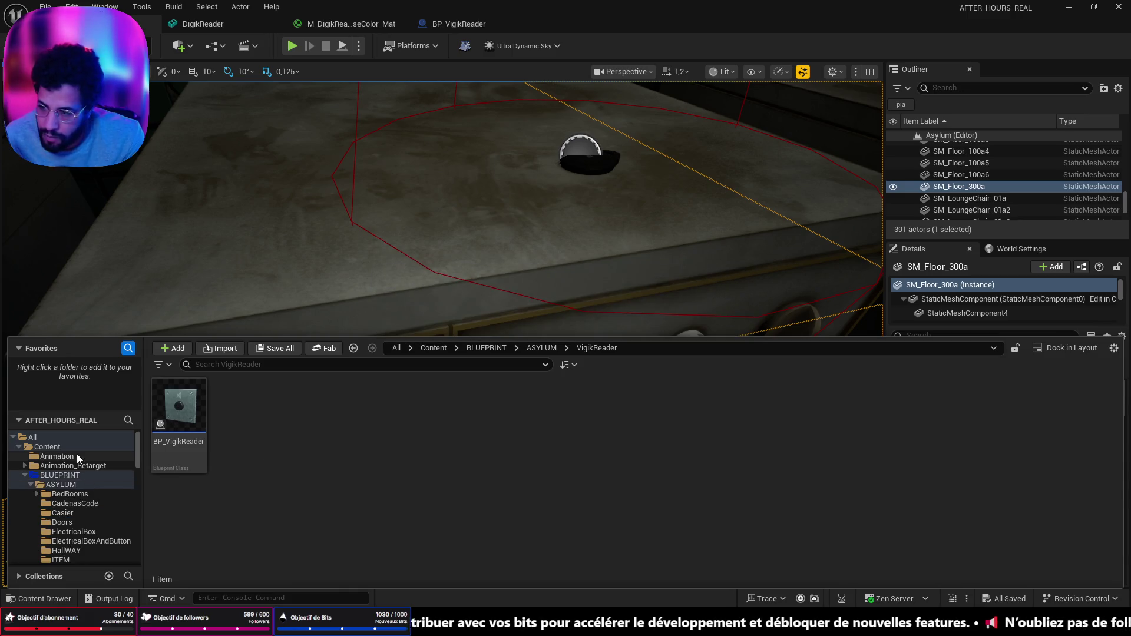
Browse the Content folders (BLUEPRINT, OFFICE, ITEM), then open UI > ItemsIcons
{"action": "left_click", "coordinate": [73, 446]}
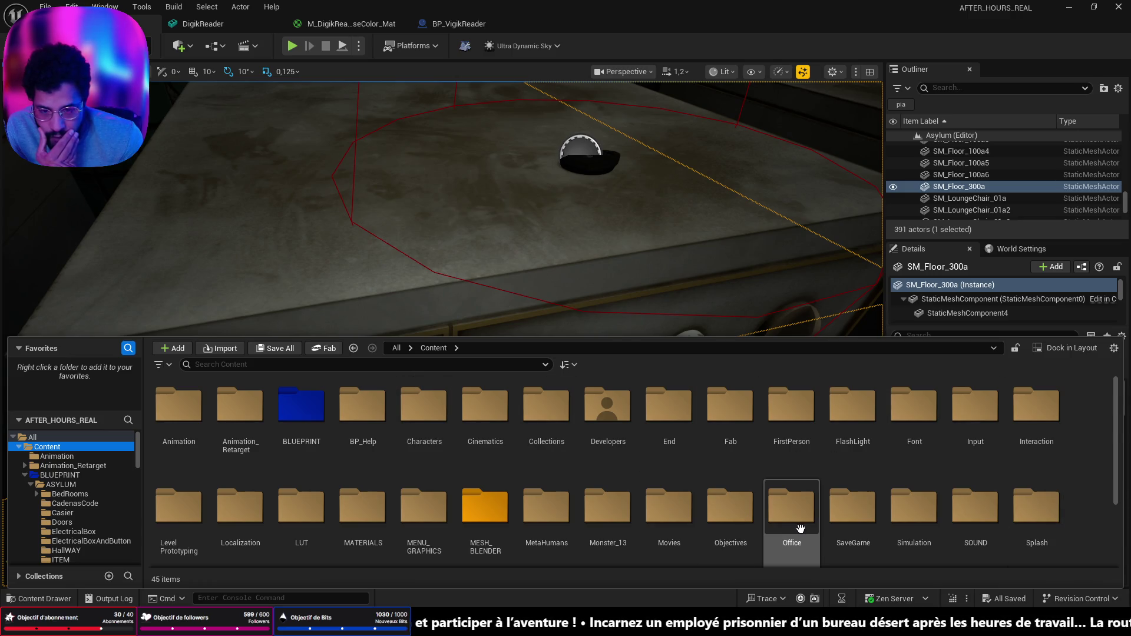
{"action": "double_click", "coordinate": [302, 405]}
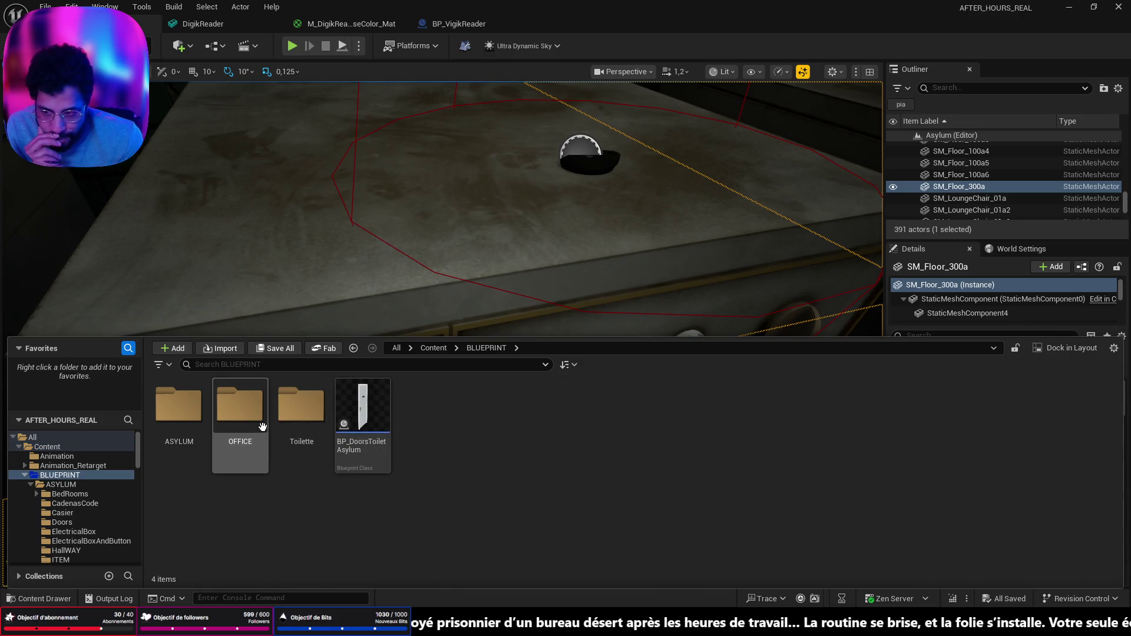
{"action": "double_click", "coordinate": [240, 406]}
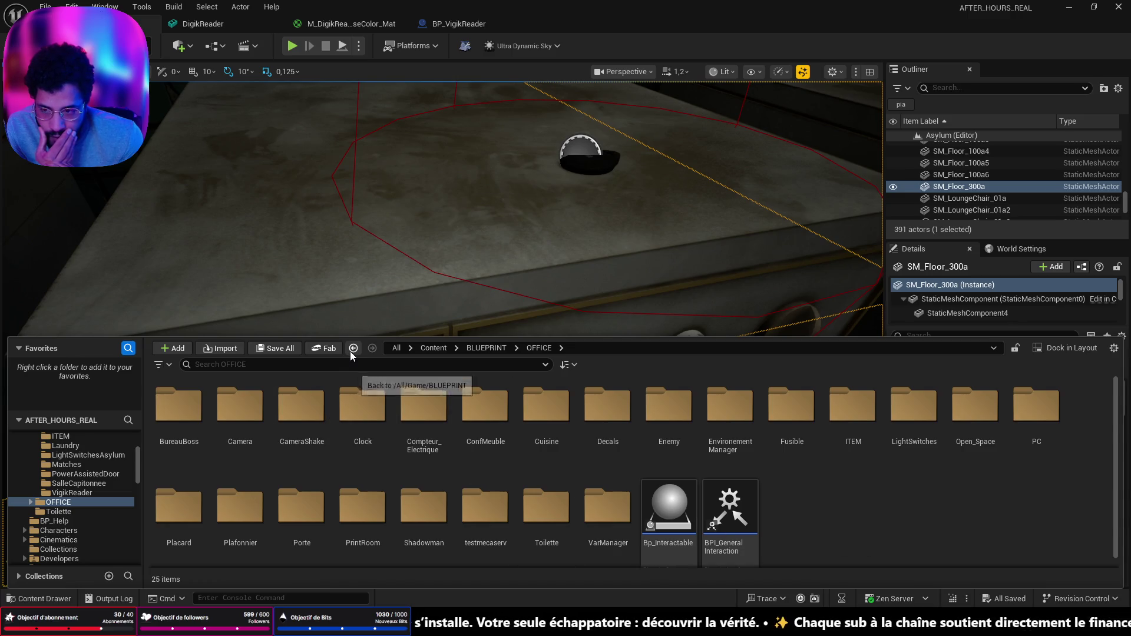
{"action": "double_click", "coordinate": [855, 408]}
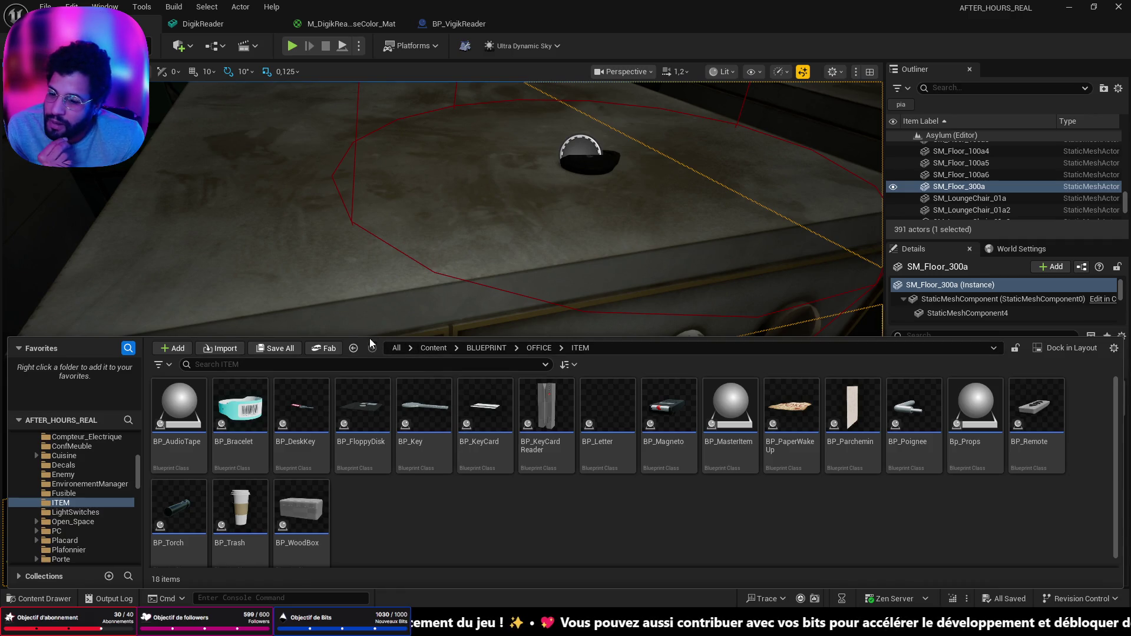
{"action": "left_click", "coordinate": [353, 348]}
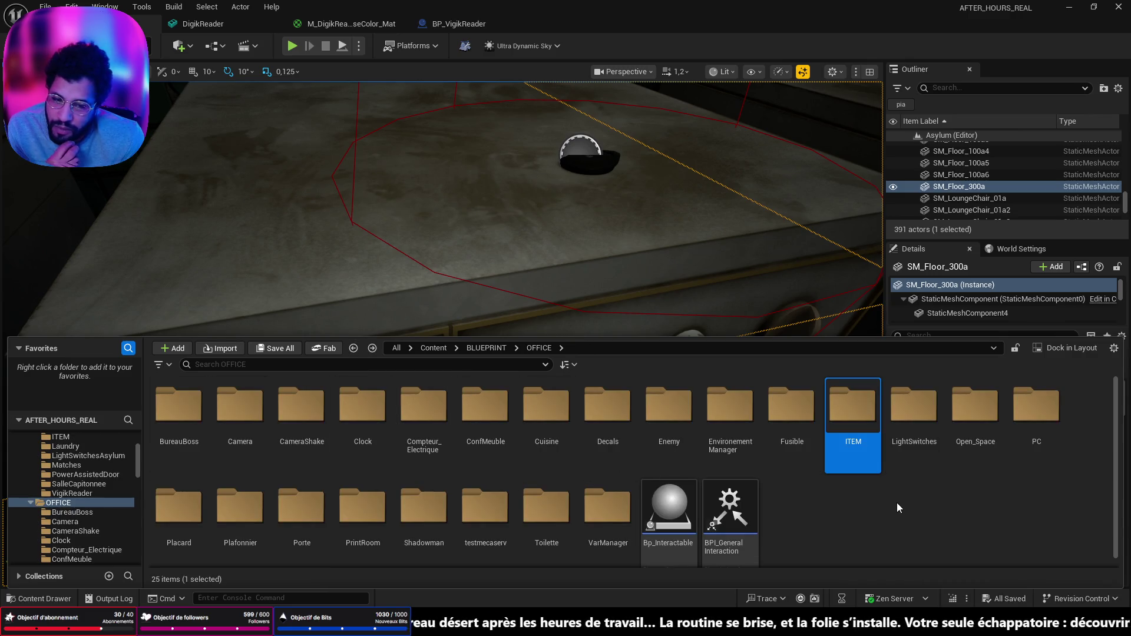
{"action": "scroll", "coordinate": [897, 501], "scroll_direction": "down", "scroll_amount": 1}
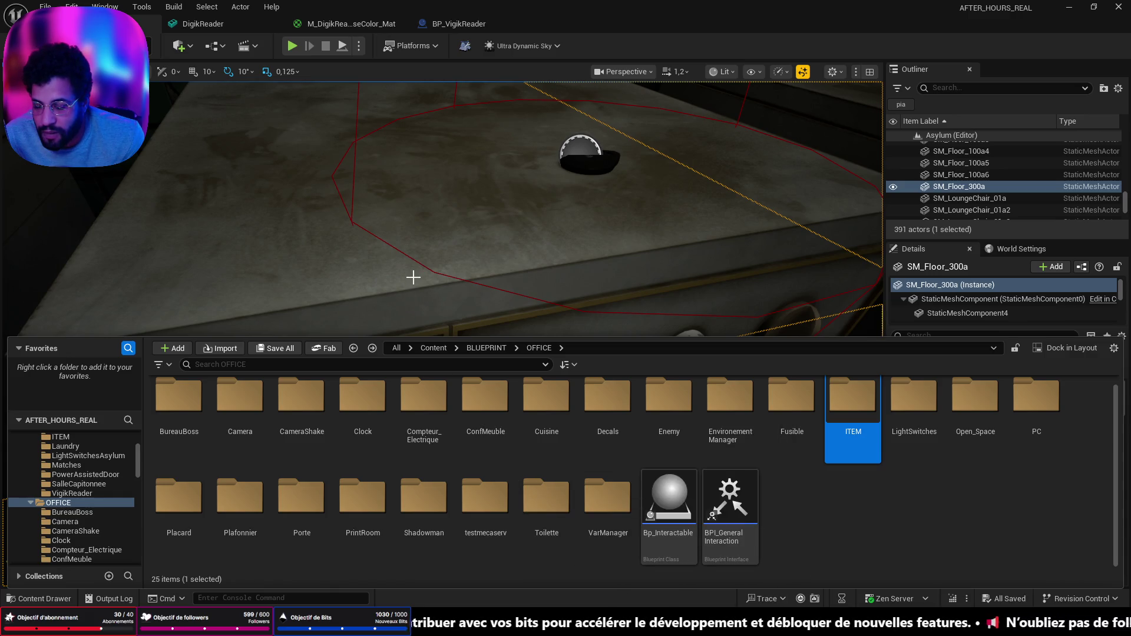
{"action": "scroll", "coordinate": [82, 477], "scroll_direction": "up", "scroll_amount": 5}
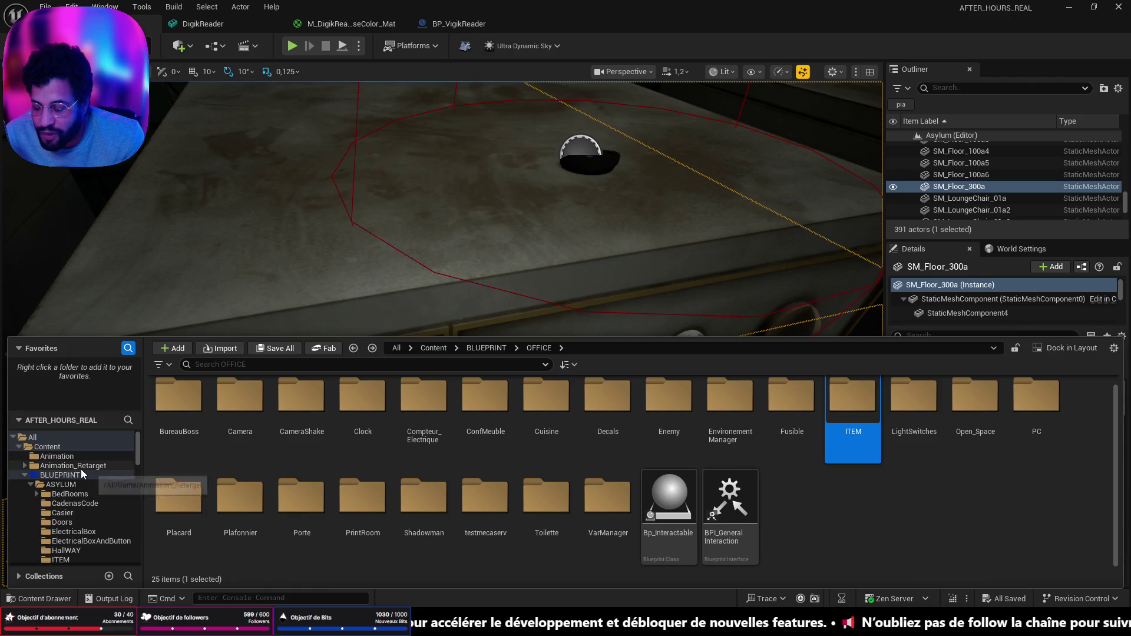
{"action": "left_click", "coordinate": [47, 446]}
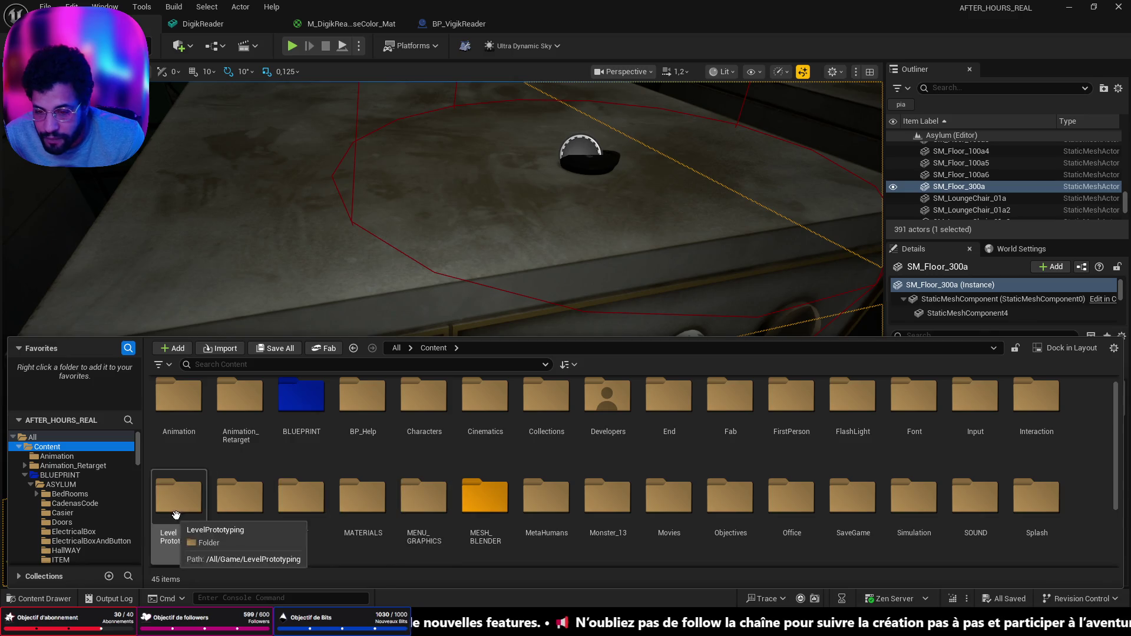
{"action": "scroll", "coordinate": [176, 513], "scroll_direction": "down", "scroll_amount": 2}
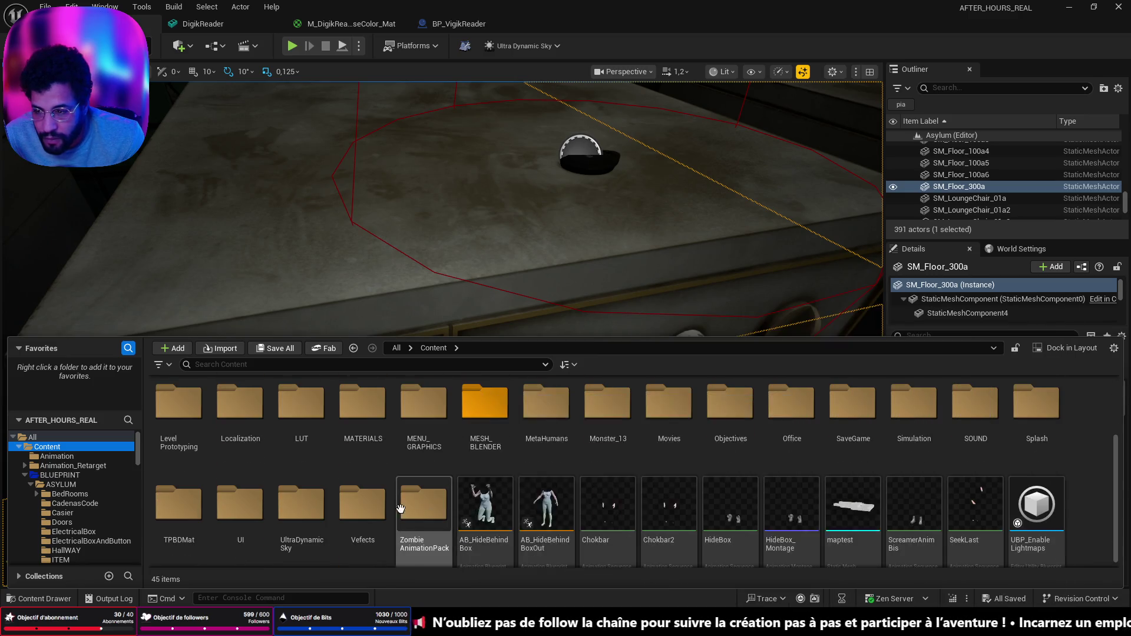
{"action": "scroll", "coordinate": [424, 512], "scroll_direction": "up", "scroll_amount": 2}
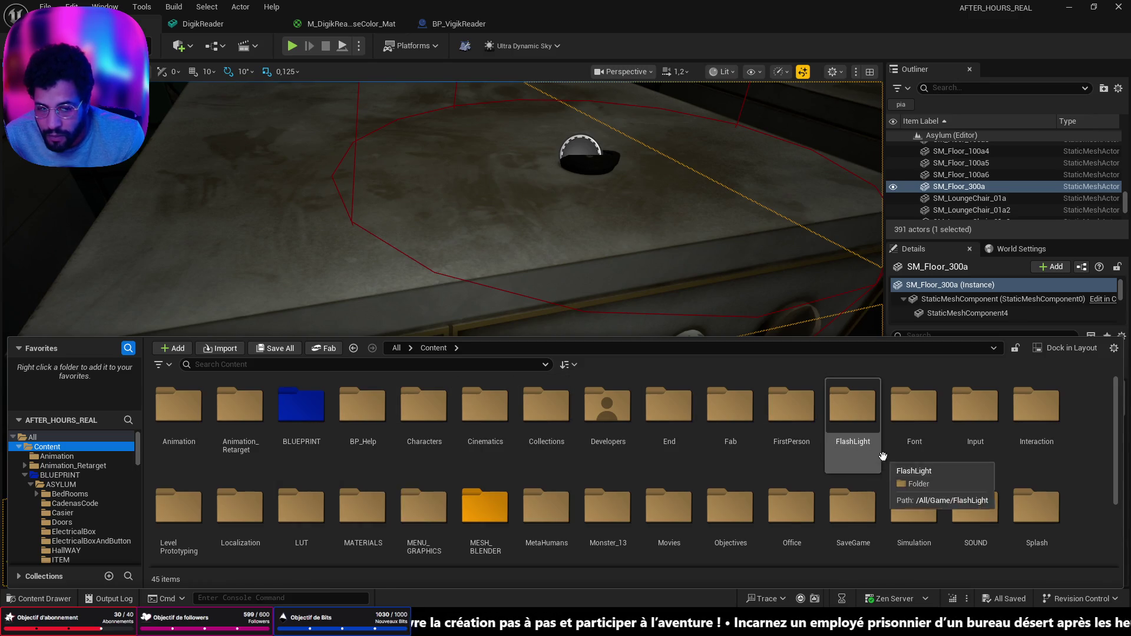
{"action": "scroll", "coordinate": [669, 448], "scroll_direction": "down", "scroll_amount": 2}
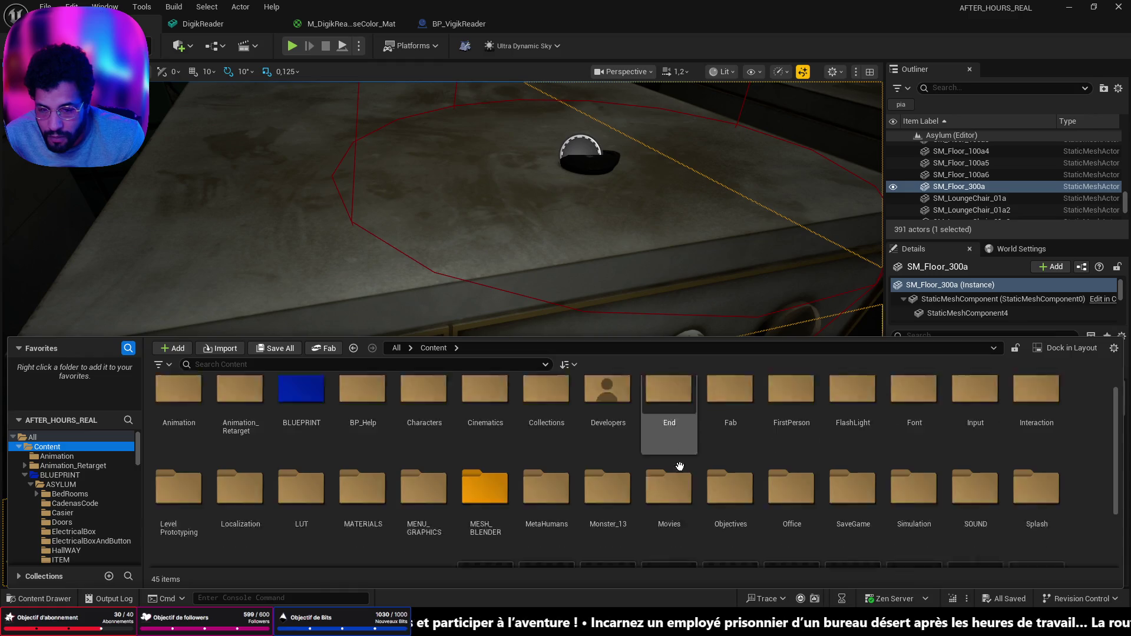
{"action": "scroll", "coordinate": [928, 482], "scroll_direction": "down", "scroll_amount": 1}
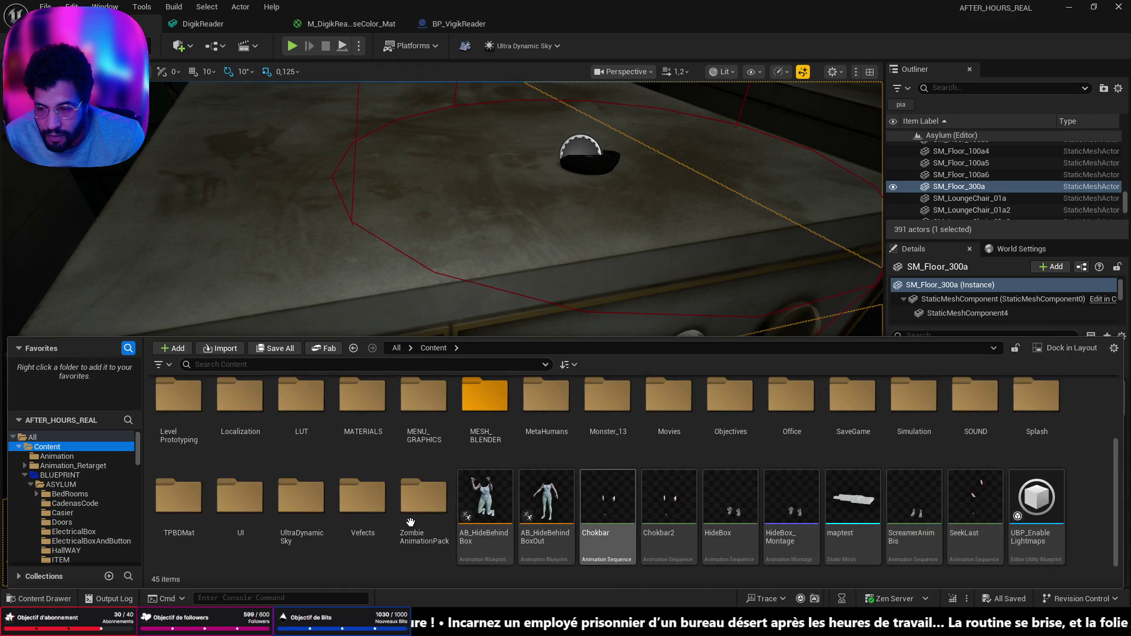
{"action": "double_click", "coordinate": [240, 519]}
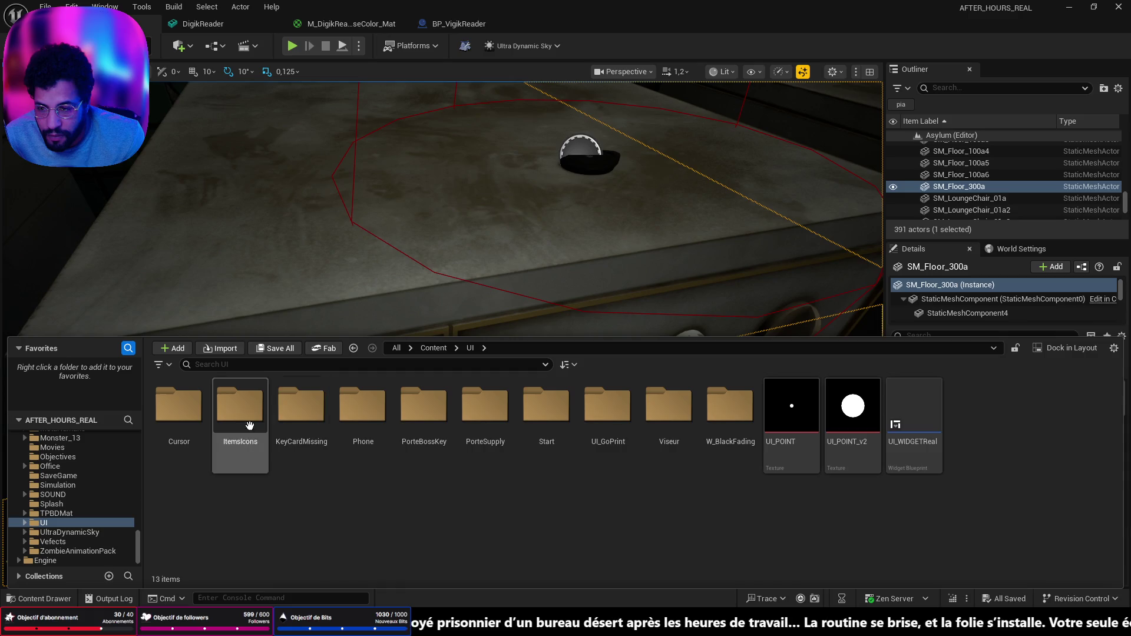
{"action": "double_click", "coordinate": [241, 416]}
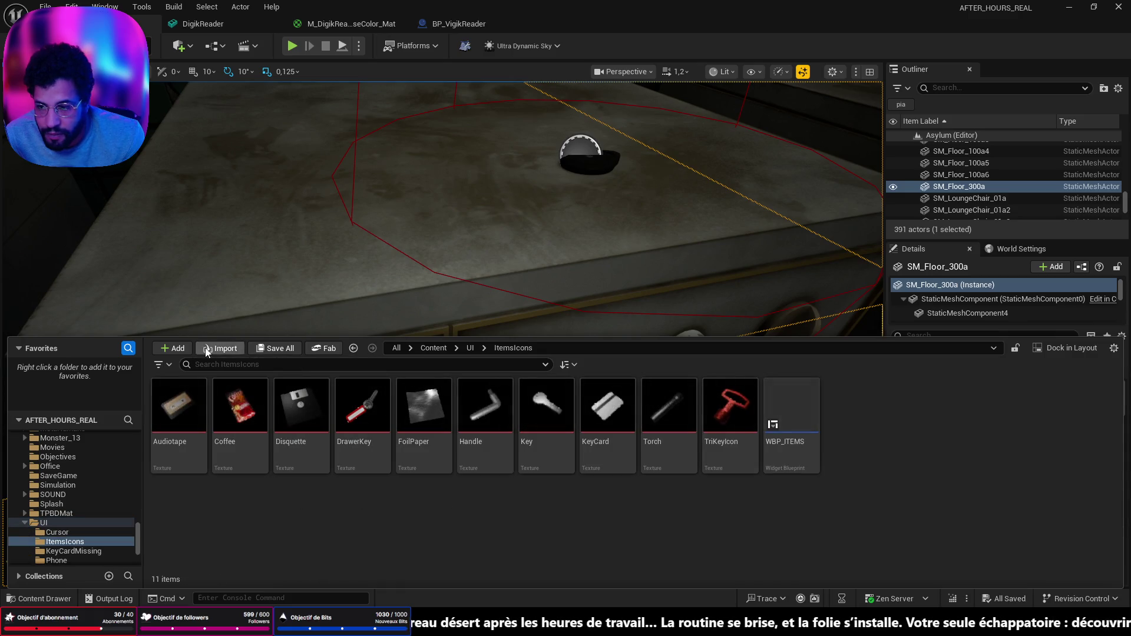
Import VigikIcon from After hours > ItemIcons into ItemsIcons and save the new texture
{"action": "left_click", "coordinate": [208, 350]}
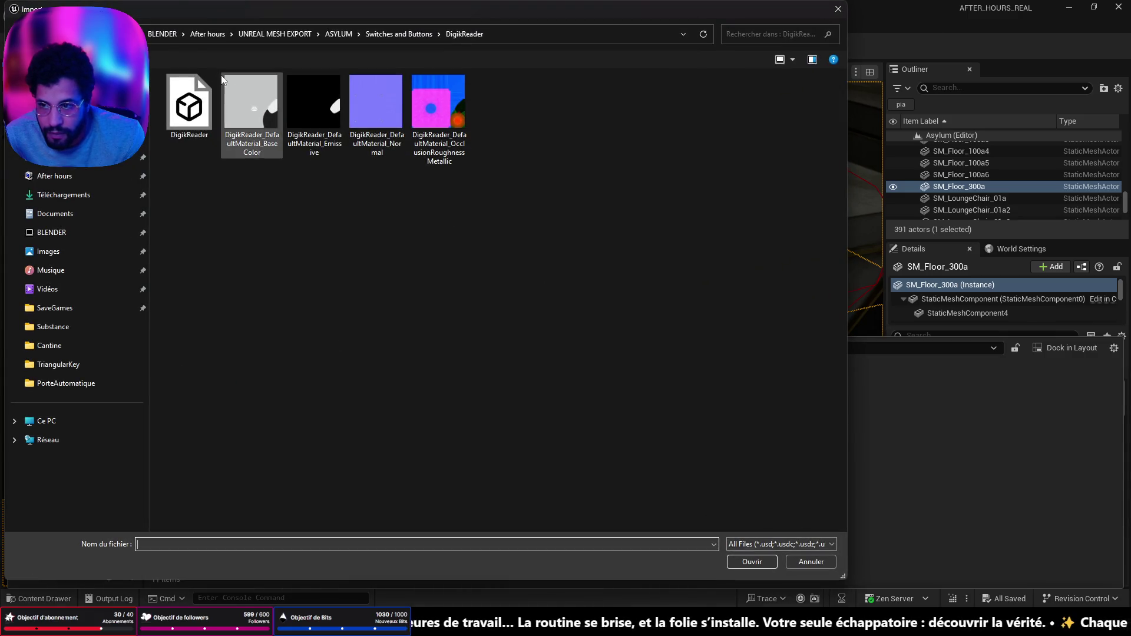
{"action": "left_click", "coordinate": [82, 176]}
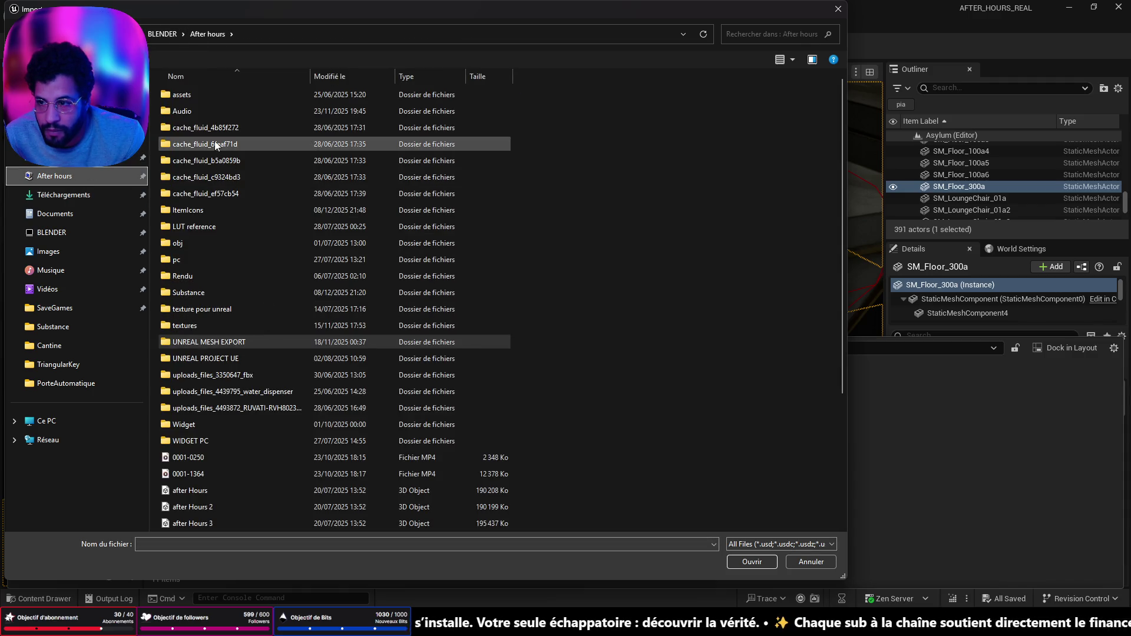
{"action": "double_click", "coordinate": [213, 210]}
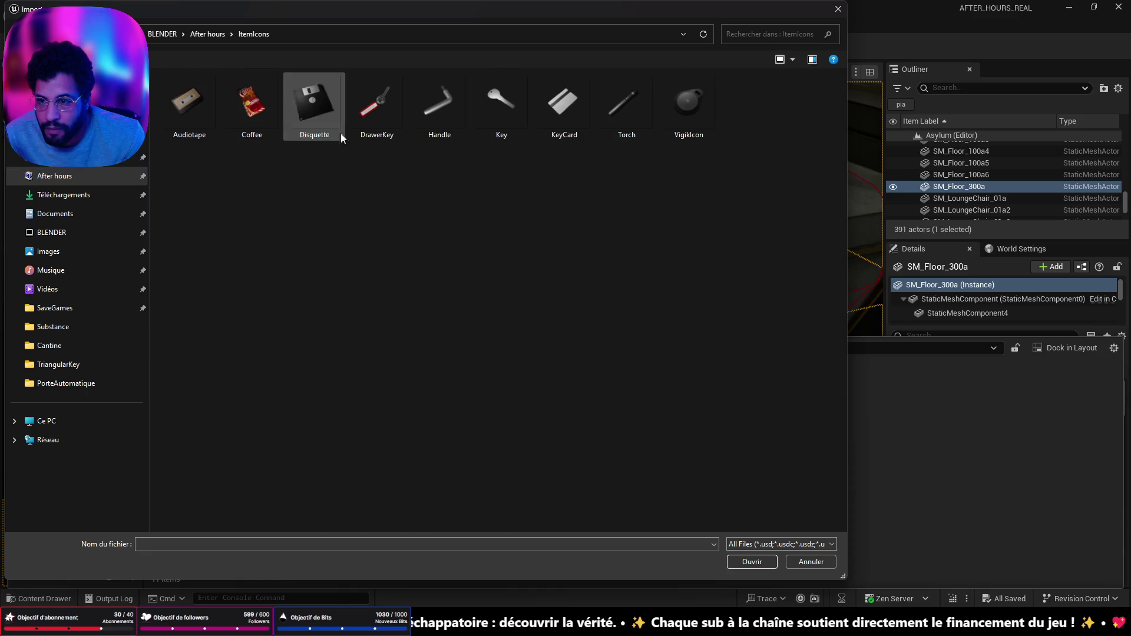
{"action": "left_click", "coordinate": [698, 112]}
{"action": "left_click", "coordinate": [755, 561]}
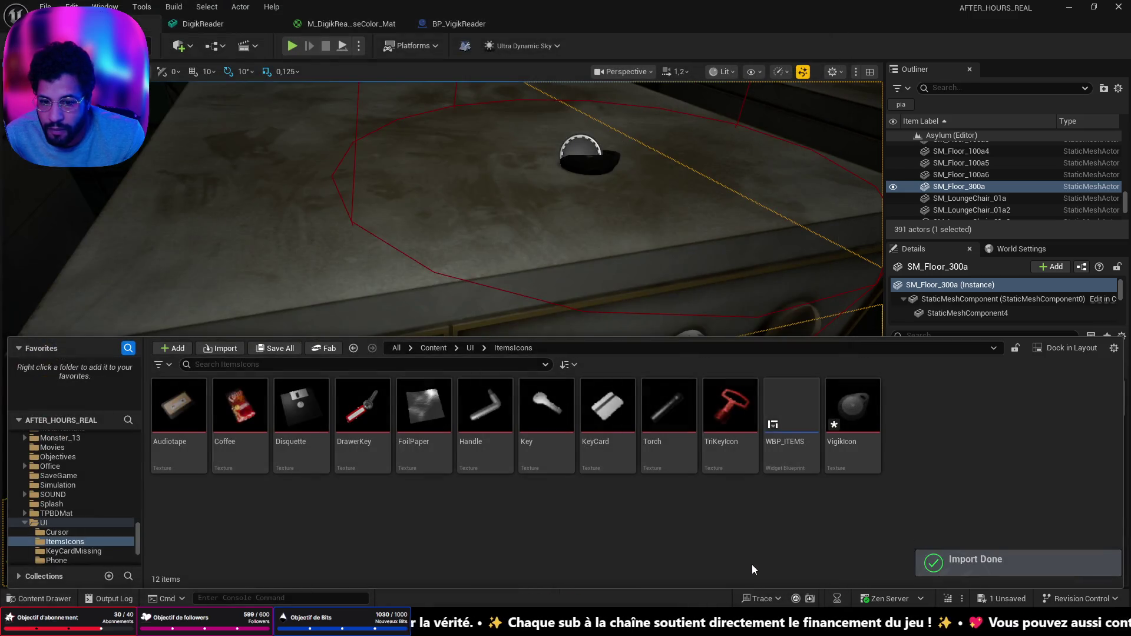
{"action": "key", "text": "ctrl+s"}
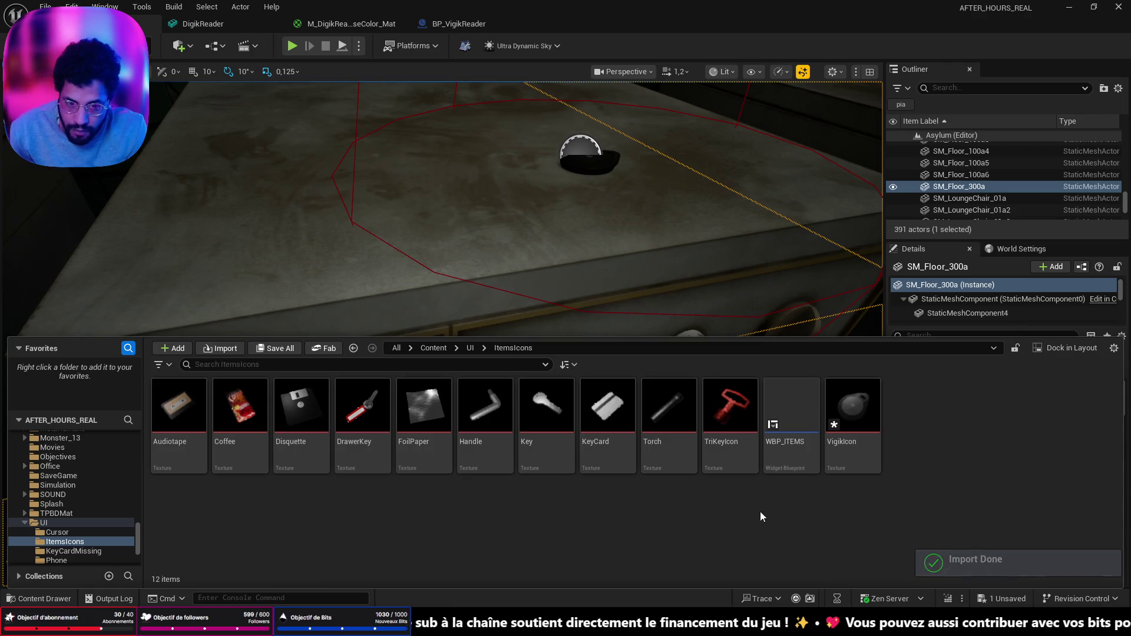
Open WBP_ITEMS and add a new Icons array slot holding VigikIcon at index 10
{"action": "left_click", "coordinate": [793, 406]}
{"action": "key", "text": "Return"}
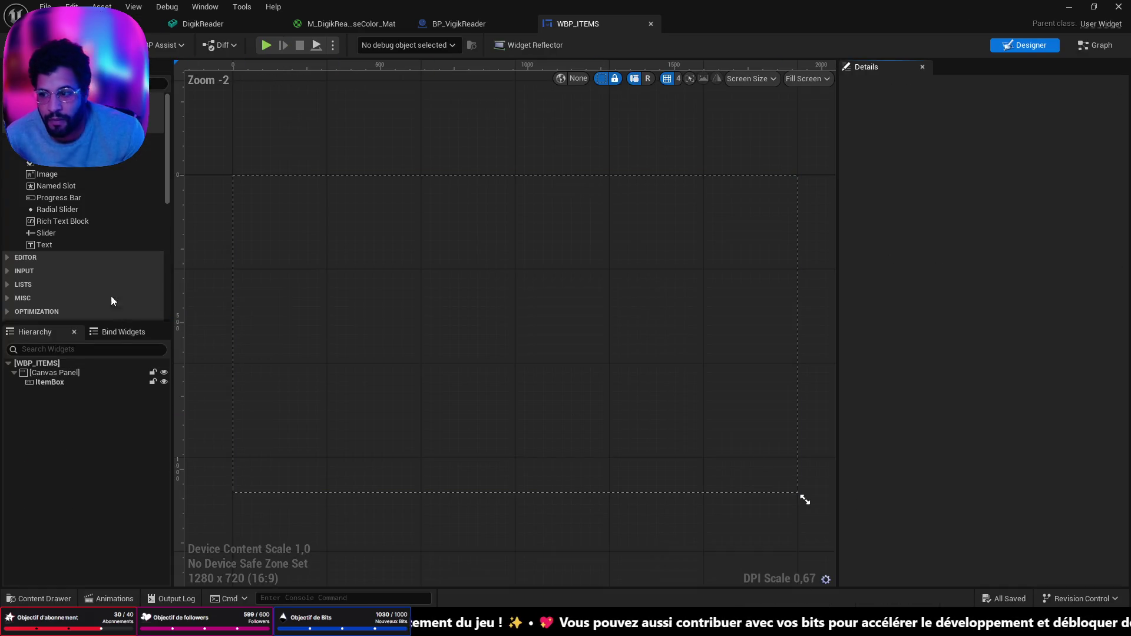
{"action": "left_click", "coordinate": [1096, 47]}
{"action": "left_click", "coordinate": [36, 245]}
{"action": "scroll", "coordinate": [184, 429], "scroll_direction": "down", "scroll_amount": 5}
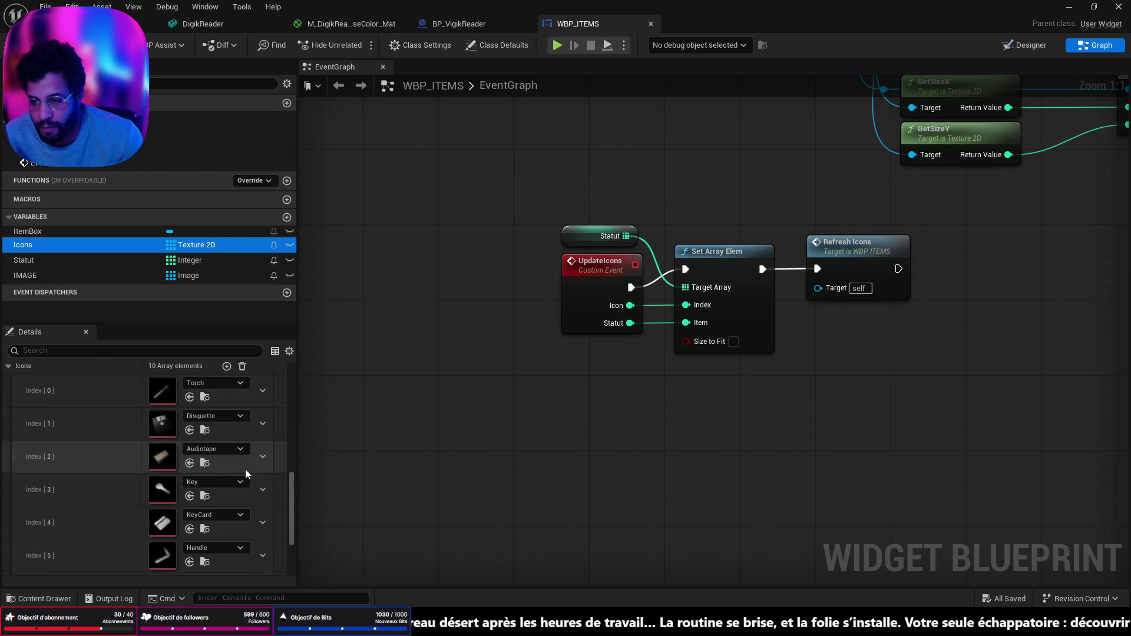
{"action": "scroll", "coordinate": [244, 482], "scroll_direction": "up", "scroll_amount": 3}
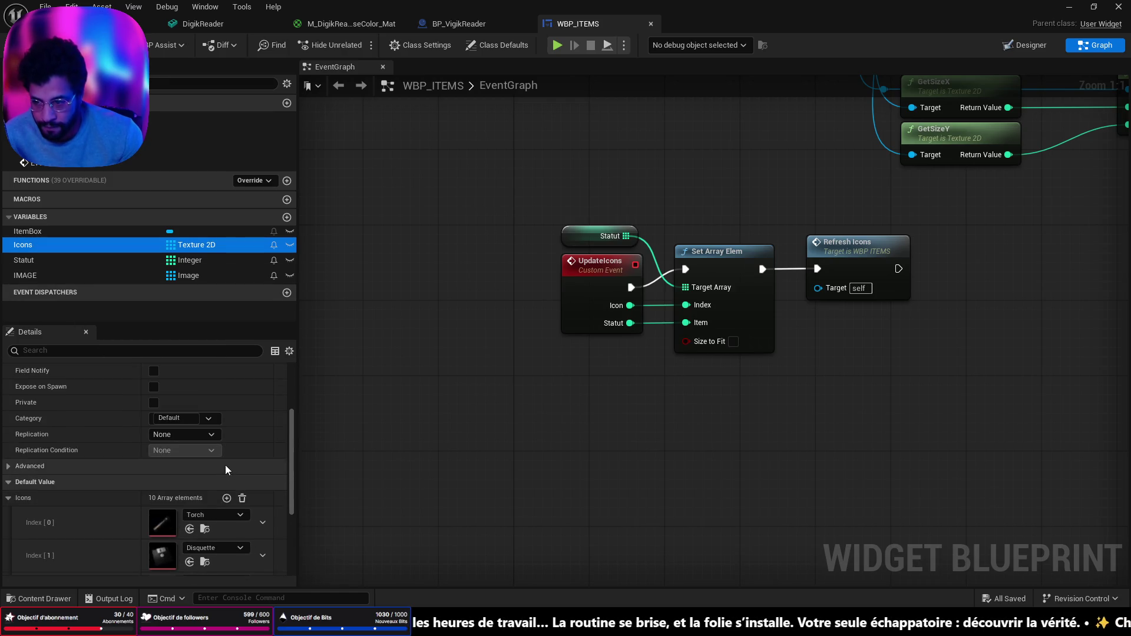
{"action": "left_click", "coordinate": [227, 500]}
{"action": "scroll", "coordinate": [232, 437], "scroll_direction": "down", "scroll_amount": 4}
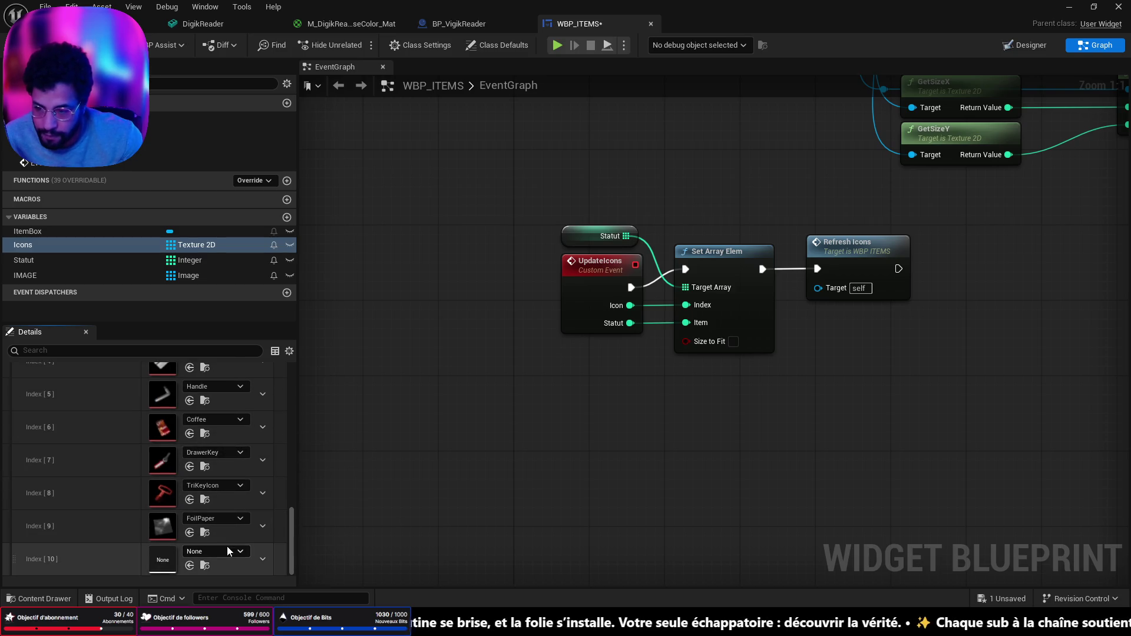
{"action": "key", "text": "ctrl+space"}
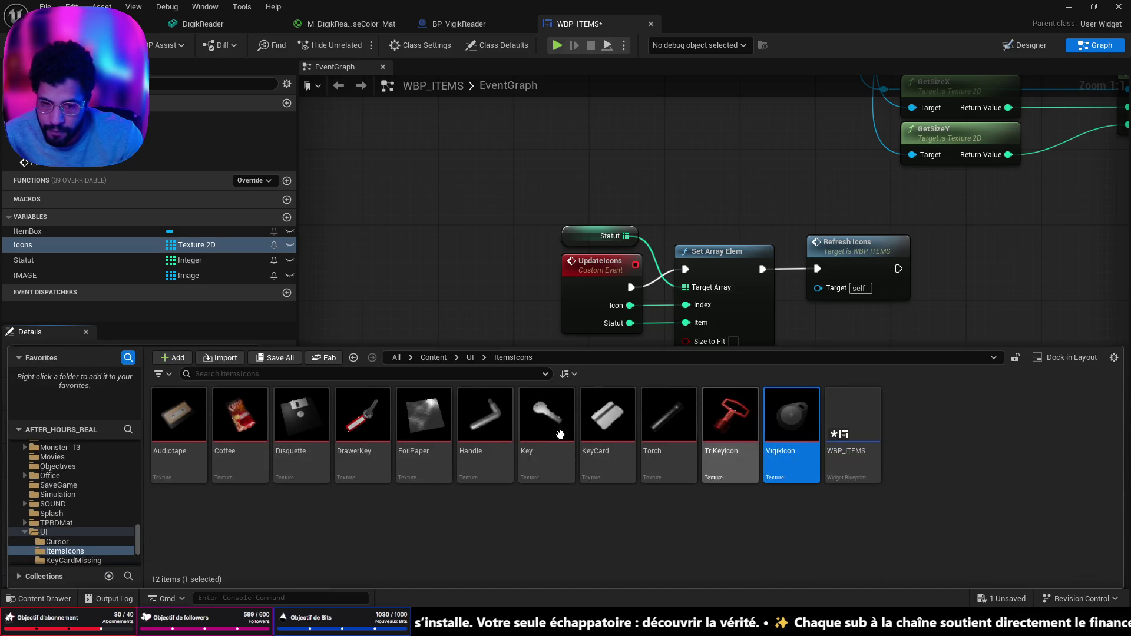
{"action": "key", "text": "ctrl+space"}
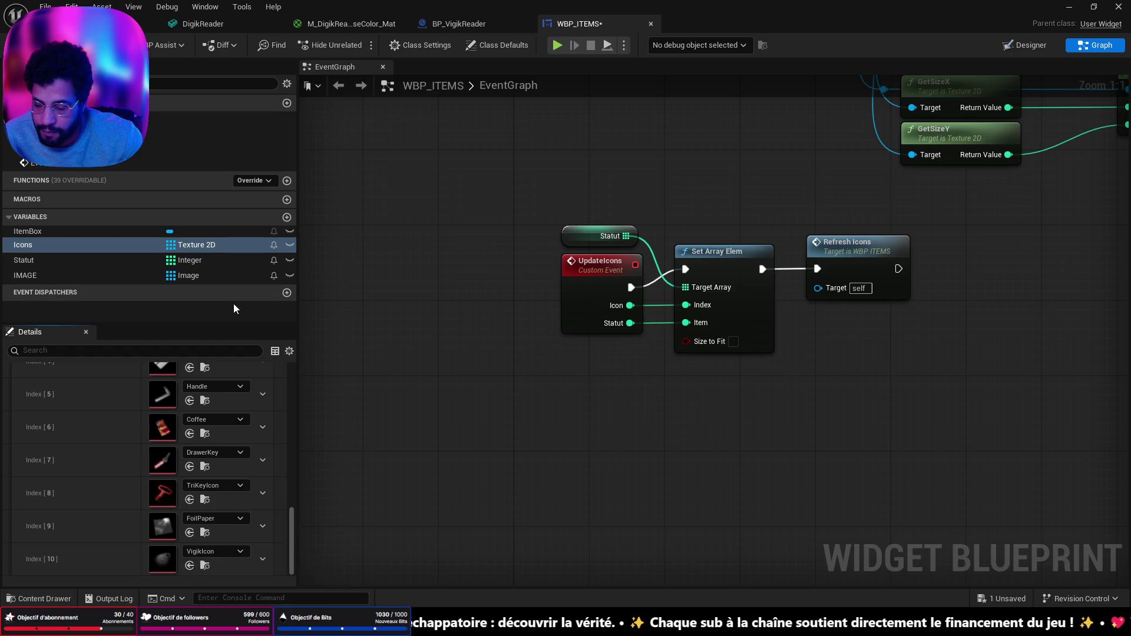
Check the IMAGE and Statut defaults (11 Statut entries) and save WBP_ITEMS
{"action": "left_click", "coordinate": [62, 275]}
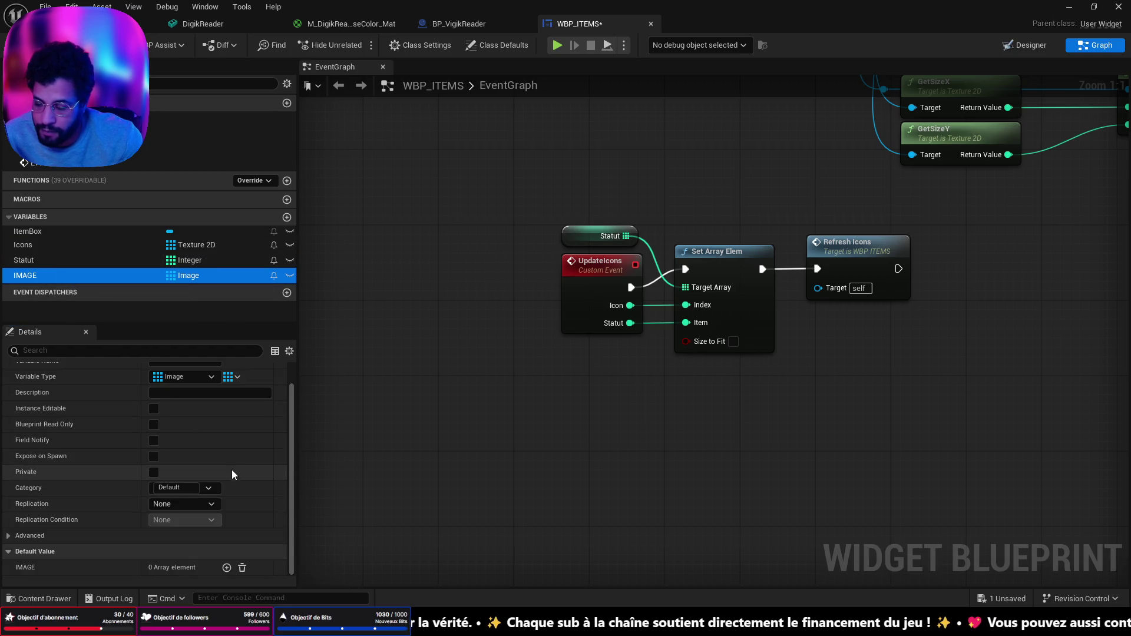
{"action": "left_click", "coordinate": [37, 261]}
{"action": "scroll", "coordinate": [231, 430], "scroll_direction": "down", "scroll_amount": 5}
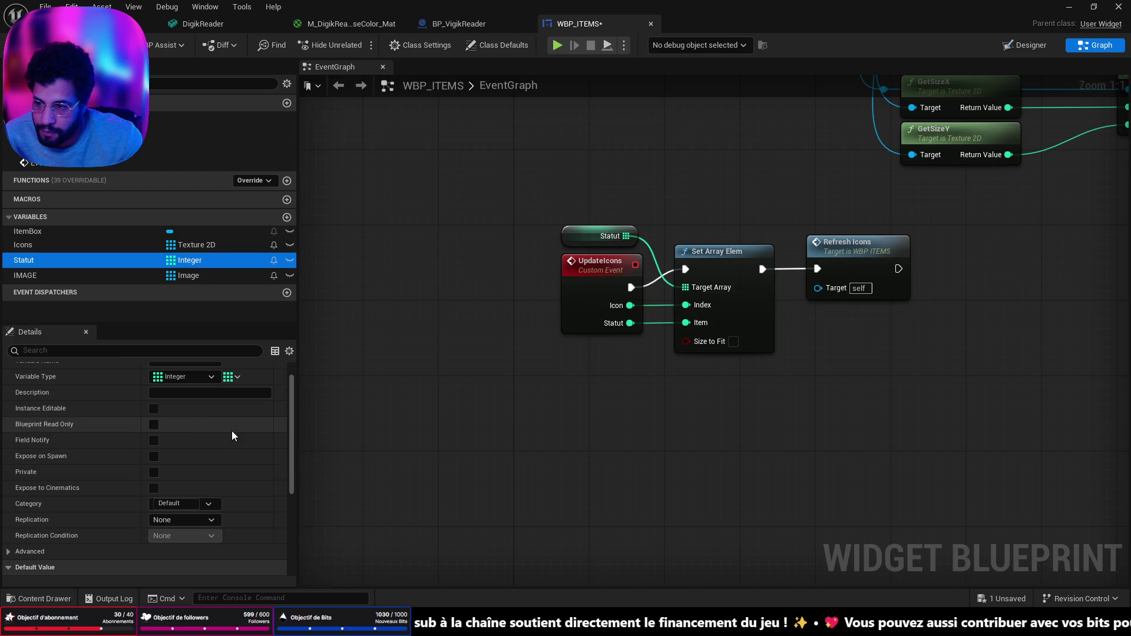
{"action": "left_click", "coordinate": [229, 400]}
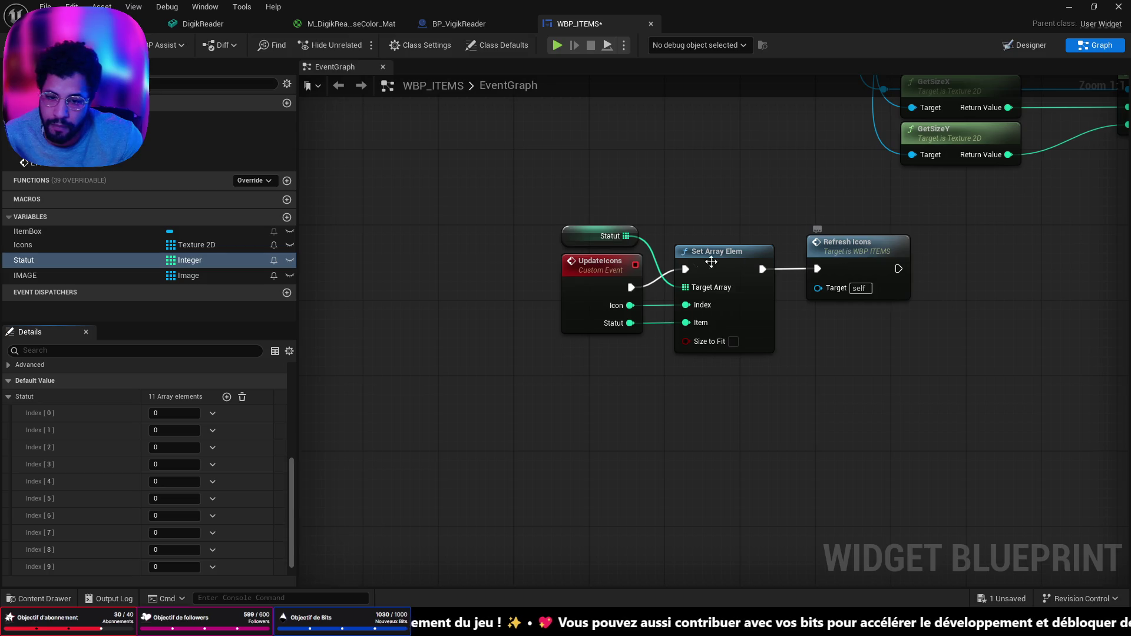
{"action": "key", "text": "ctrl+s"}
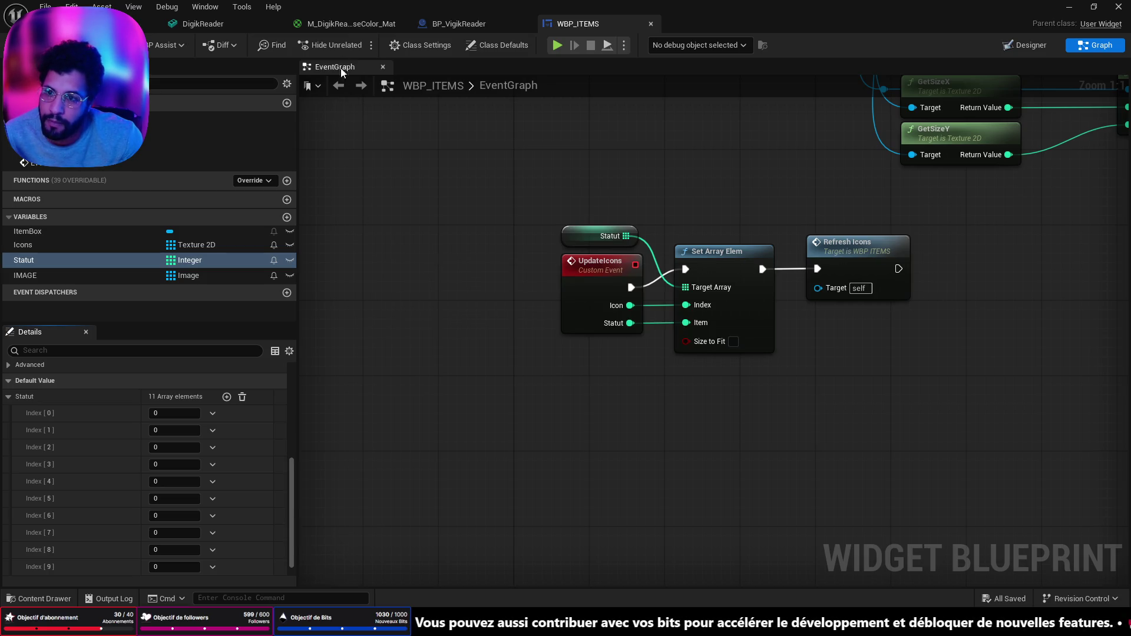
{"action": "key", "text": "ctrl+space"}
{"action": "scroll", "coordinate": [78, 489], "scroll_direction": "up", "scroll_amount": 5}
{"action": "scroll", "coordinate": [77, 495], "scroll_direction": "up", "scroll_amount": 10}
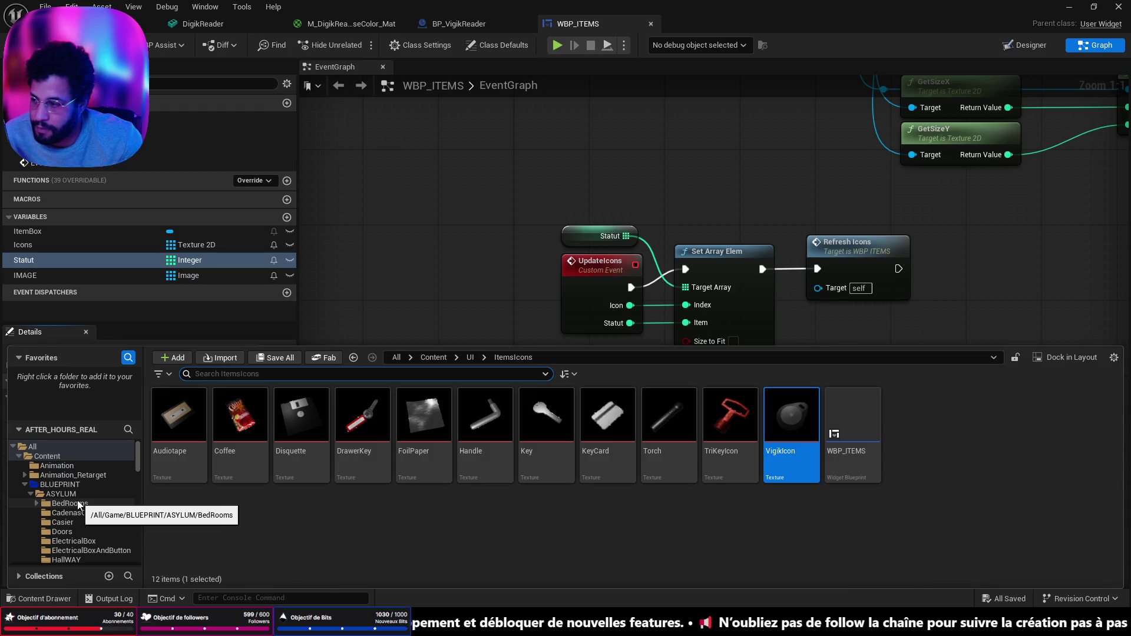
Open BP_FirstPersonCharacter from the FirstPerson > Blueprints folder
{"action": "left_click", "coordinate": [94, 486]}
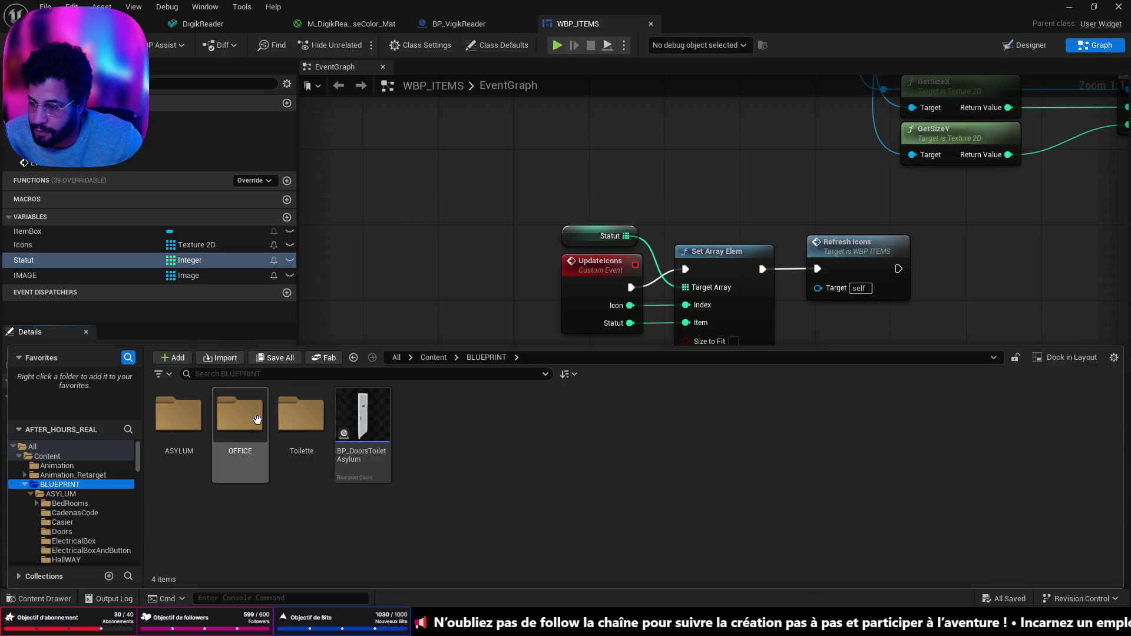
{"action": "double_click", "coordinate": [239, 418]}
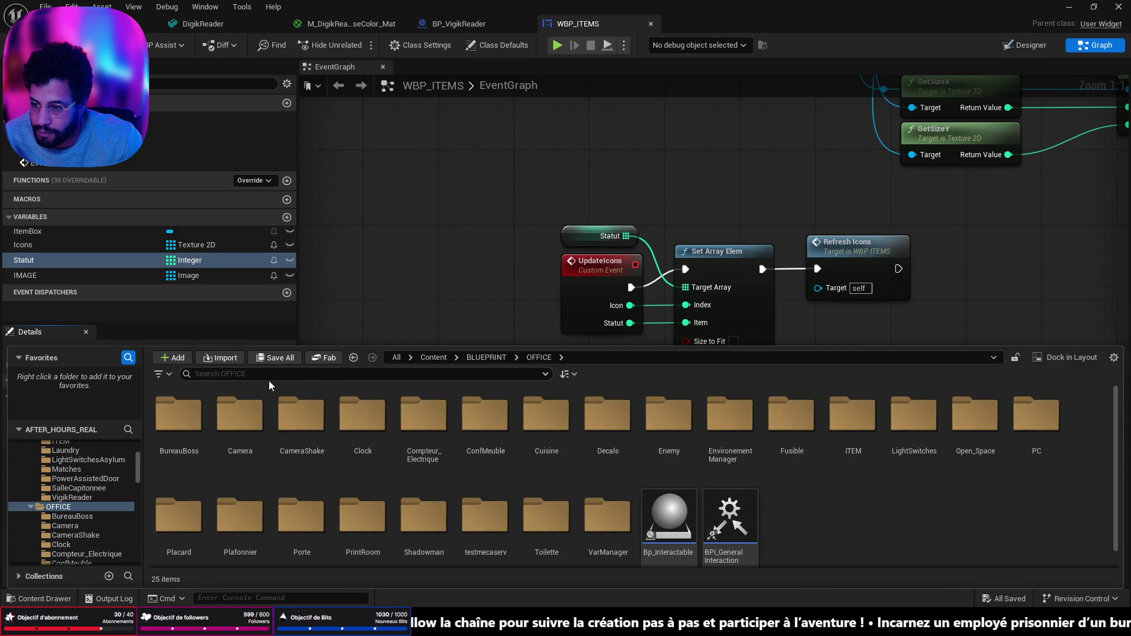
{"action": "left_click", "coordinate": [354, 357]}
{"action": "scroll", "coordinate": [92, 481], "scroll_direction": "up", "scroll_amount": 10}
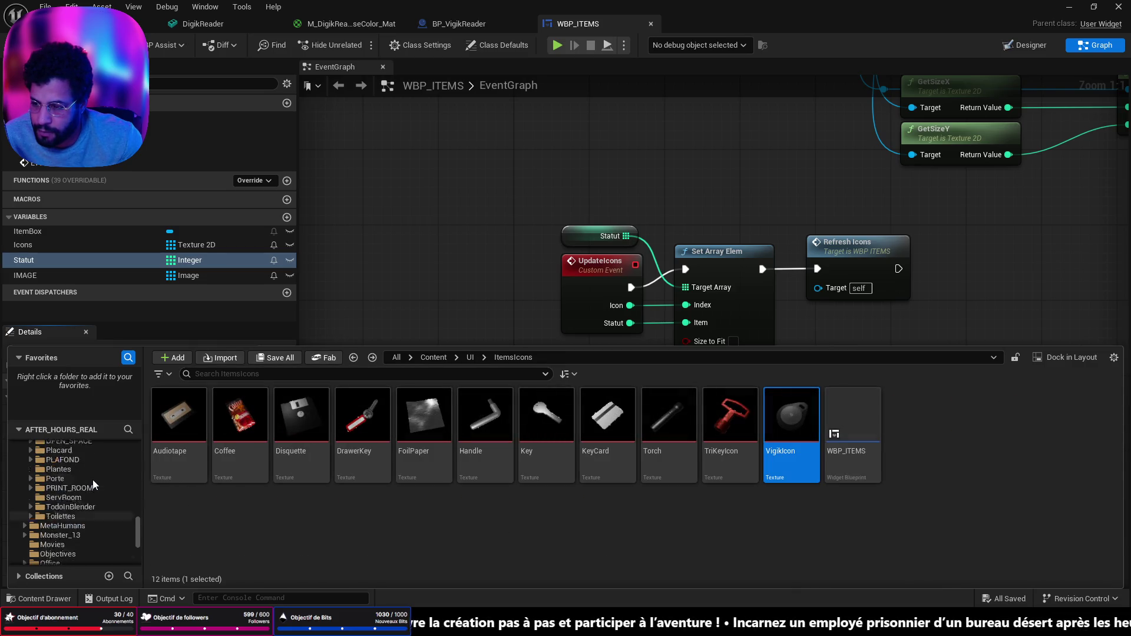
{"action": "scroll", "coordinate": [92, 480], "scroll_direction": "up", "scroll_amount": 10}
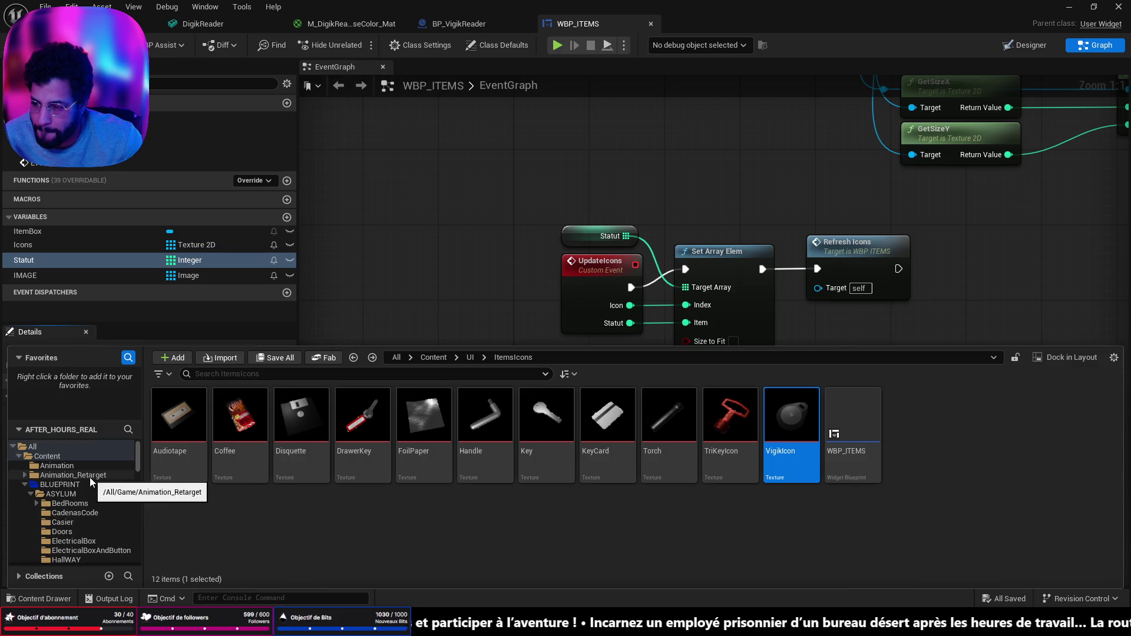
{"action": "left_click", "coordinate": [79, 454]}
{"action": "double_click", "coordinate": [791, 415]}
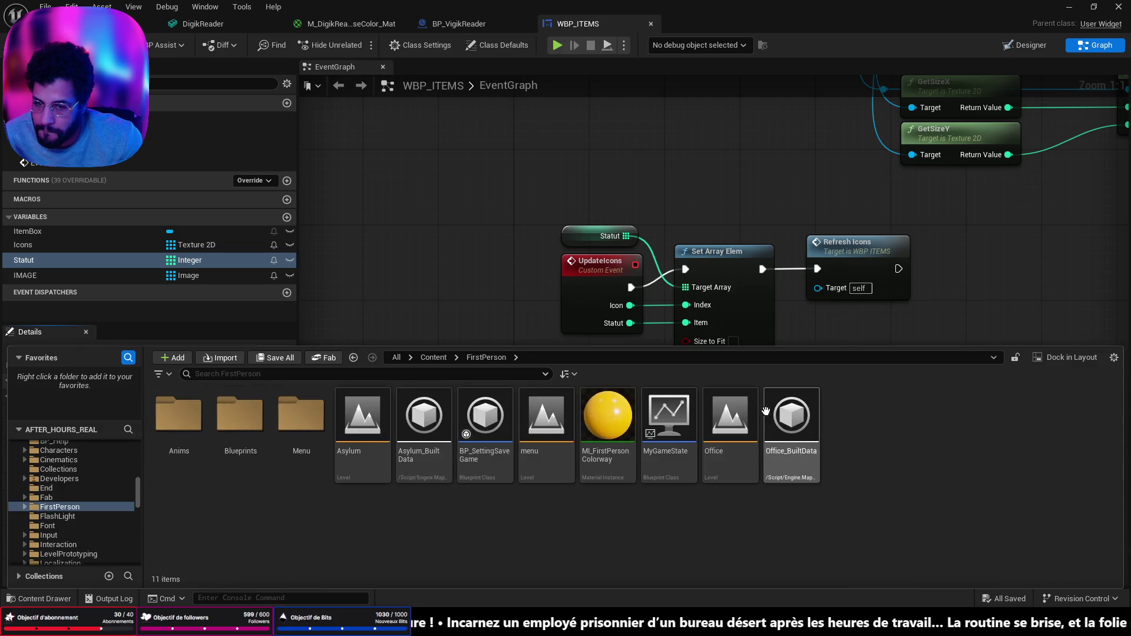
{"action": "double_click", "coordinate": [240, 416]}
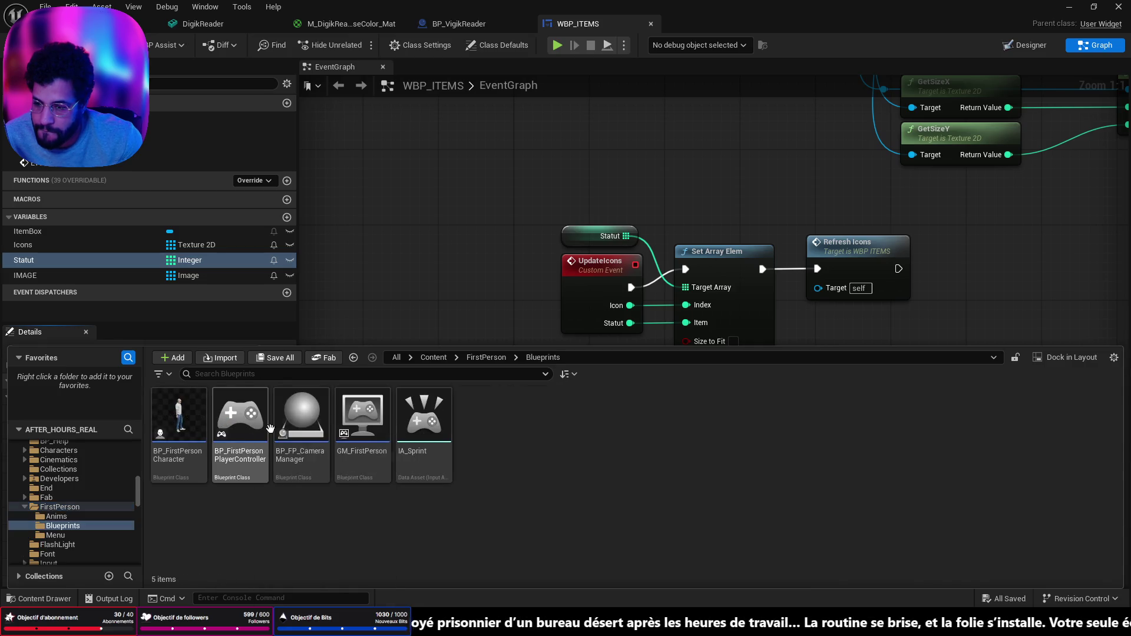
{"action": "double_click", "coordinate": [160, 415]}
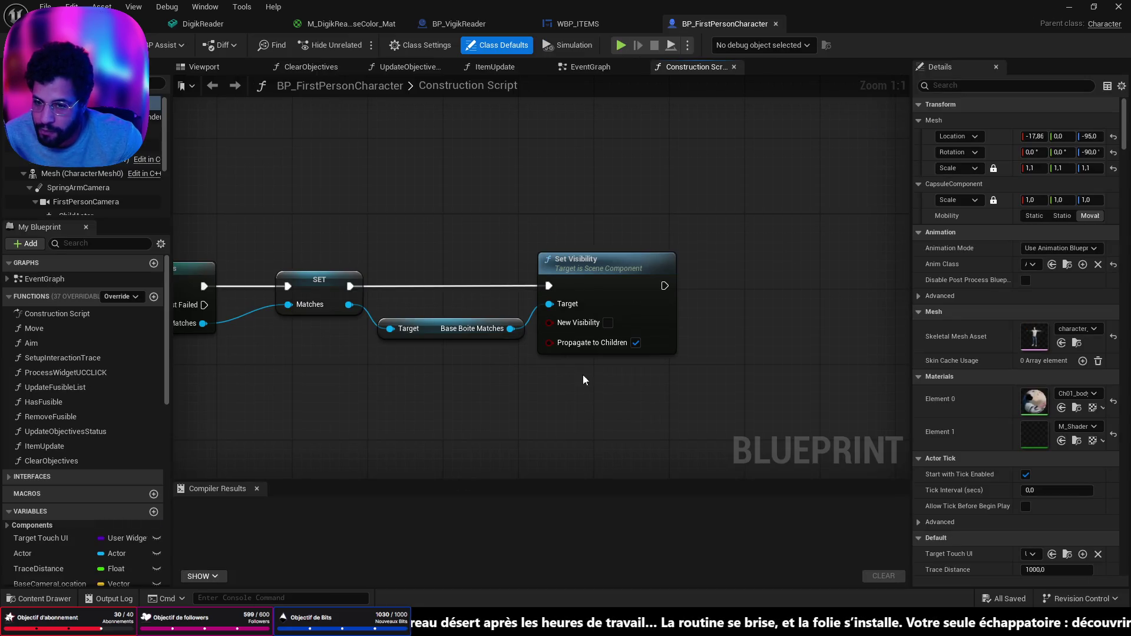
Inspect the ItemUpdate function feeding icon index and status into Update Icons, then return to the level
{"action": "left_click", "coordinate": [448, 67]}
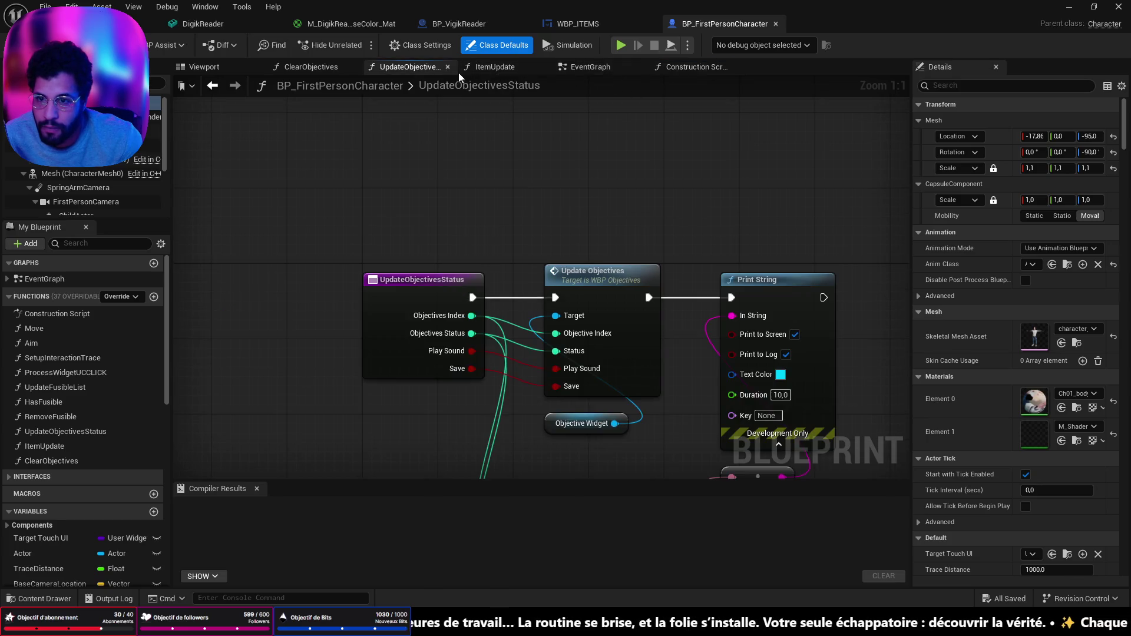
{"action": "left_click", "coordinate": [491, 67]}
{"action": "scroll", "coordinate": [455, 308], "scroll_direction": "up", "scroll_amount": 3}
{"action": "scroll", "coordinate": [455, 309], "scroll_direction": "up", "scroll_amount": 4}
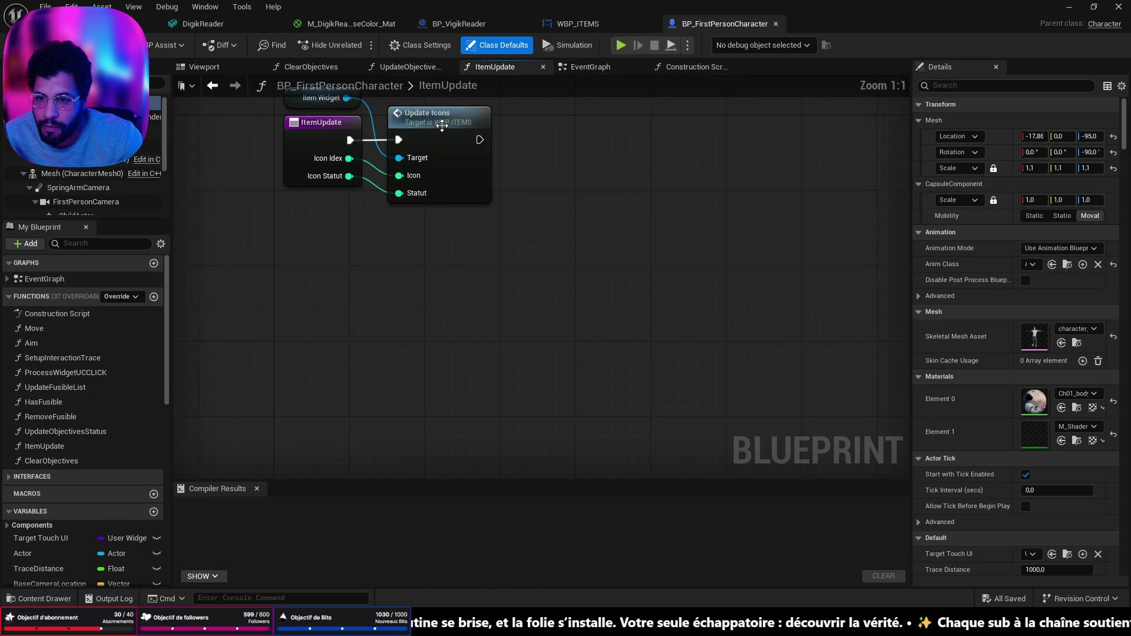
{"action": "left_click", "coordinate": [442, 125]}
{"action": "left_click_drag", "start_coordinate": [650, 288], "coordinate": [715, 384]}
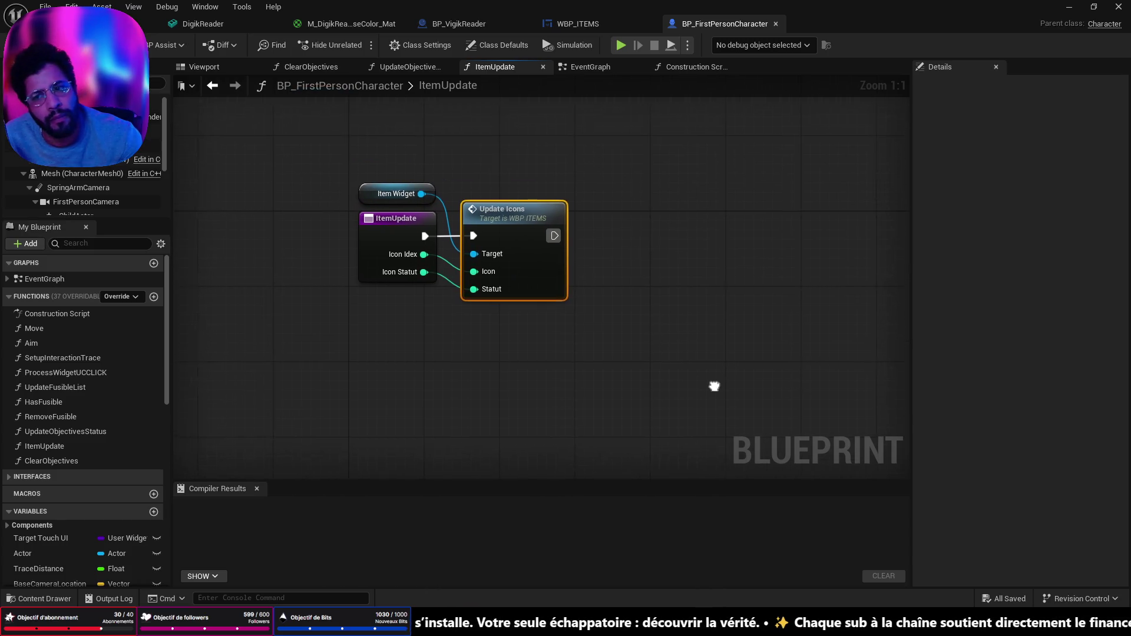
{"action": "left_click", "coordinate": [414, 219]}
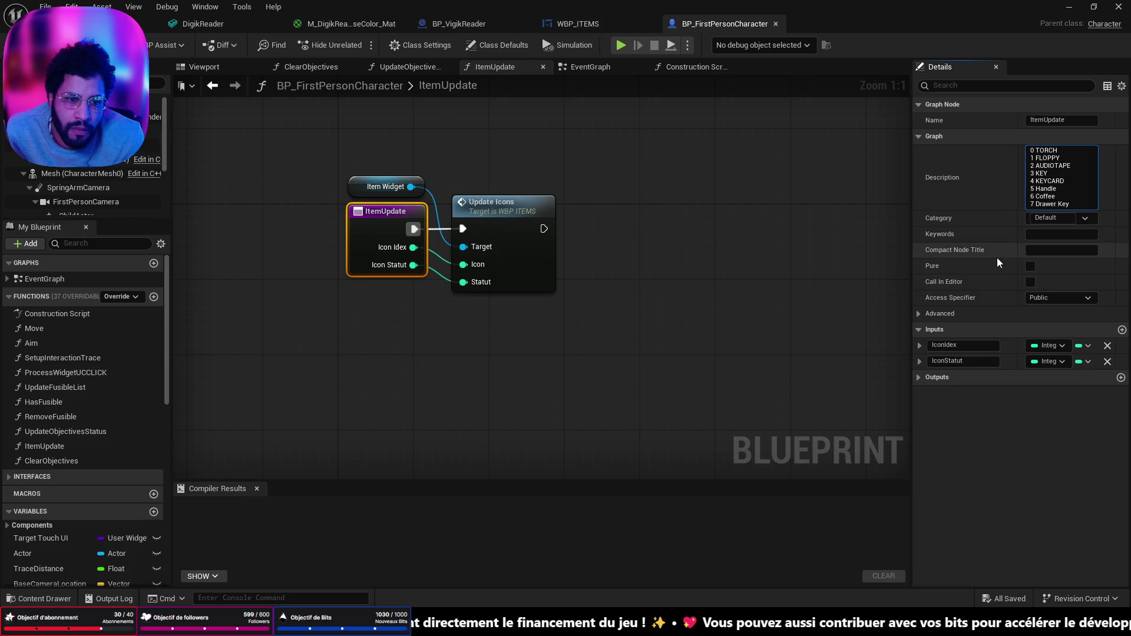
{"action": "scroll", "coordinate": [112, 459], "scroll_direction": "down", "scroll_amount": 4}
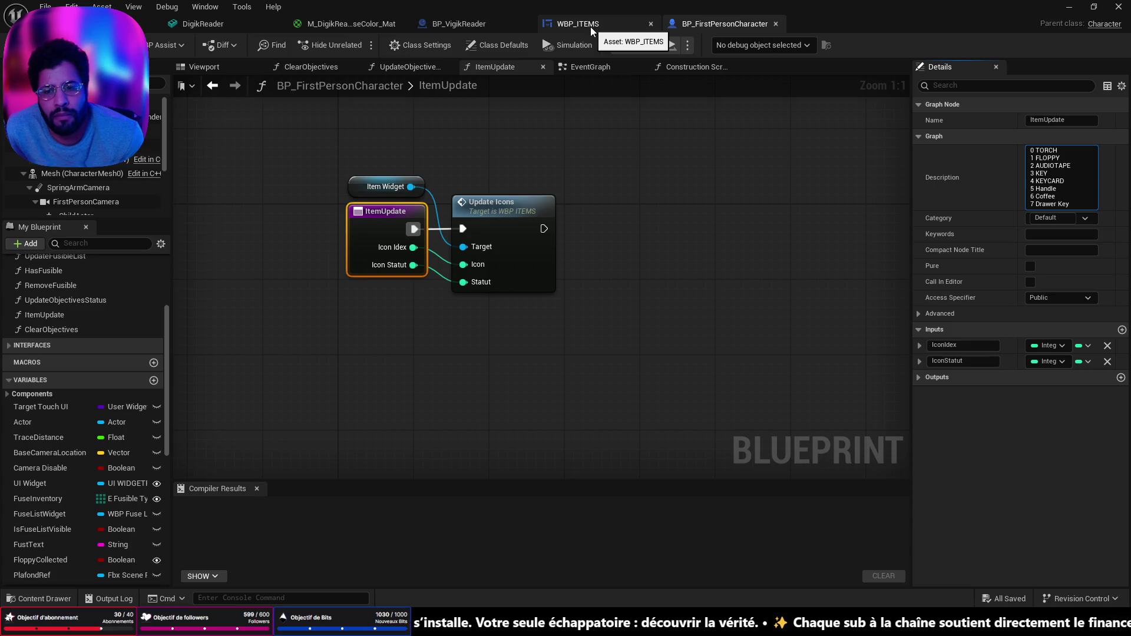
{"action": "mouse_move", "coordinate": [360, 258]}
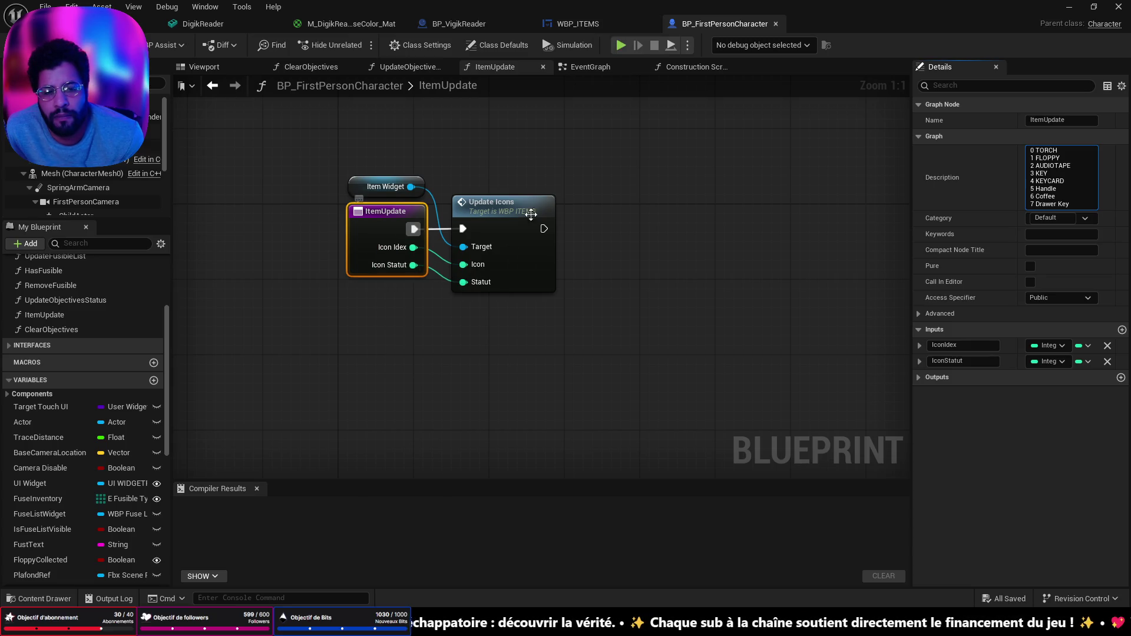
{"action": "left_click", "coordinate": [672, 227]}
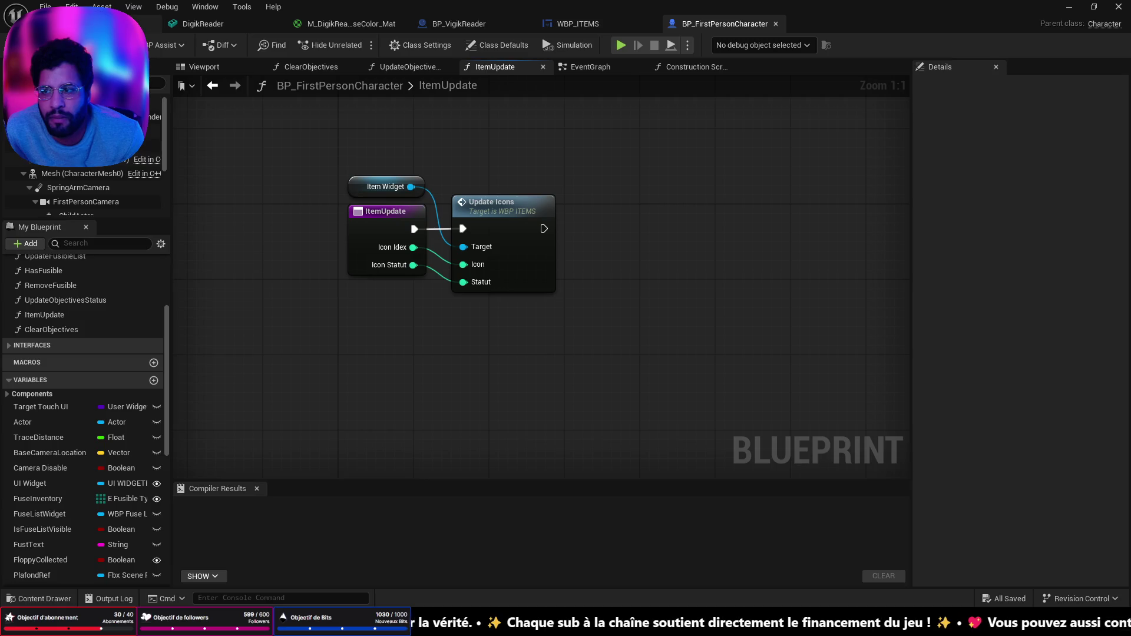
{"action": "left_click", "coordinate": [118, 23]}
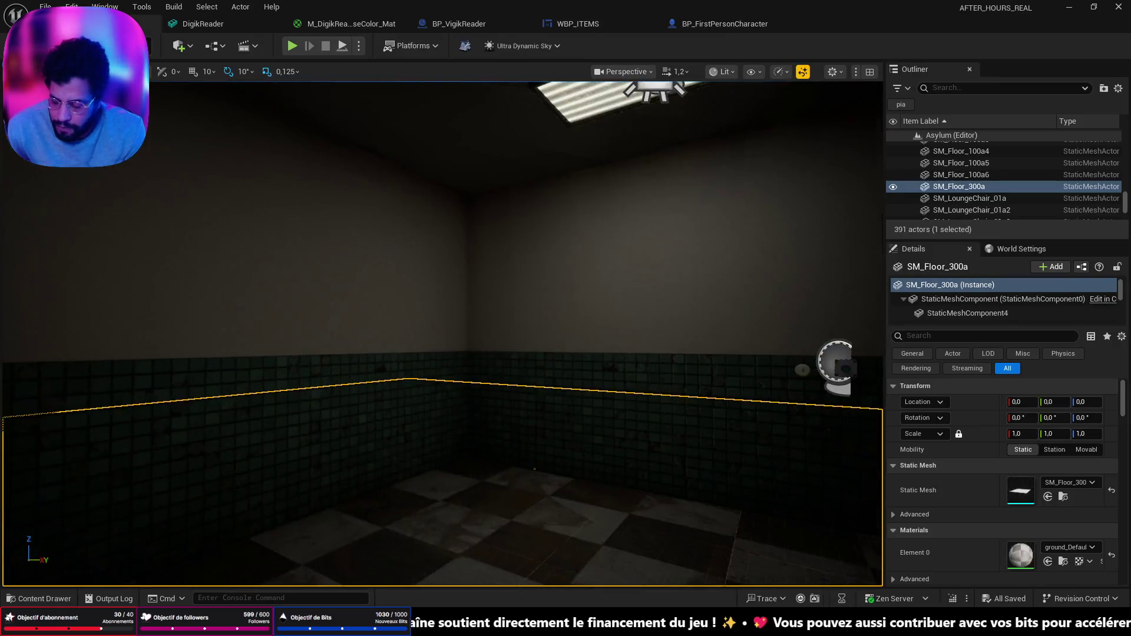
Select the BP_TriKey actor and open its ItemLogicOnly graph (Icon Idex 8, Icon Statut 1)
{"action": "mouse_move", "coordinate": [534, 469]}
{"action": "left_mouse_down"}
{"action": "mouse_move", "coordinate": [460, 377]}
{"action": "mouse_move", "coordinate": [425, 306]}
{"action": "mouse_move", "coordinate": [442, 278]}
{"action": "left_mouse_up"}
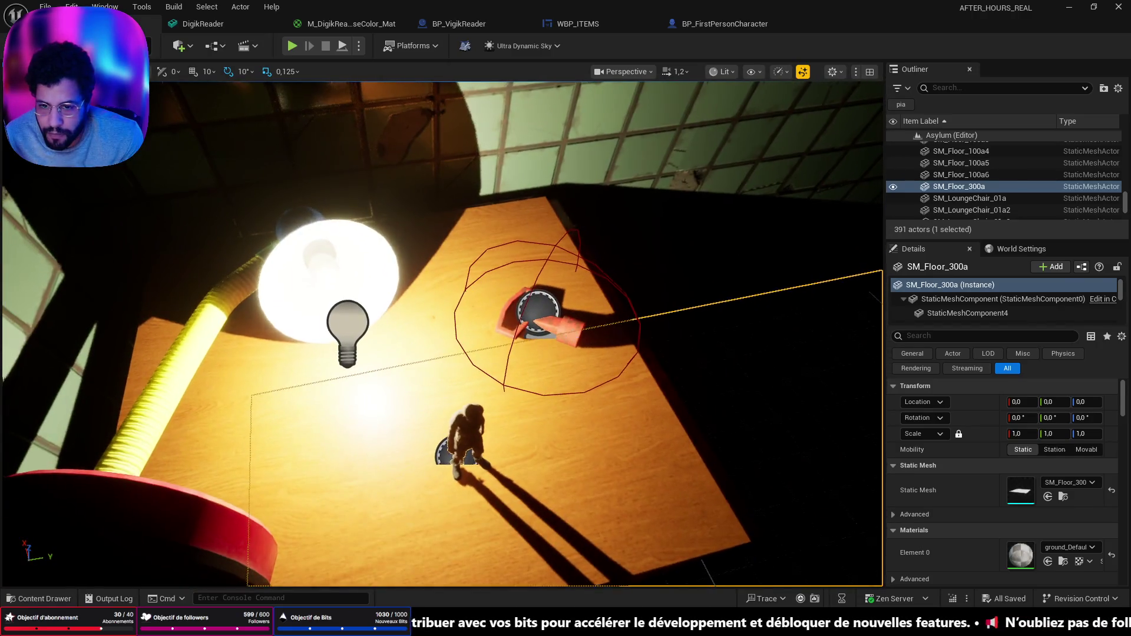
{"action": "left_click", "coordinate": [538, 311]}
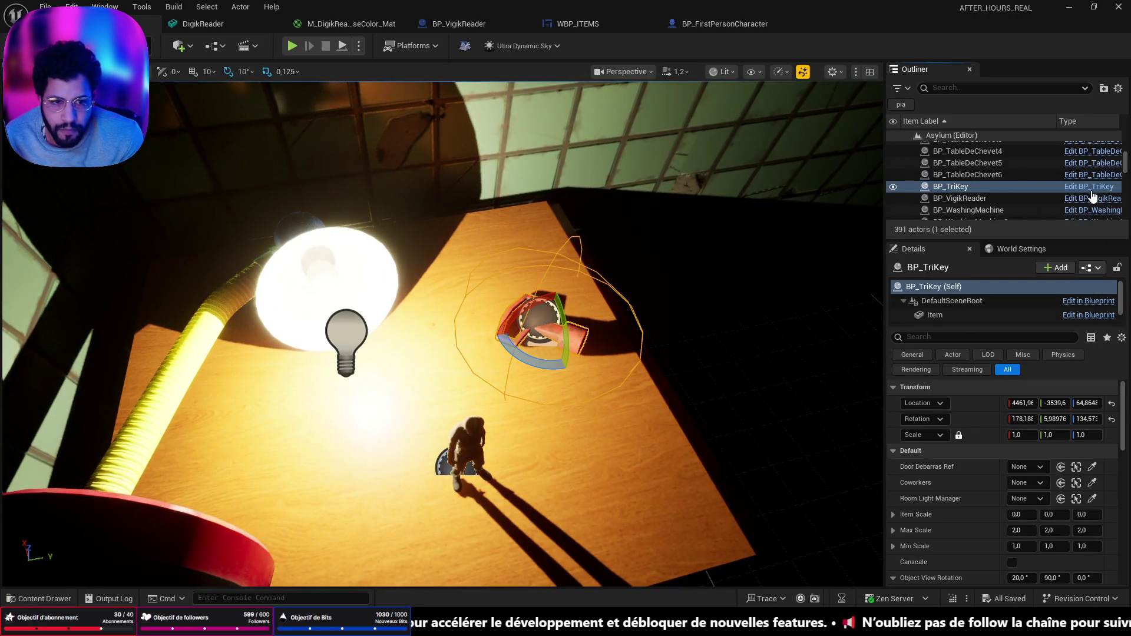
{"action": "left_click", "coordinate": [1090, 187]}
{"action": "scroll", "coordinate": [489, 231], "scroll_direction": "up", "scroll_amount": 7}
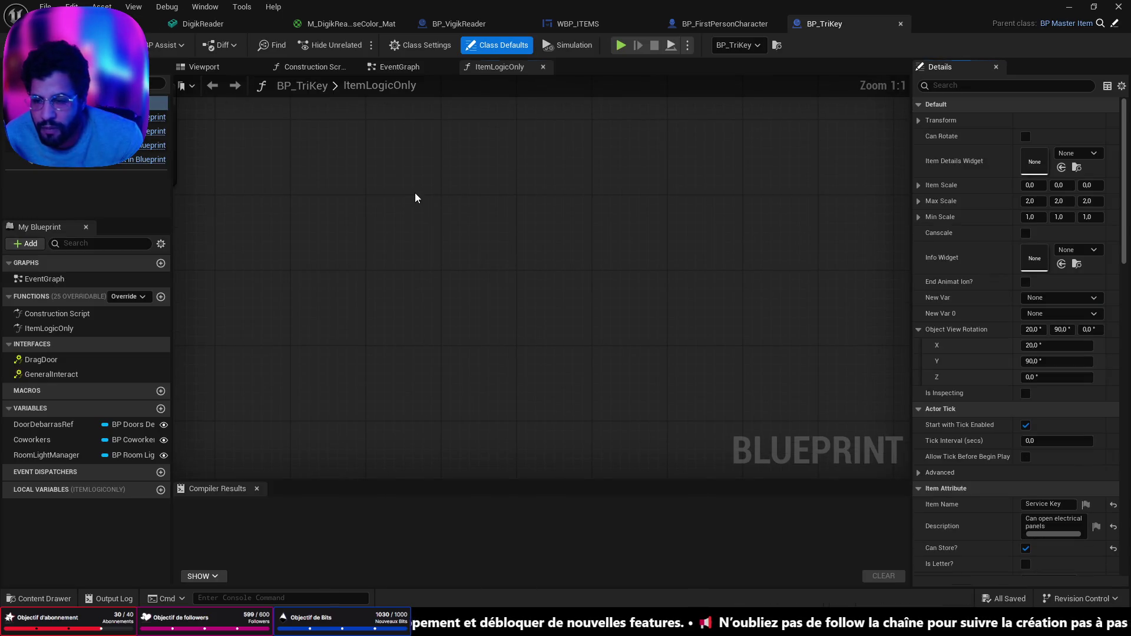
{"action": "mouse_move", "coordinate": [355, 211]}
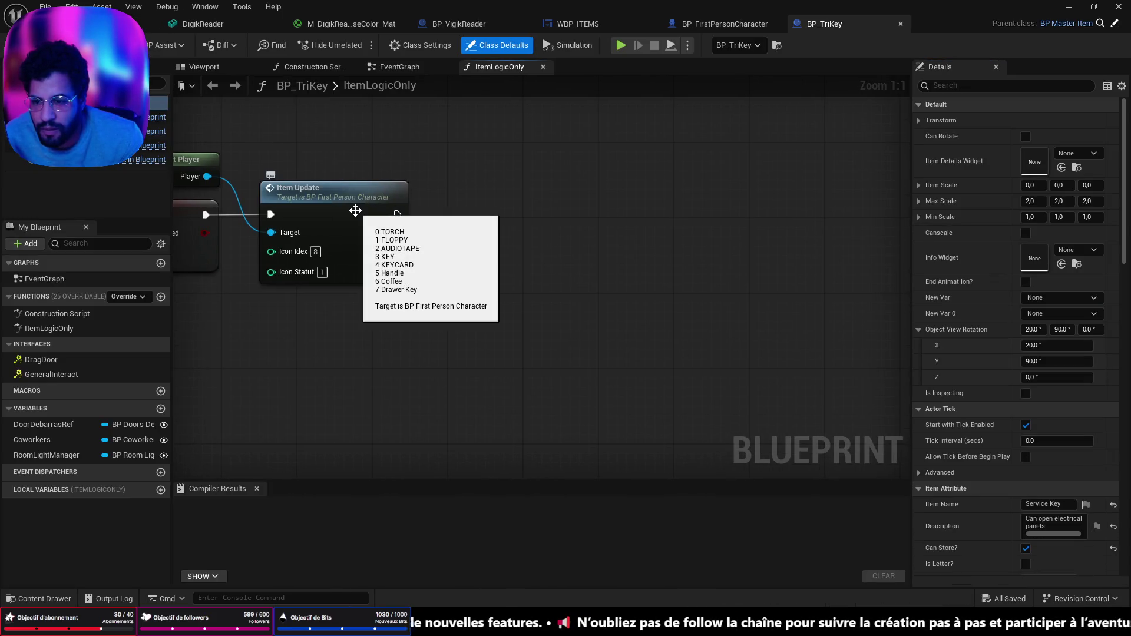
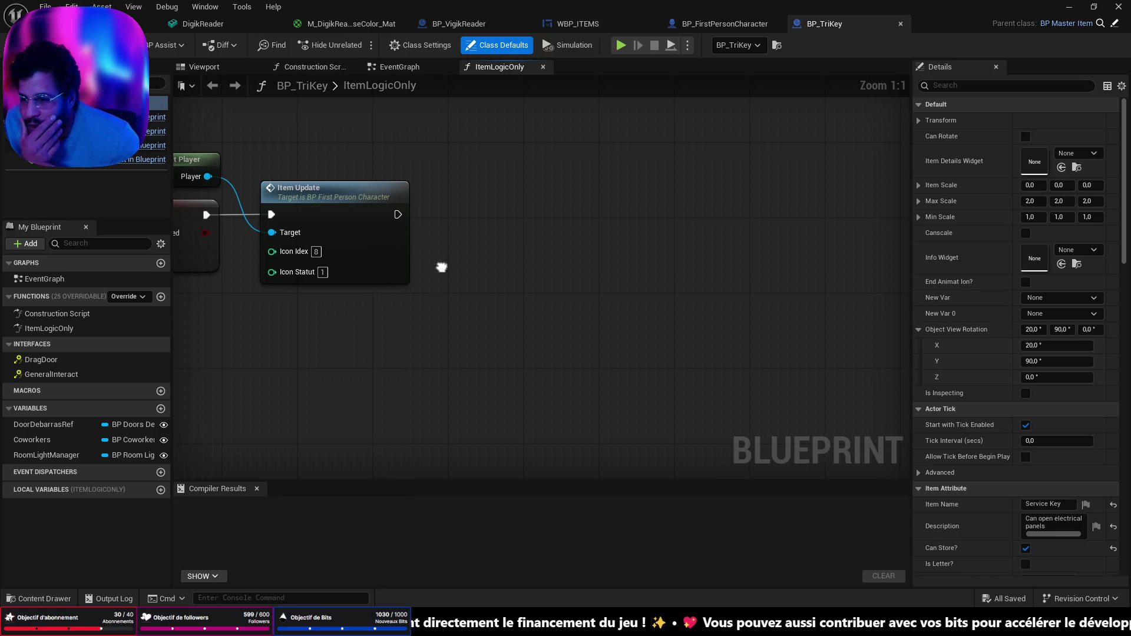
Add lines 8 TriKey, 9 FoilPaper and 10 Vigik to the ItemUpdate description
{"action": "left_click_drag", "start_coordinate": [442, 265], "coordinate": [595, 304]}
{"action": "mouse_move", "coordinate": [505, 296]}
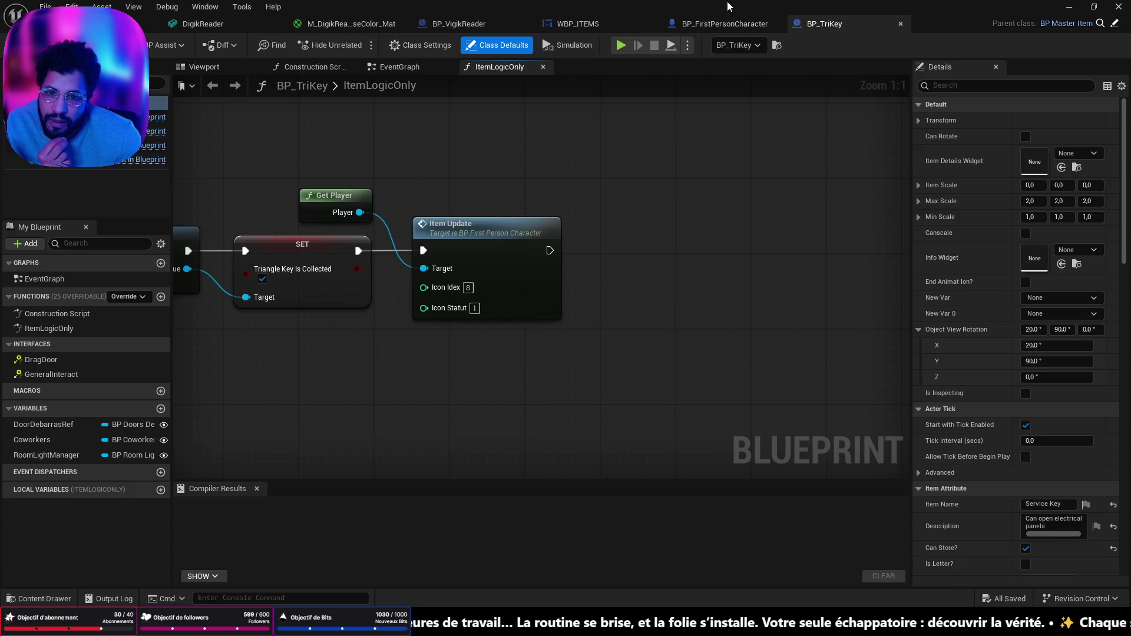
{"action": "left_click", "coordinate": [730, 24]}
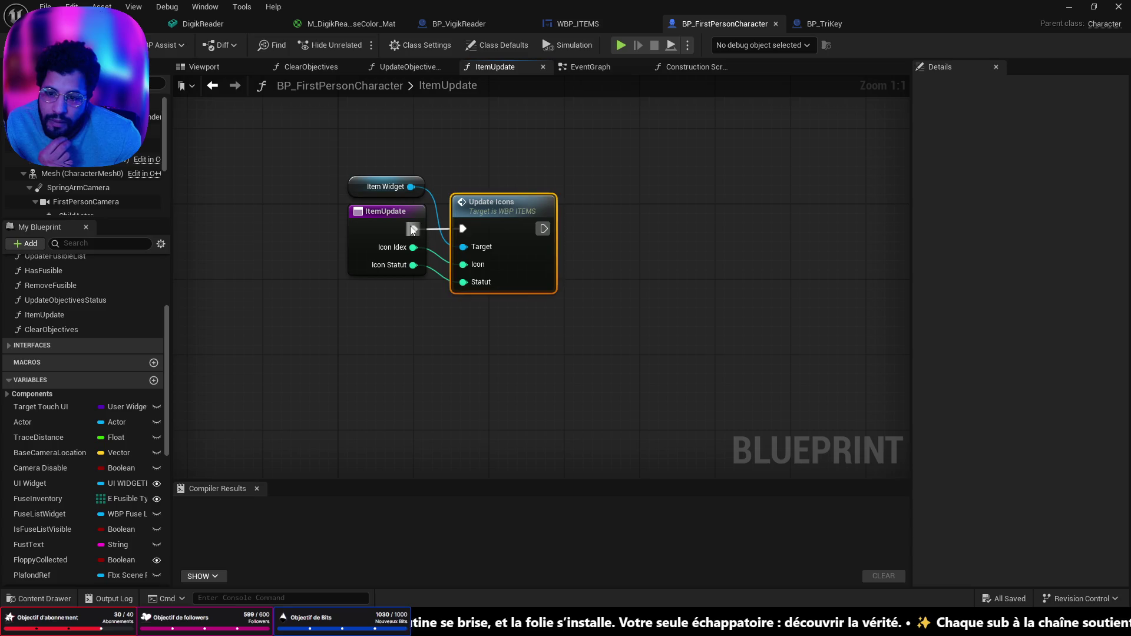
{"action": "left_click", "coordinate": [392, 218]}
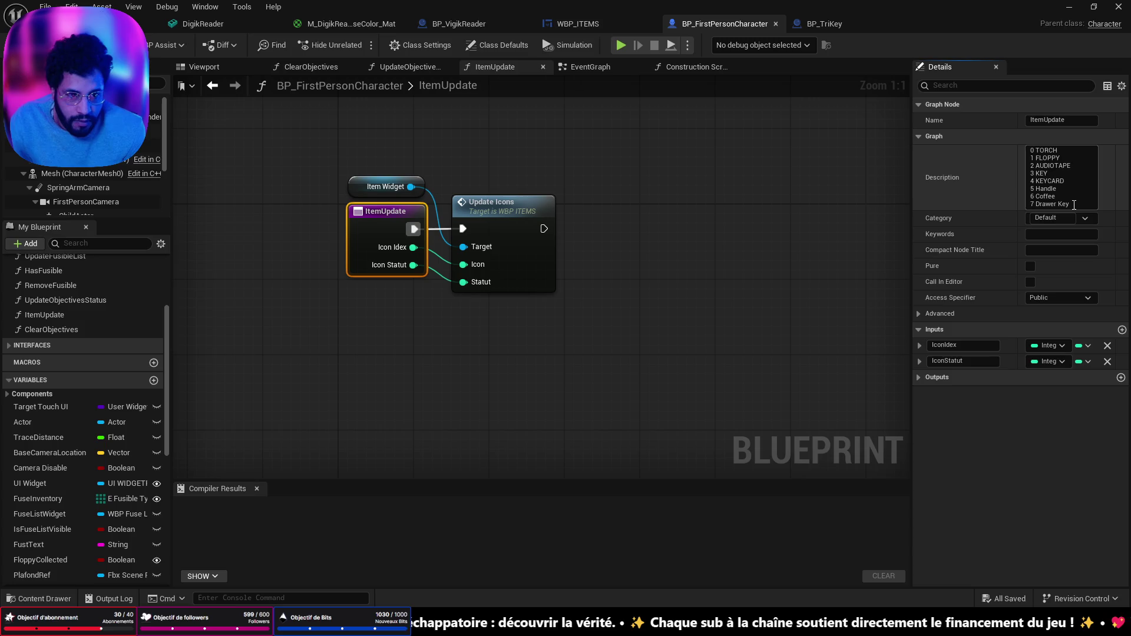
{"action": "key", "text": "shift+Return"}
{"action": "type", "text": "8 Tri"}
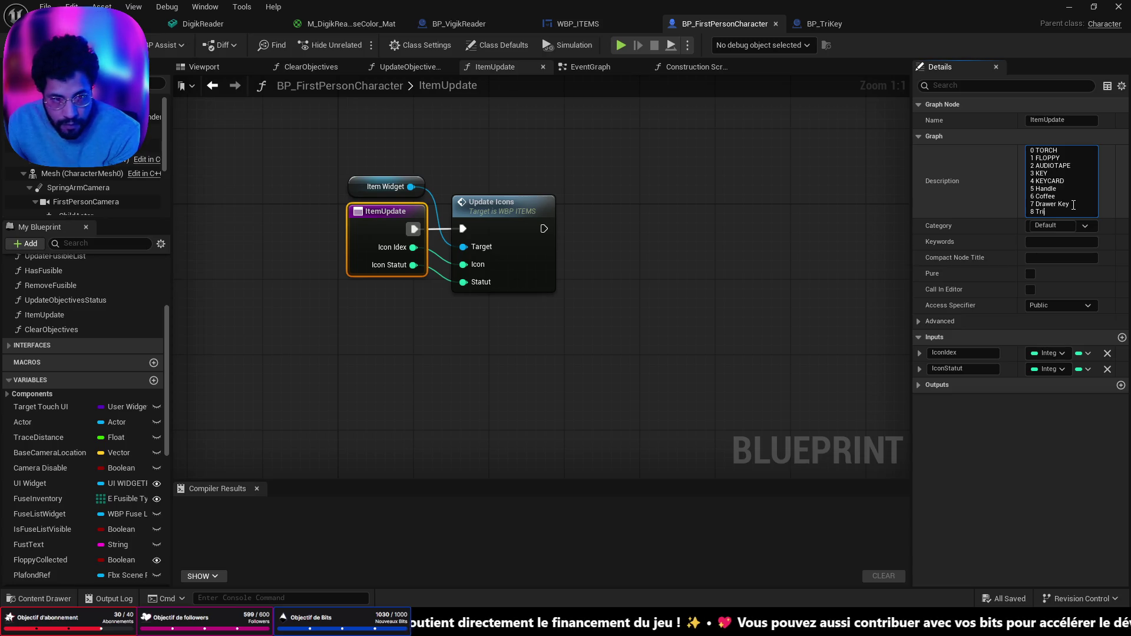
{"action": "type", "text": "Key"}
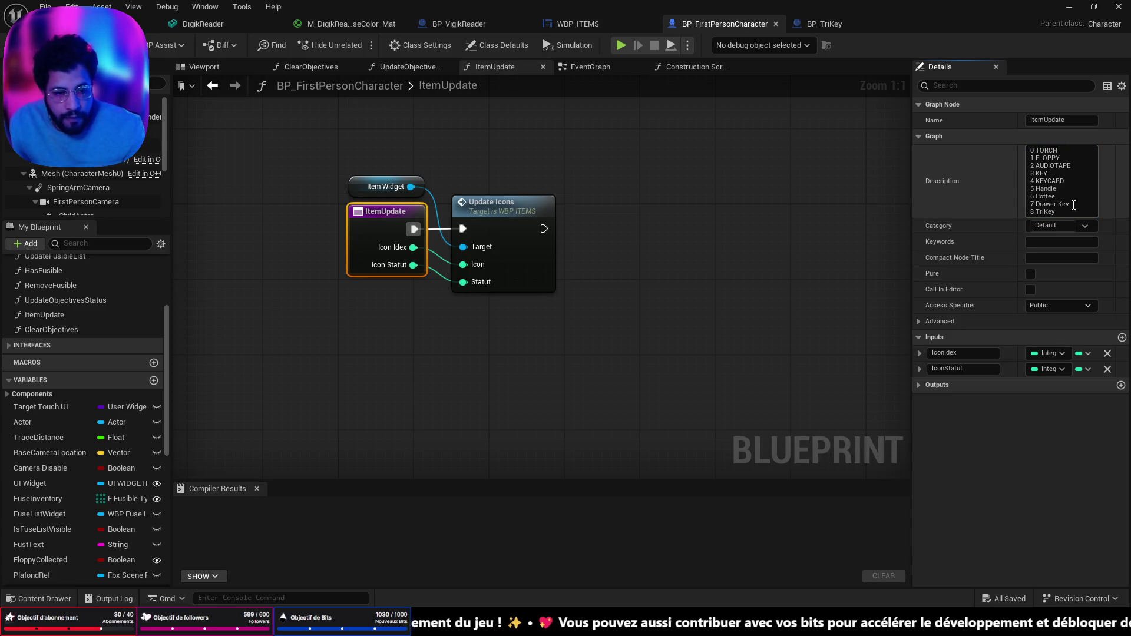
{"action": "key", "text": "shift+Return"}
{"action": "type", "text": "9 FoilPaper"}
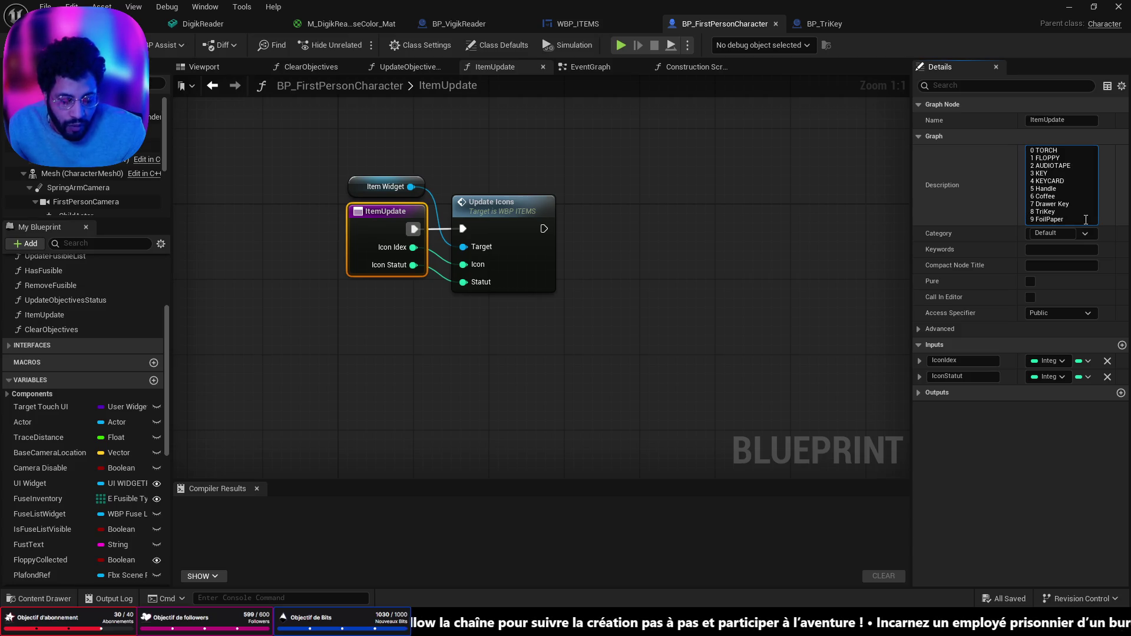
{"action": "key", "text": "shift+Return"}
{"action": "type", "text": "10 Vig"}
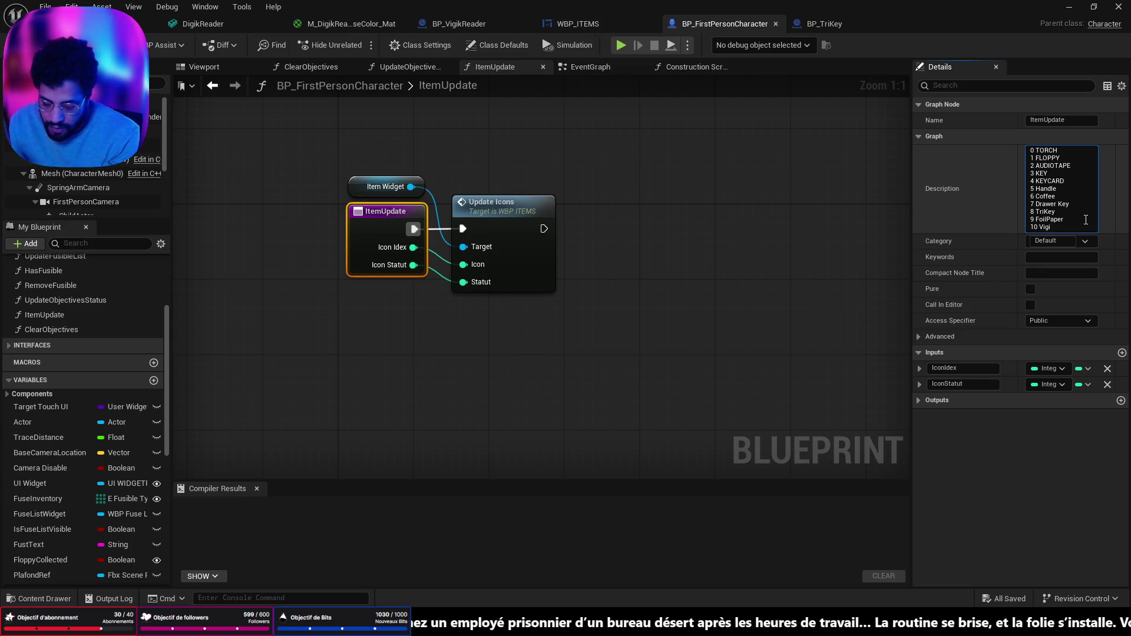
{"action": "type", "text": "ik"}
{"action": "key", "text": "Return"}
Compile BP_FirstPersonCharacter, then compile BP_TriKey
{"action": "key", "text": "F7"}
{"action": "left_click", "coordinate": [825, 23]}
{"action": "mouse_move", "coordinate": [517, 242]}
{"action": "key", "text": "F7"}
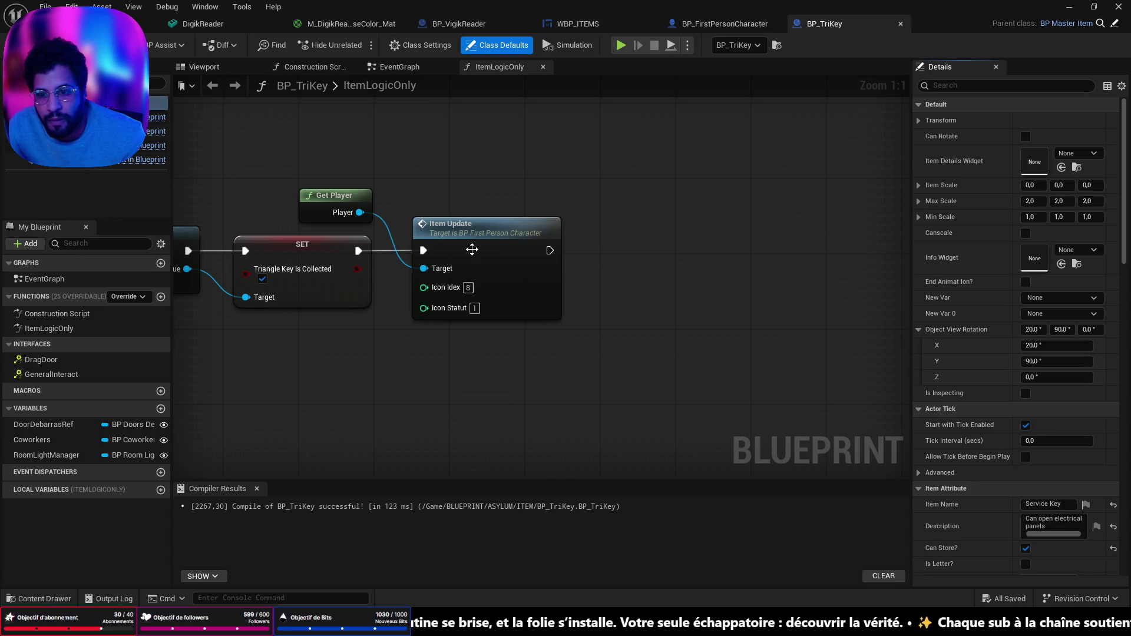
Save the character blueprint and check that WBP_ITEMS Icons reach index 10 VigikIcon
{"action": "left_click", "coordinate": [729, 29]}
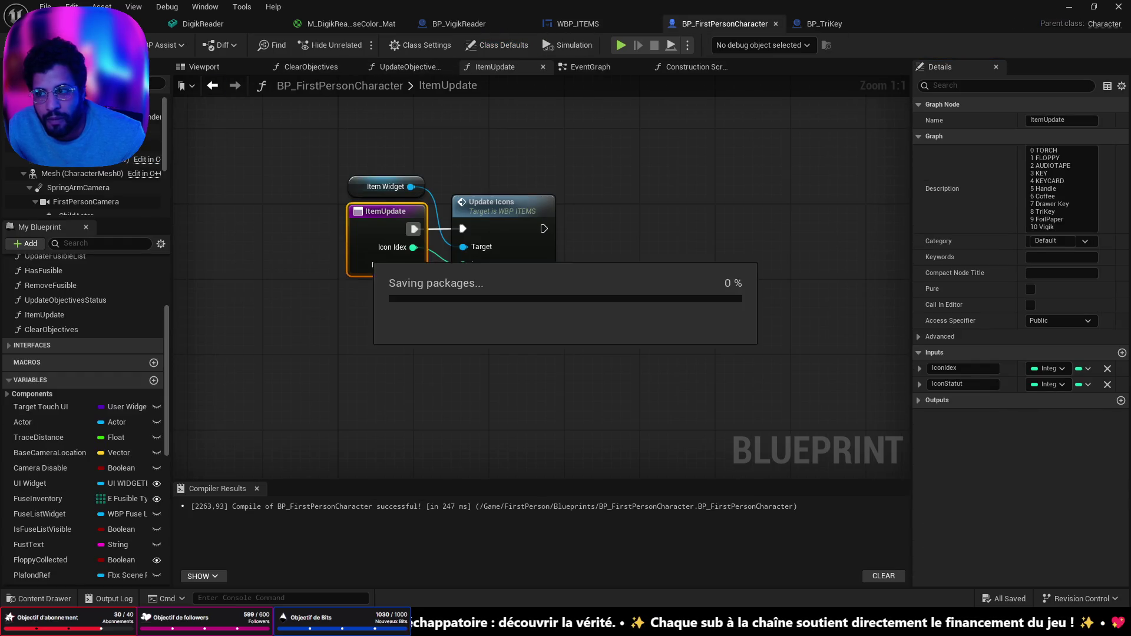
{"action": "left_click", "coordinate": [830, 27]}
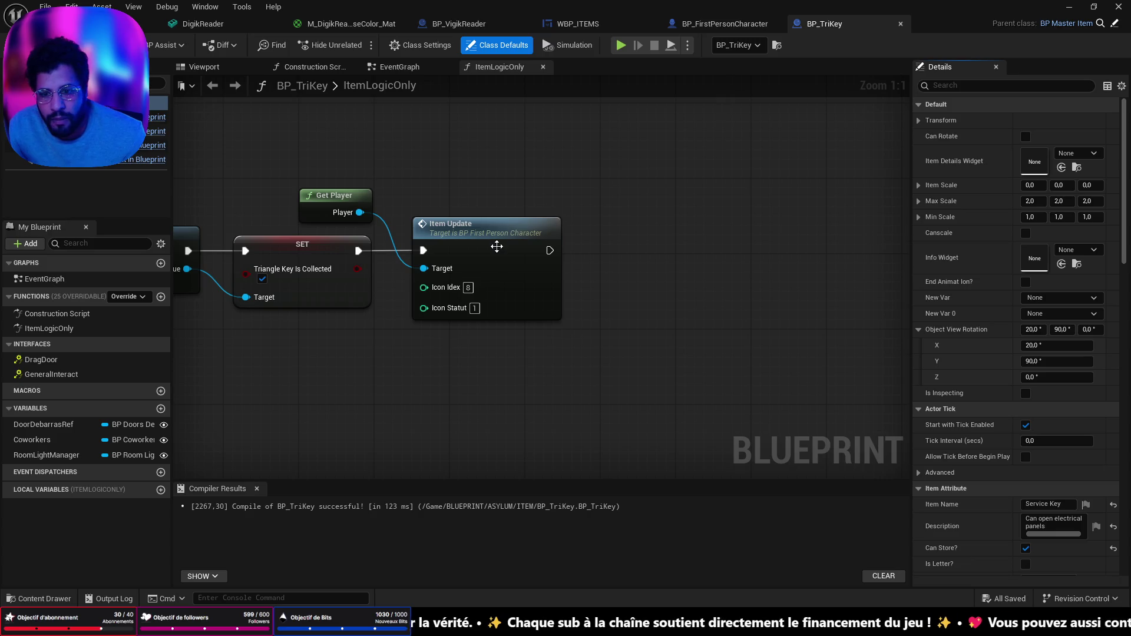
{"action": "left_click", "coordinate": [585, 26]}
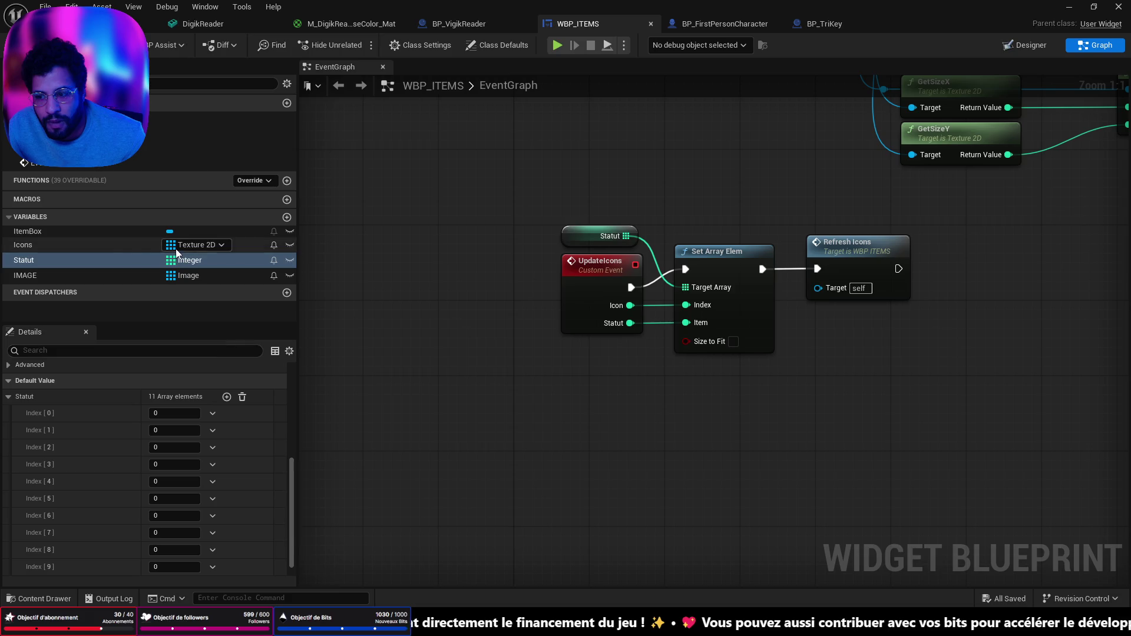
{"action": "left_click", "coordinate": [113, 245]}
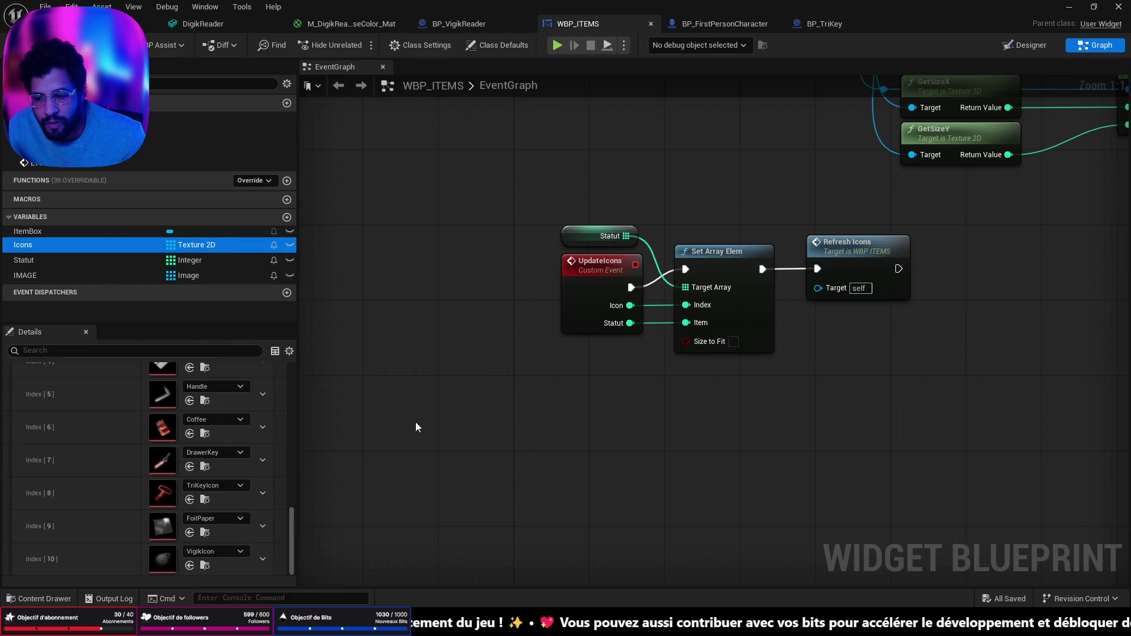
Move BP_VigikReader's Security Door Ref node beside Open and go back to the level
{"action": "left_click", "coordinate": [493, 26]}
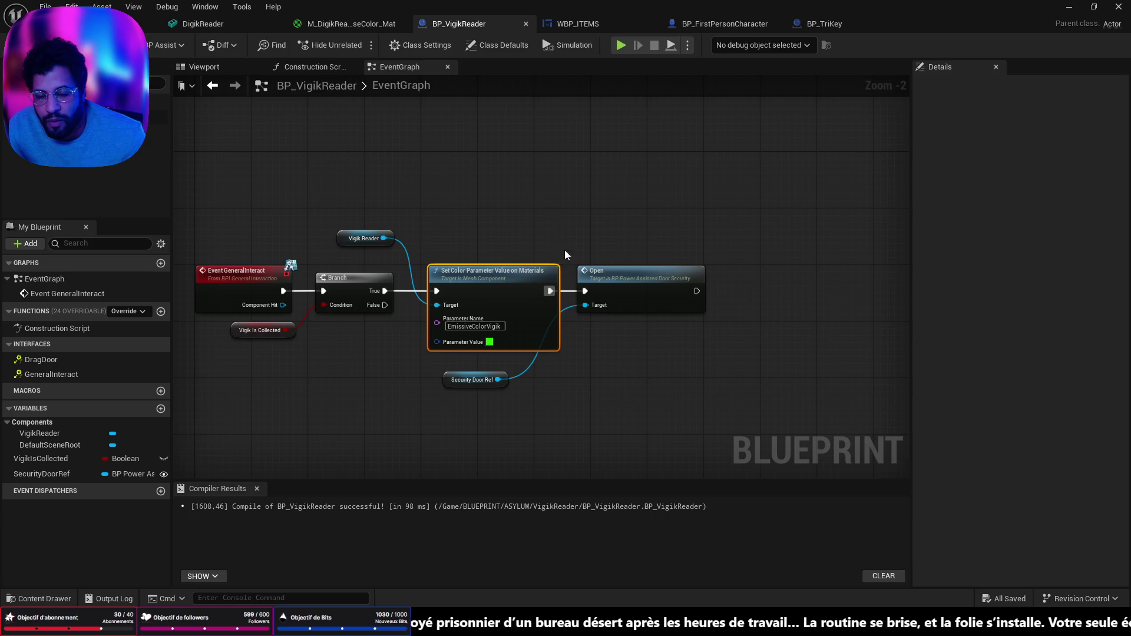
{"action": "mouse_move", "coordinate": [469, 382]}
{"action": "left_mouse_down"}
{"action": "mouse_move", "coordinate": [521, 382]}
{"action": "mouse_move", "coordinate": [519, 368]}
{"action": "left_mouse_up"}
{"action": "left_click", "coordinate": [154, 23]}
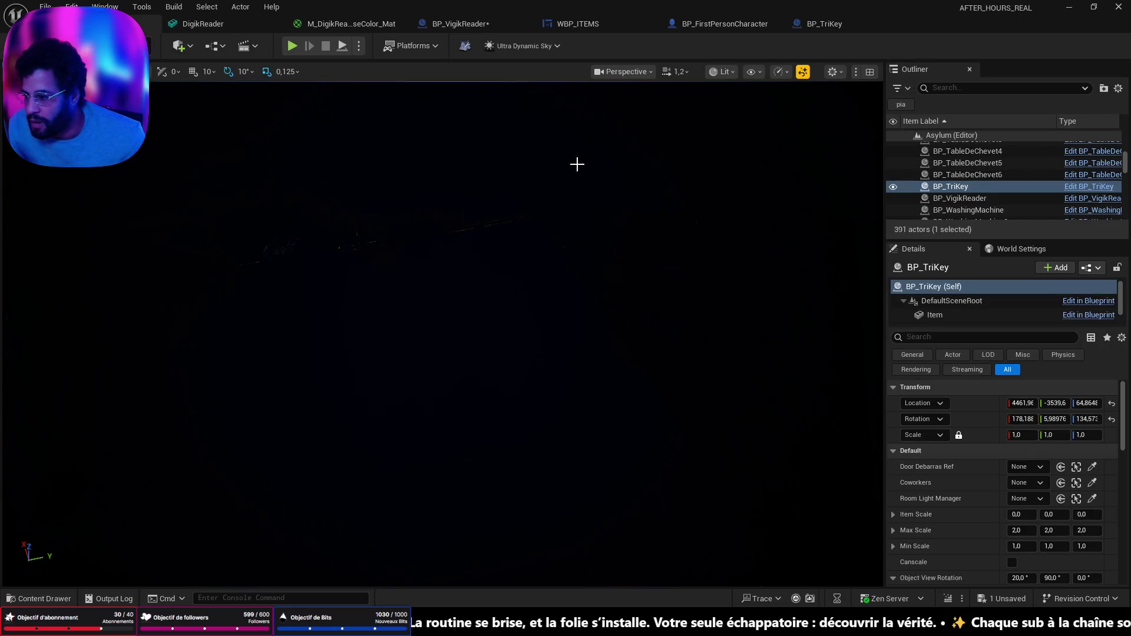
Select the BP_Digik item on the slab and open its blueprint
{"action": "mouse_move", "coordinate": [576, 163]}
{"action": "left_mouse_down"}
{"action": "mouse_move", "coordinate": [576, 195]}
{"action": "mouse_move", "coordinate": [742, 197]}
{"action": "mouse_move", "coordinate": [778, 215]}
{"action": "mouse_move", "coordinate": [801, 254]}
{"action": "left_mouse_up"}
{"action": "left_click_drag", "start_coordinate": [602, 328], "coordinate": [601, 328]}
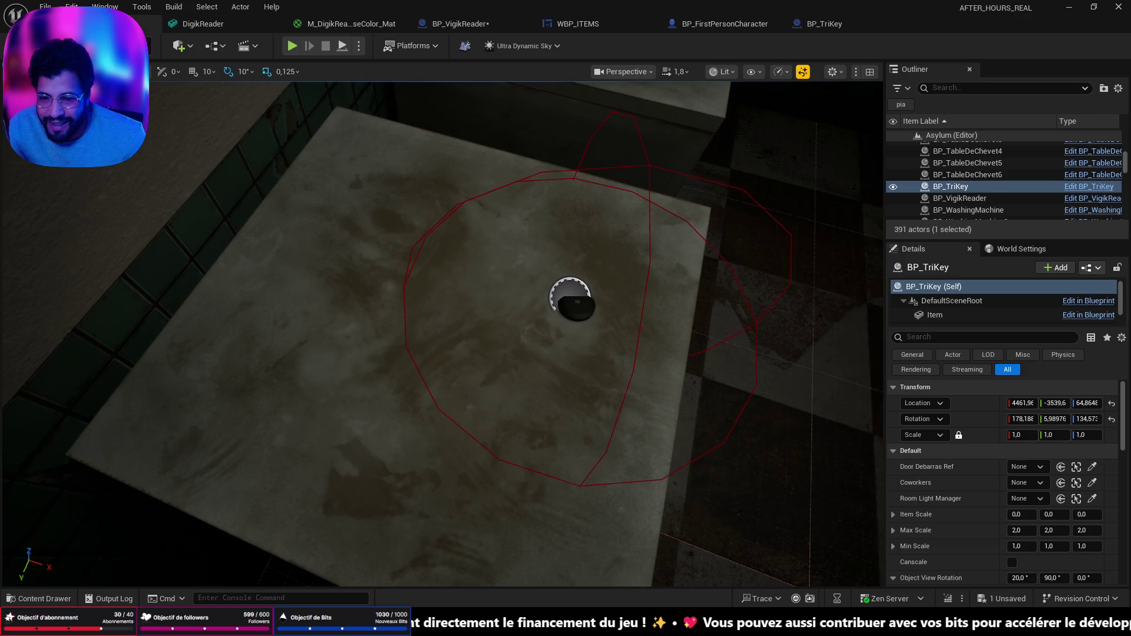
{"action": "left_click", "coordinate": [577, 305]}
{"action": "key", "text": "ctrl+e"}
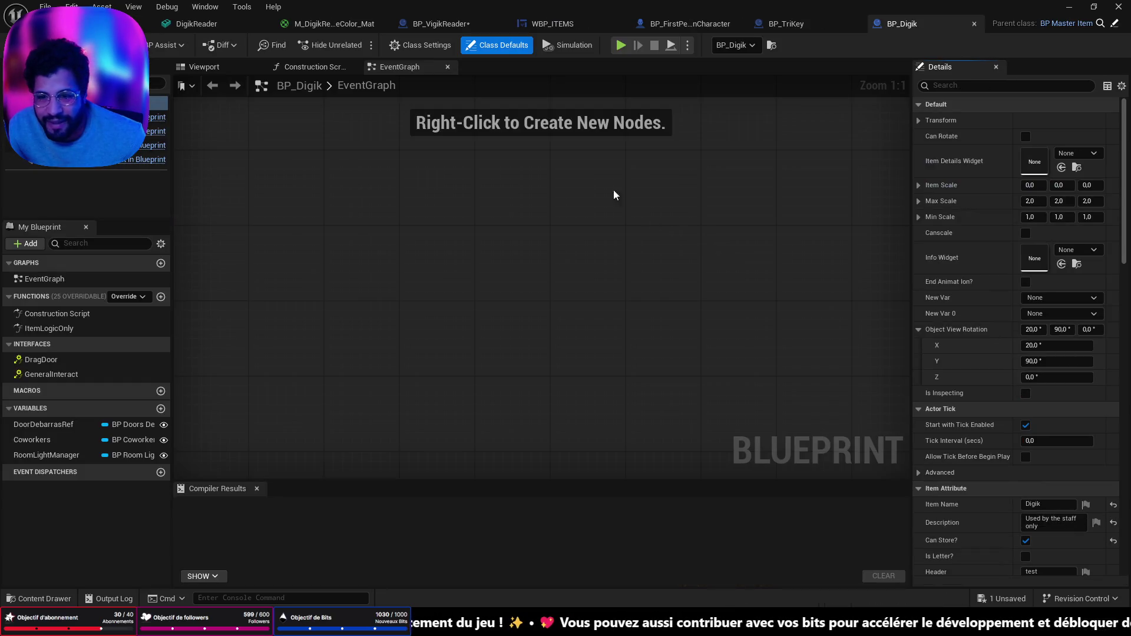
Make the ItemLogicOnly Item Update call use icon index 10, then return to the level
{"action": "double_click", "coordinate": [74, 334]}
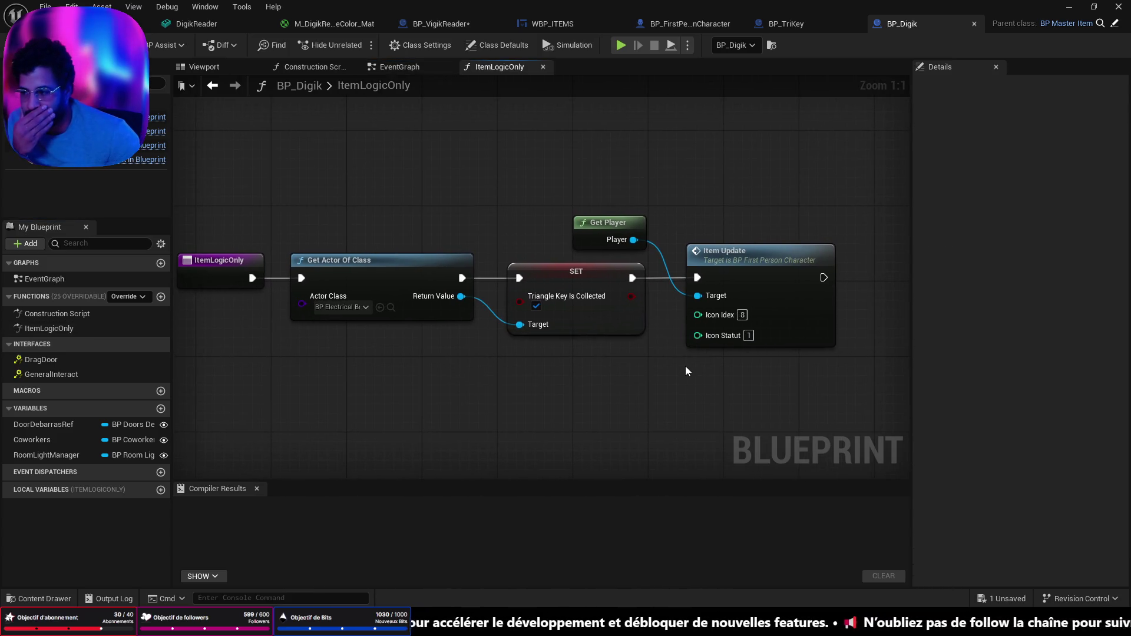
{"action": "left_click_drag", "start_coordinate": [685, 366], "coordinate": [576, 359]}
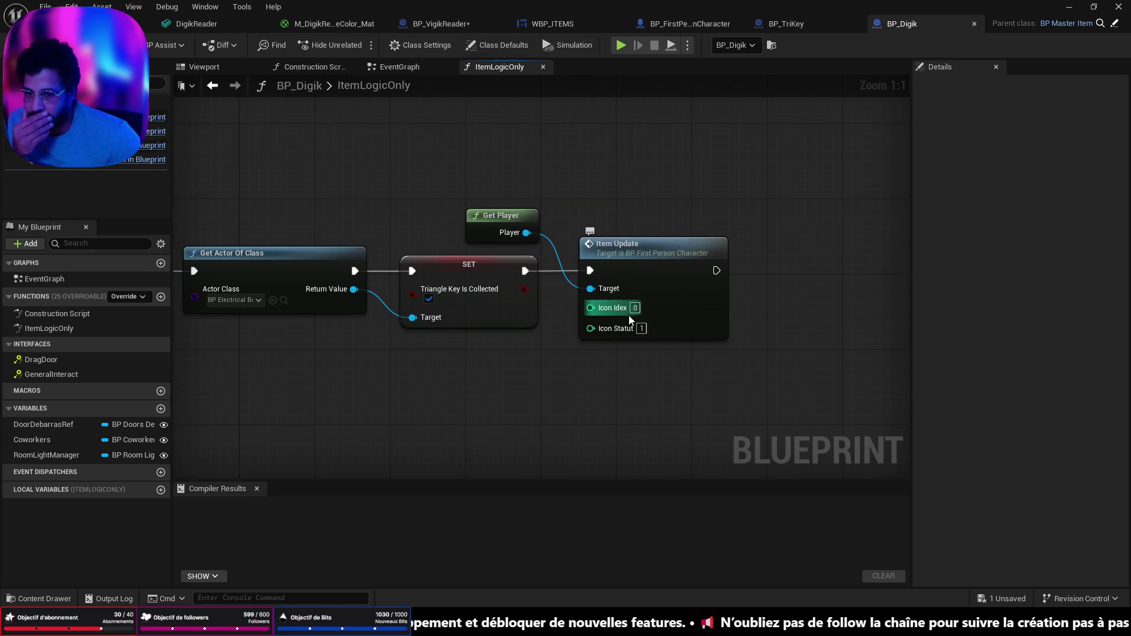
{"action": "mouse_move", "coordinate": [657, 309]}
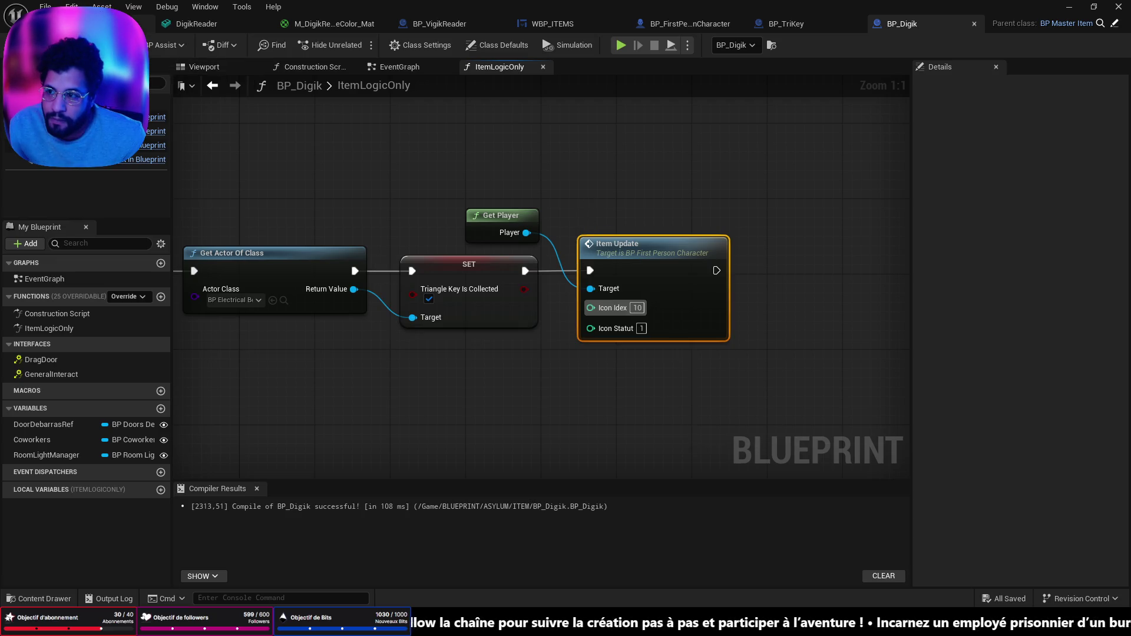
{"action": "key", "text": "alt+Tab"}
{"action": "left_click", "coordinate": [840, 196]}
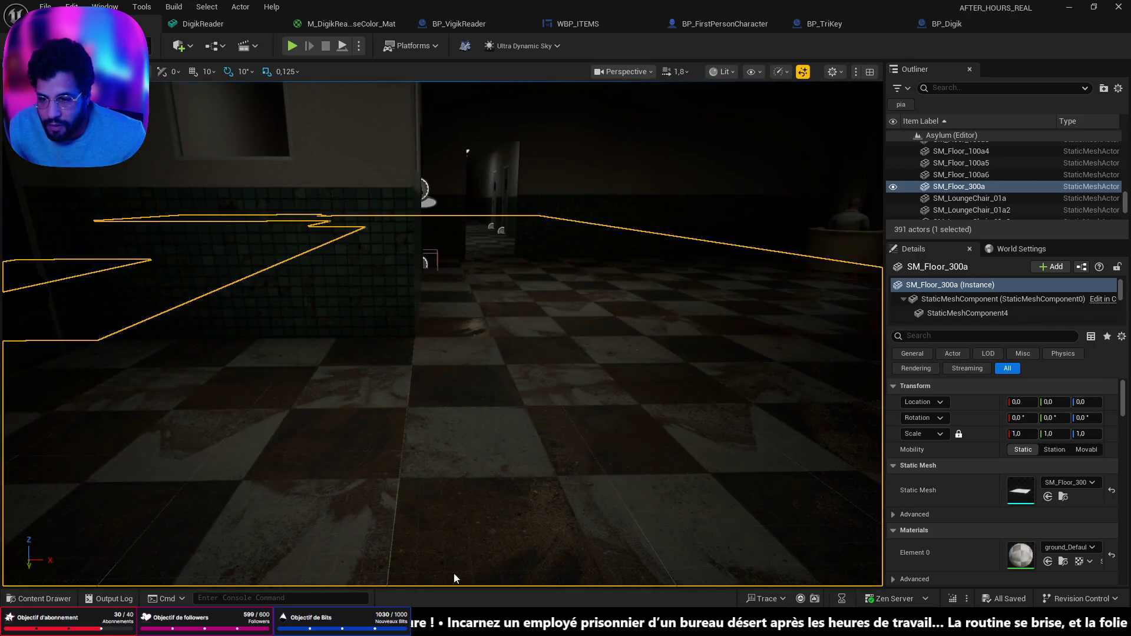
Play the level from the floor spot, then stop the session
{"action": "right_click", "coordinate": [533, 521]}
{"action": "left_click", "coordinate": [537, 516]}
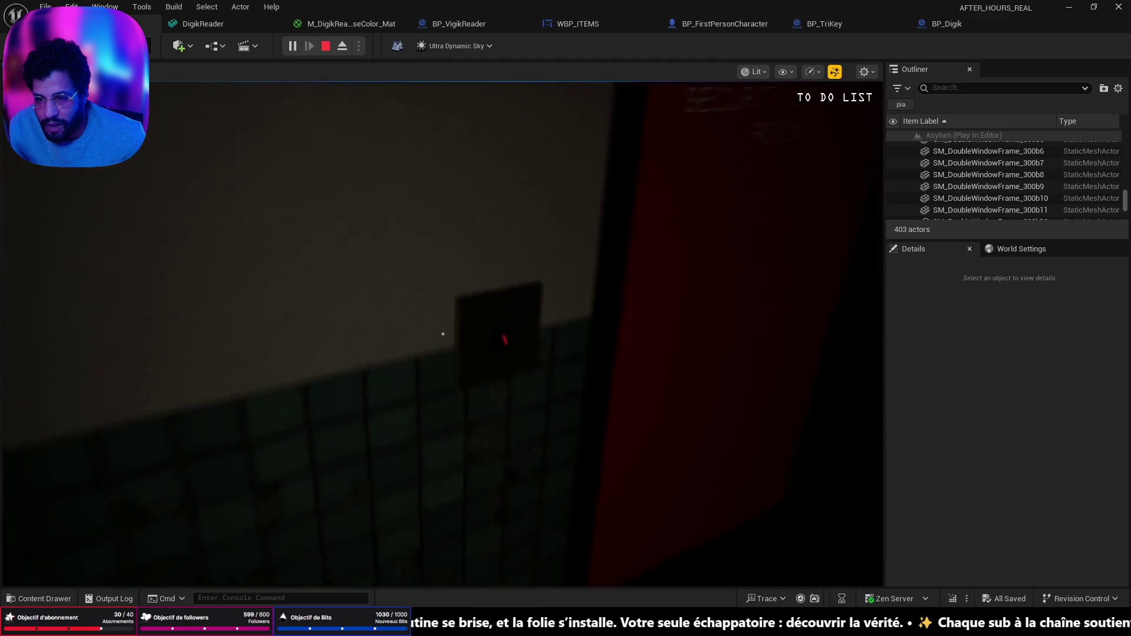
{"action": "key", "text": "Escape"}
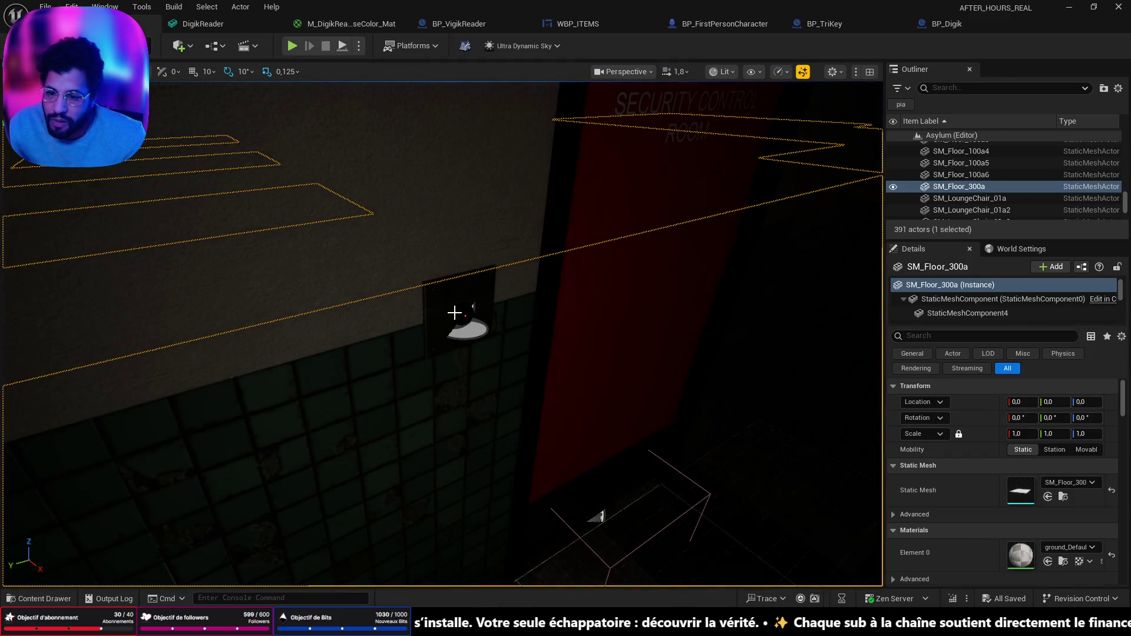
Save BP_VigikReader and make its VigikIsCollected variable Instance Editable
{"action": "left_click", "coordinate": [465, 322]}
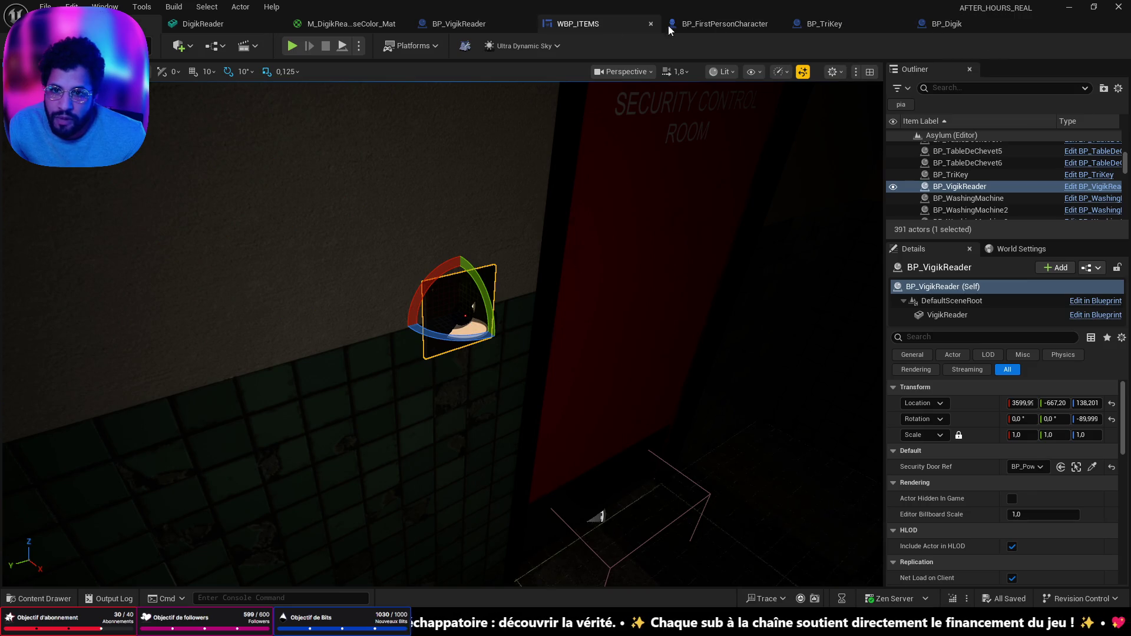
{"action": "left_click", "coordinate": [471, 24]}
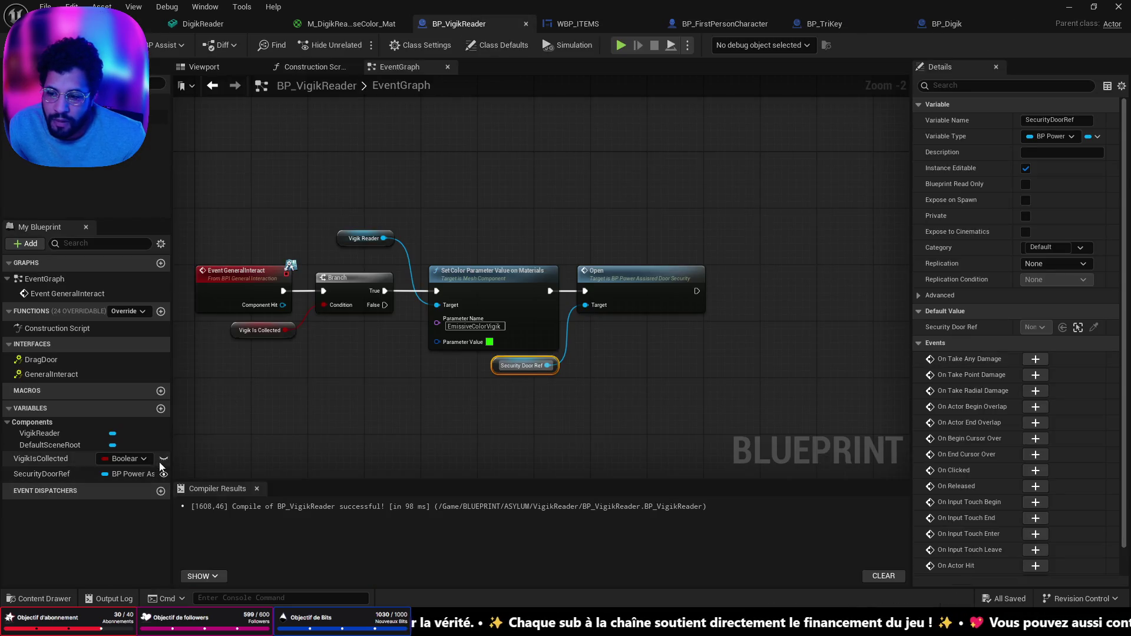
{"action": "key", "text": "ctrl+s"}
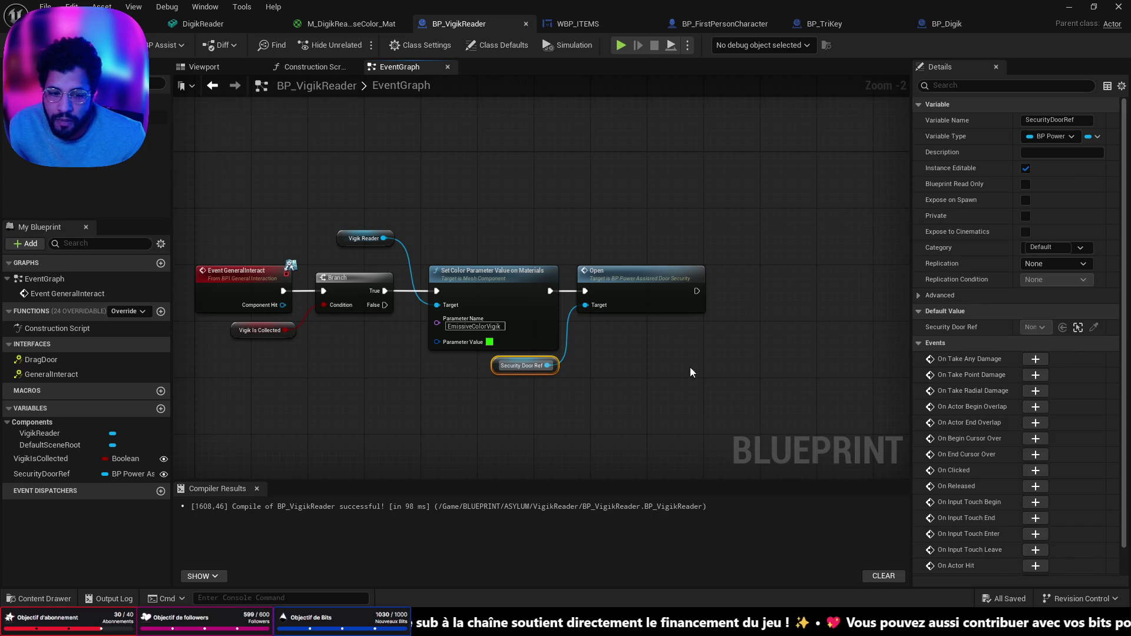
{"action": "left_click", "coordinate": [141, 461]}
{"action": "left_click", "coordinate": [1030, 328]}
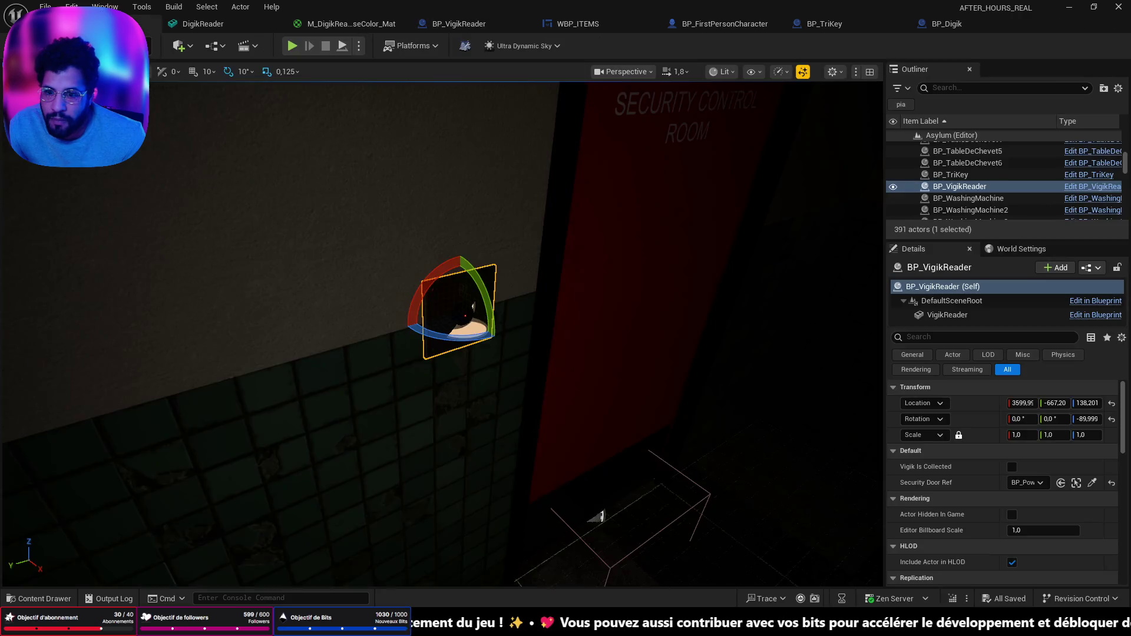
Run a quick play-test from the floor and stop it
{"action": "scroll", "coordinate": [290, 273], "scroll_direction": "down", "scroll_amount": 5}
{"action": "right_click", "coordinate": [328, 273]}
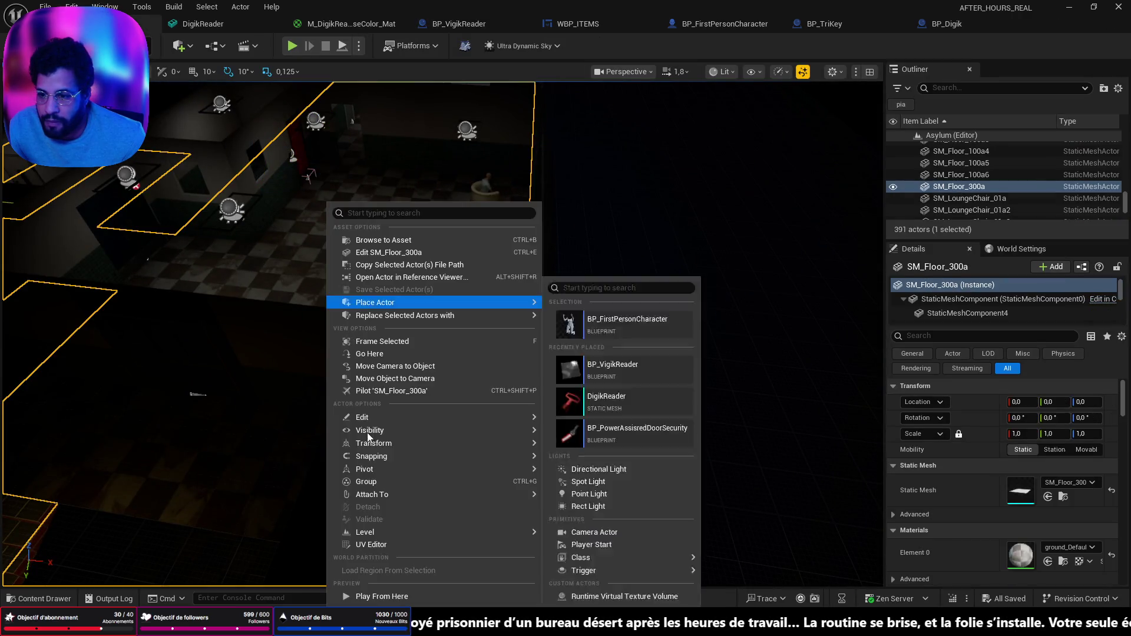
{"action": "left_click", "coordinate": [370, 599]}
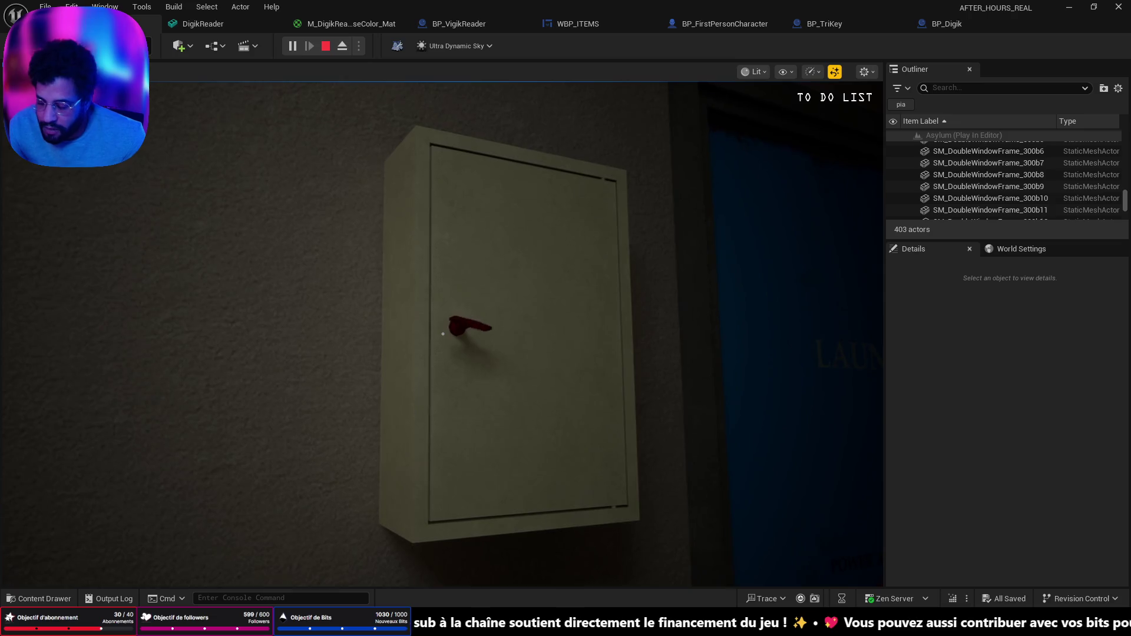
{"action": "key", "text": "Escape"}
Untick Paper Foil Is Collected and Triangle Key Is Collected on BP_ElectricalBox
{"action": "left_click", "coordinate": [538, 338]}
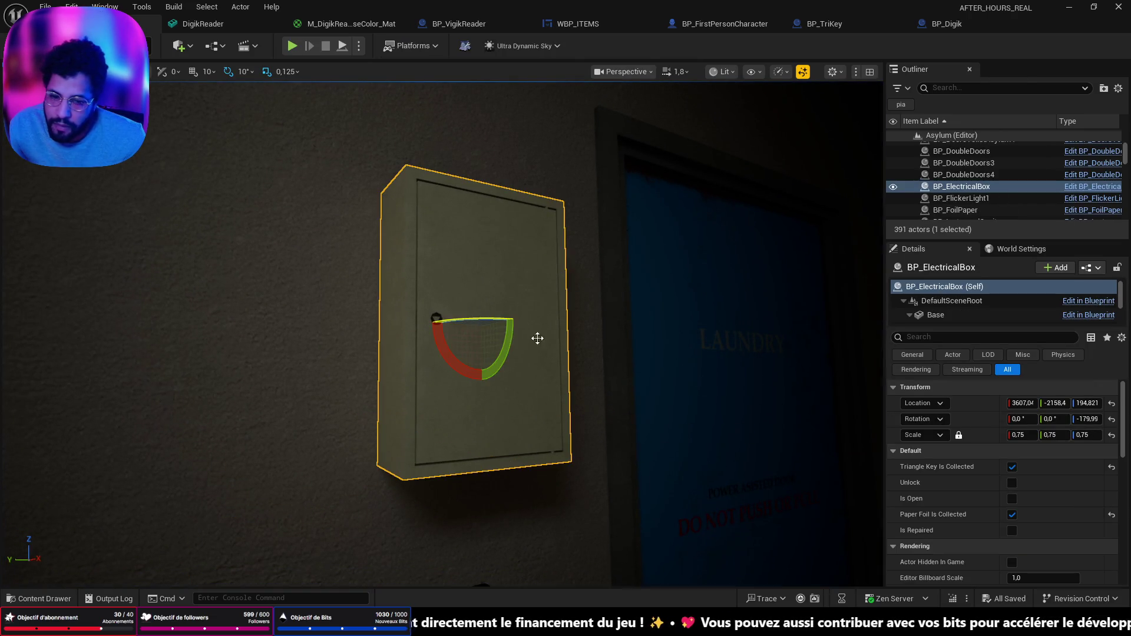
{"action": "scroll", "coordinate": [1028, 472], "scroll_direction": "down", "scroll_amount": 2}
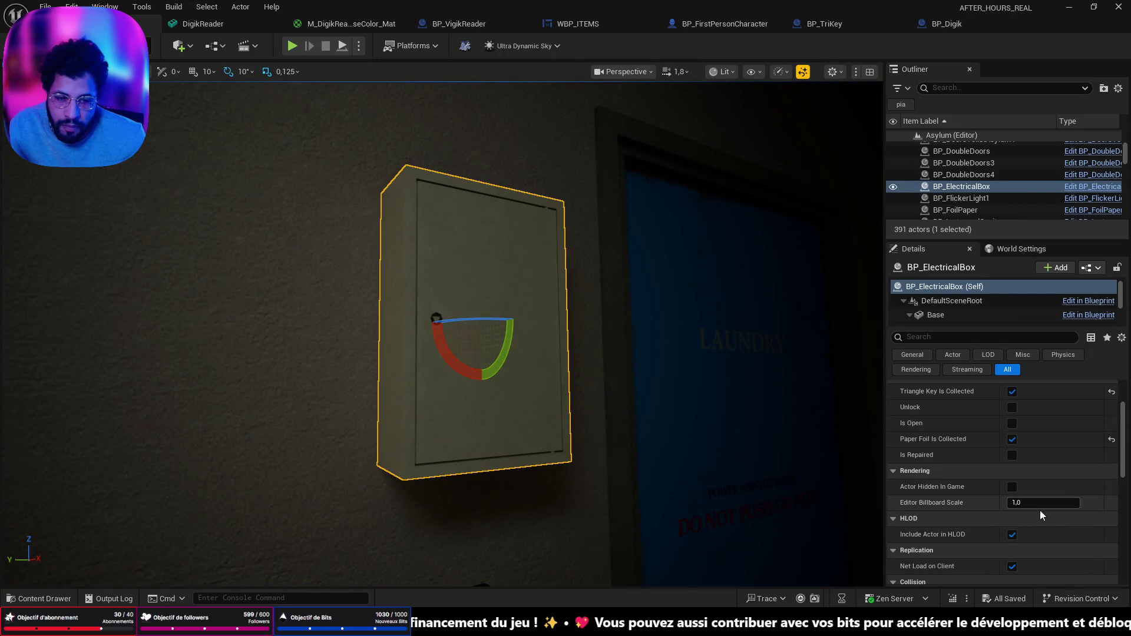
{"action": "left_click", "coordinate": [1012, 439]}
{"action": "left_click", "coordinate": [1012, 391]}
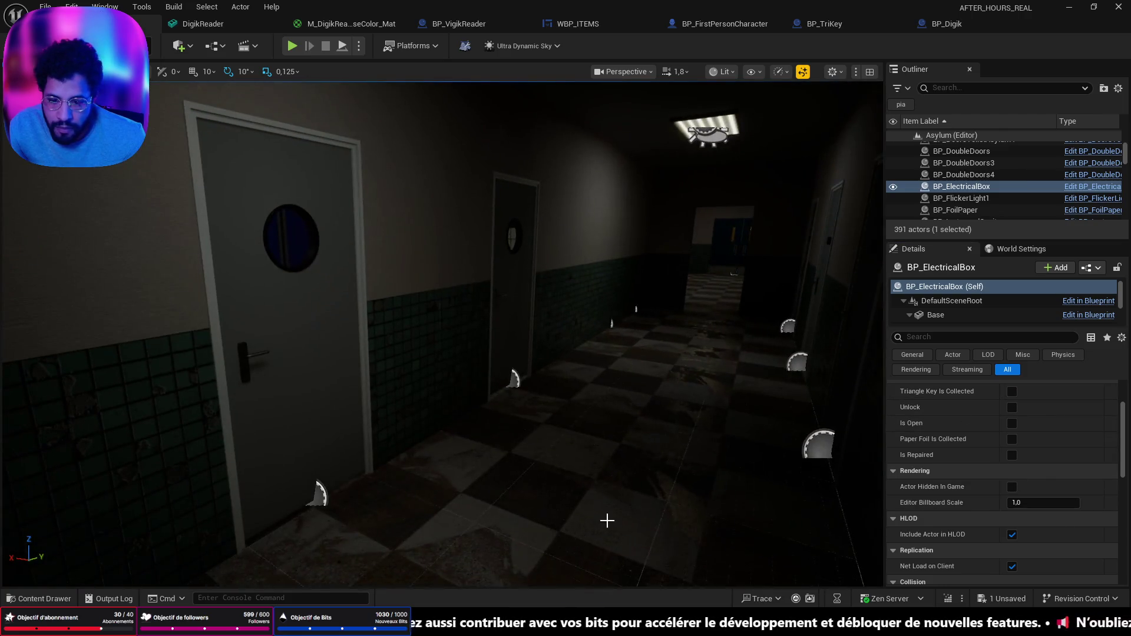
{"action": "right_click", "coordinate": [611, 518]}
{"action": "left_click", "coordinate": [628, 508]}
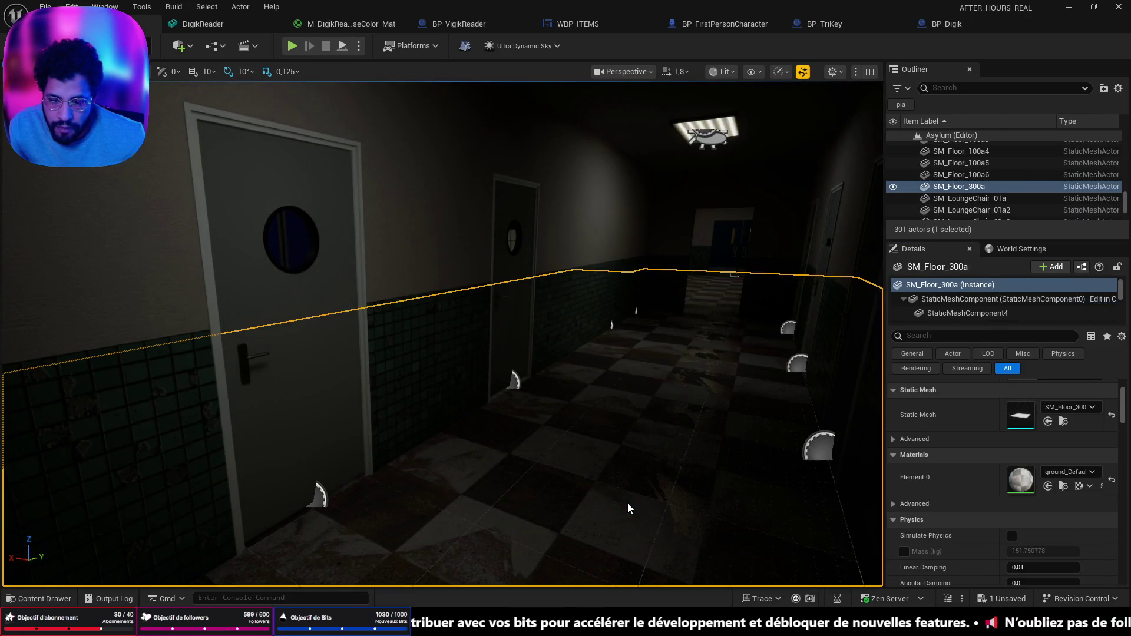
{"action": "key", "text": "alt+p"}
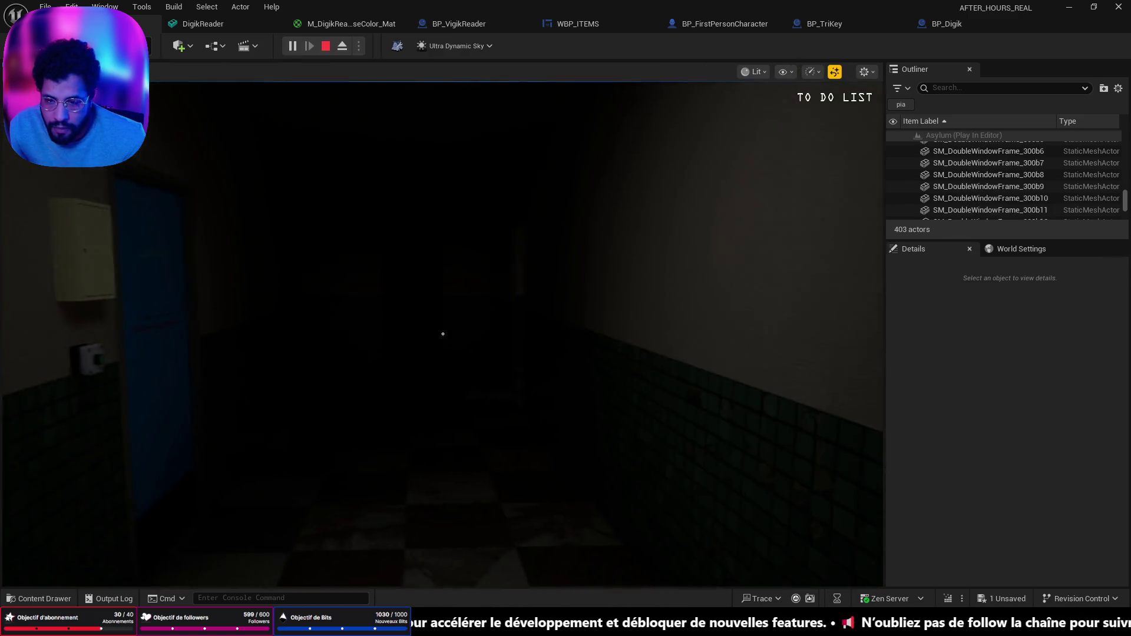
{"action": "key", "text": "w"}
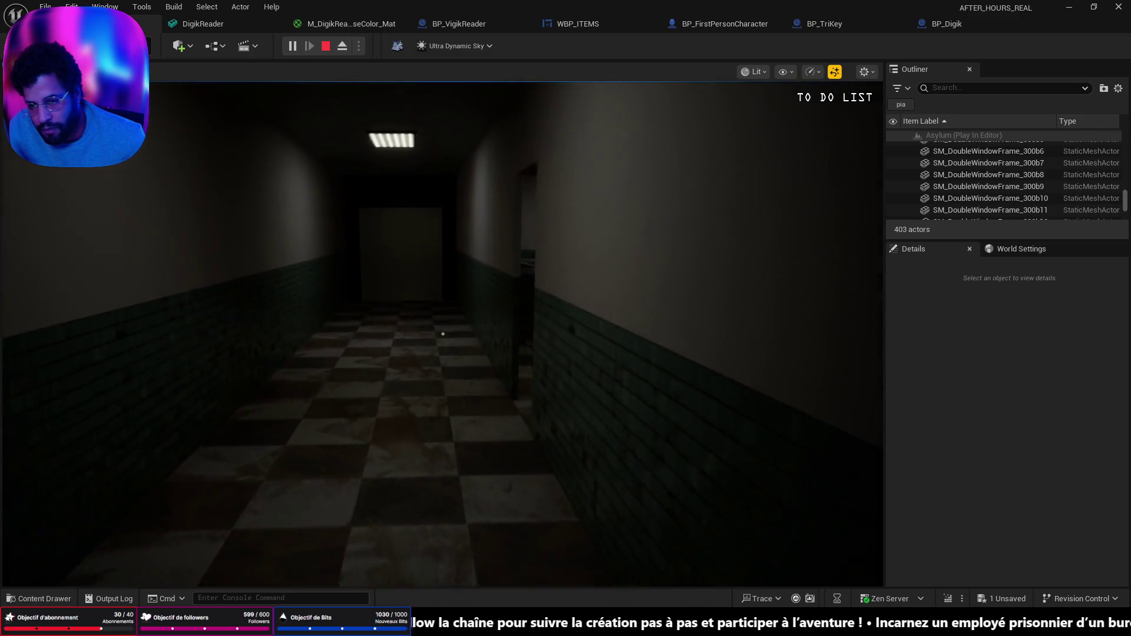
{"action": "key", "text": "w"}
{"action": "key", "text": "w"}
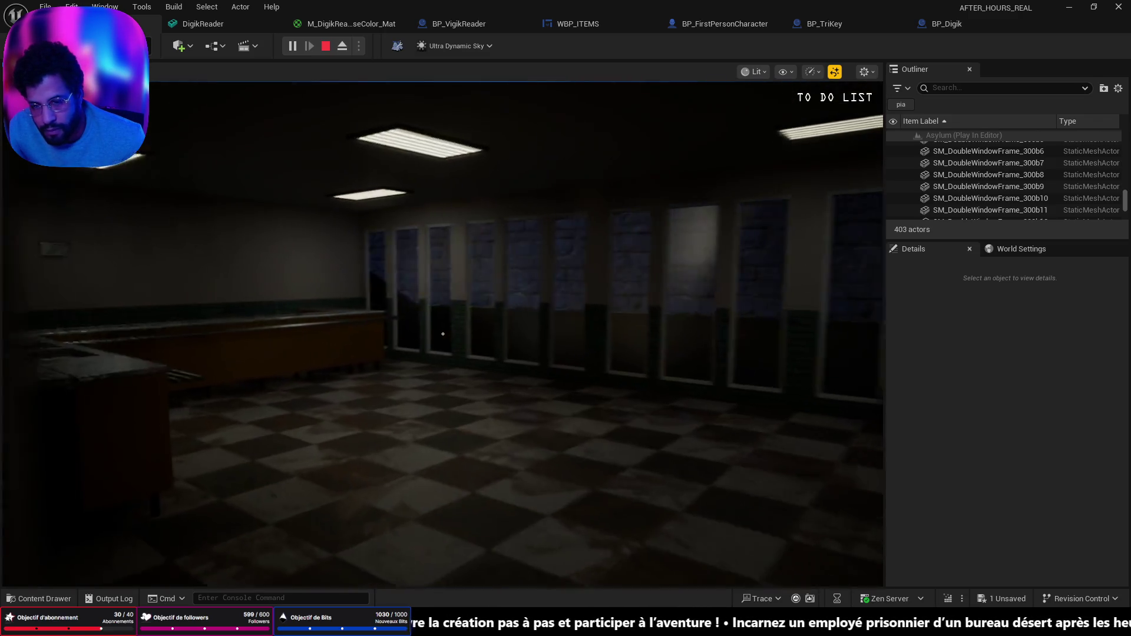
{"action": "key", "text": "w"}
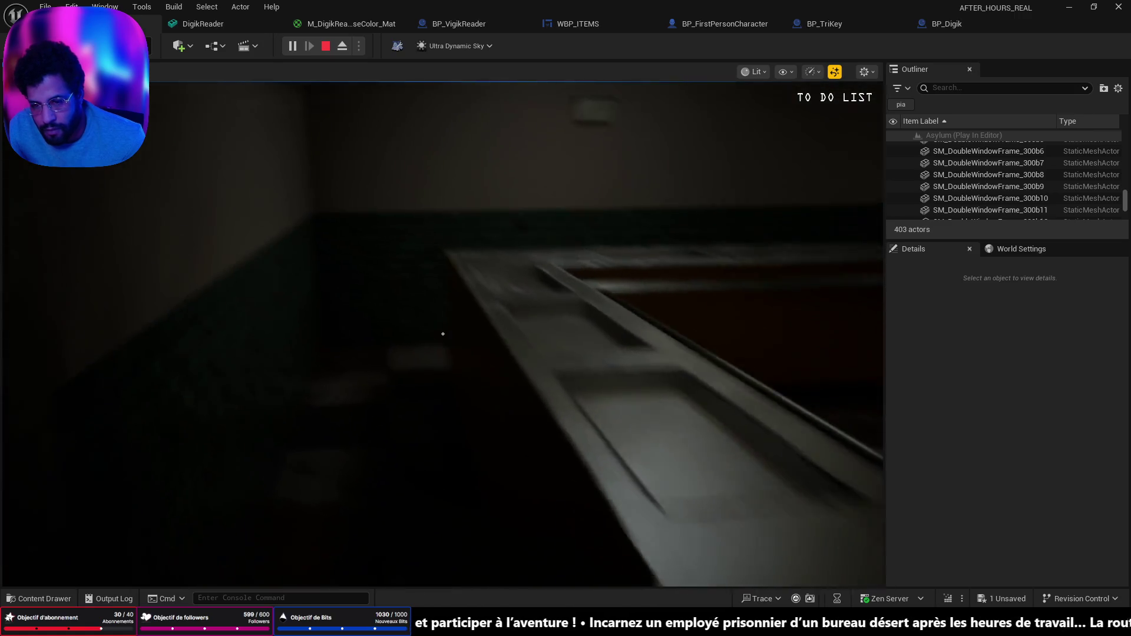
{"action": "key", "text": "w"}
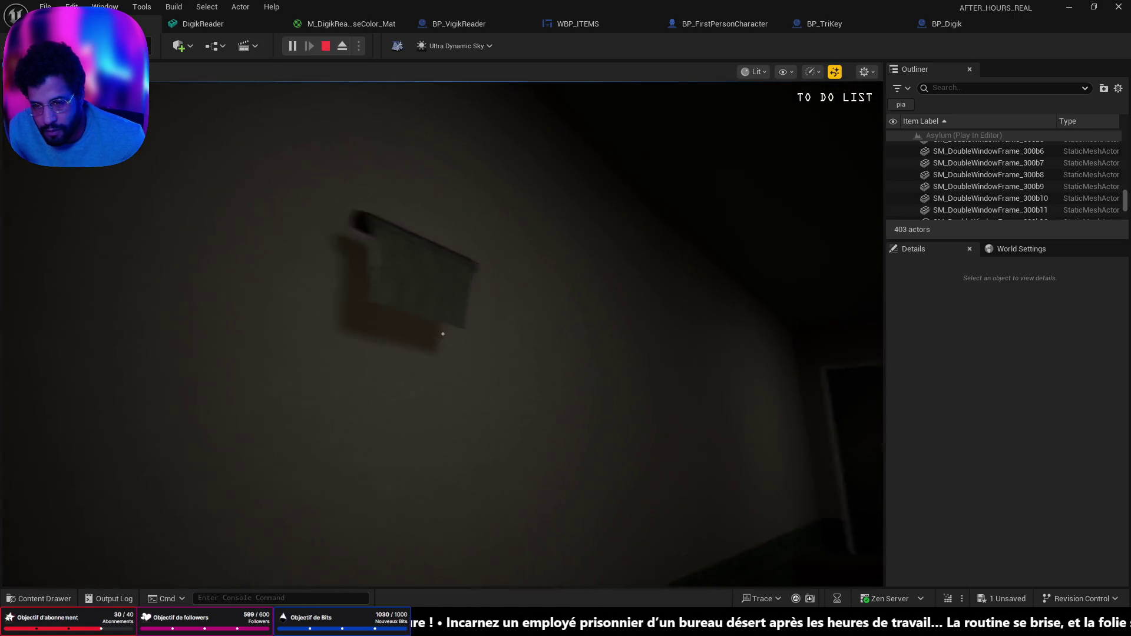
{"action": "key", "text": "w"}
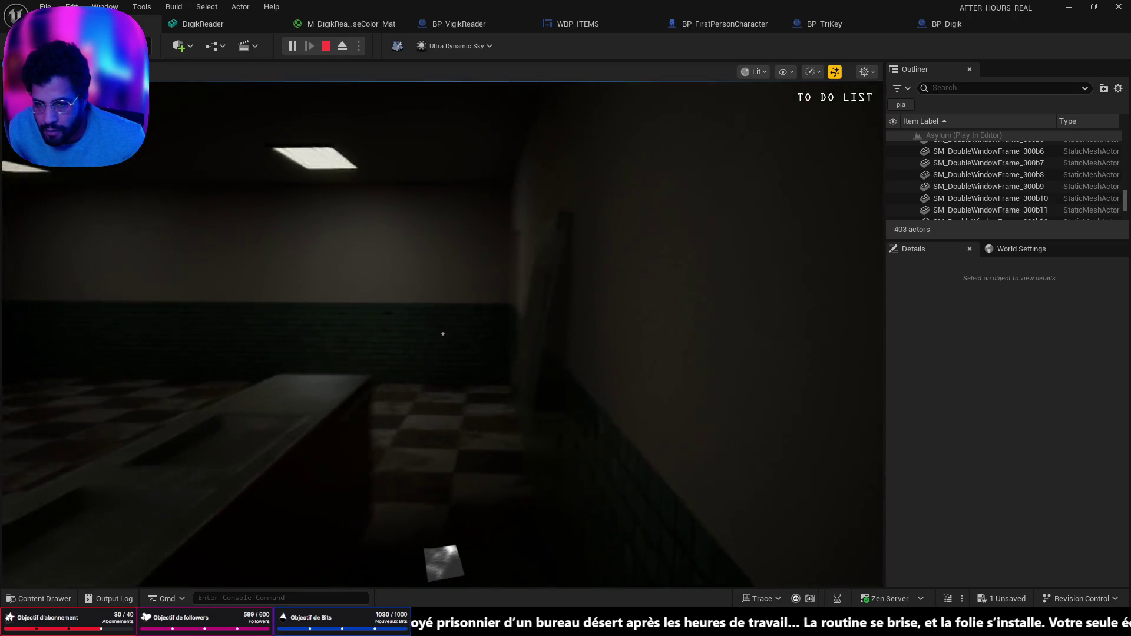
{"action": "key", "text": "w"}
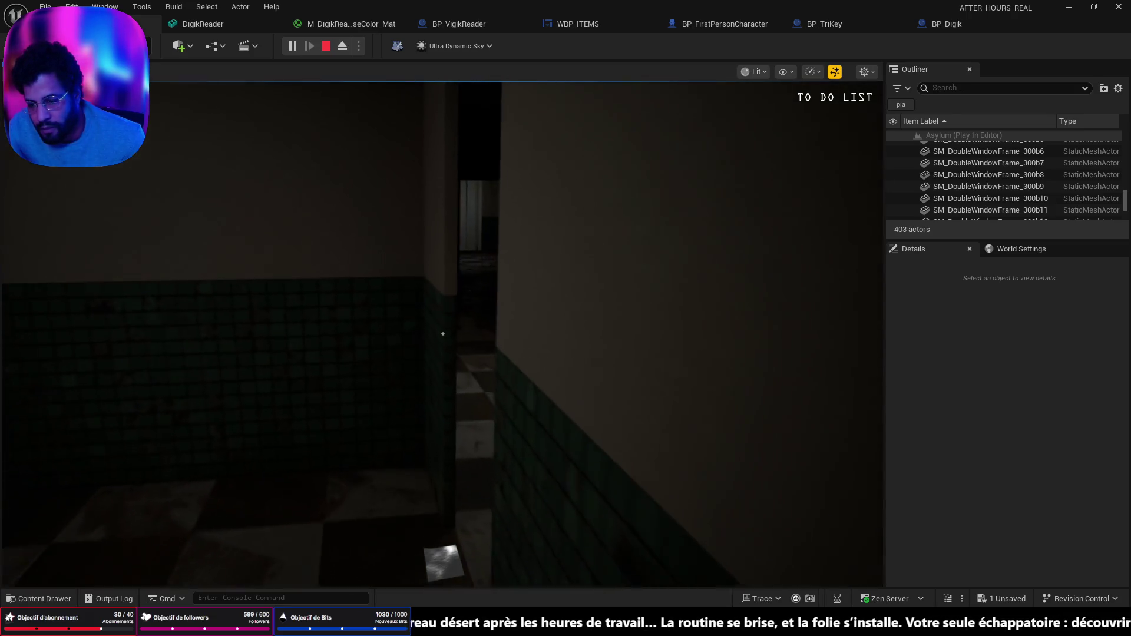
{"action": "key", "text": "w"}
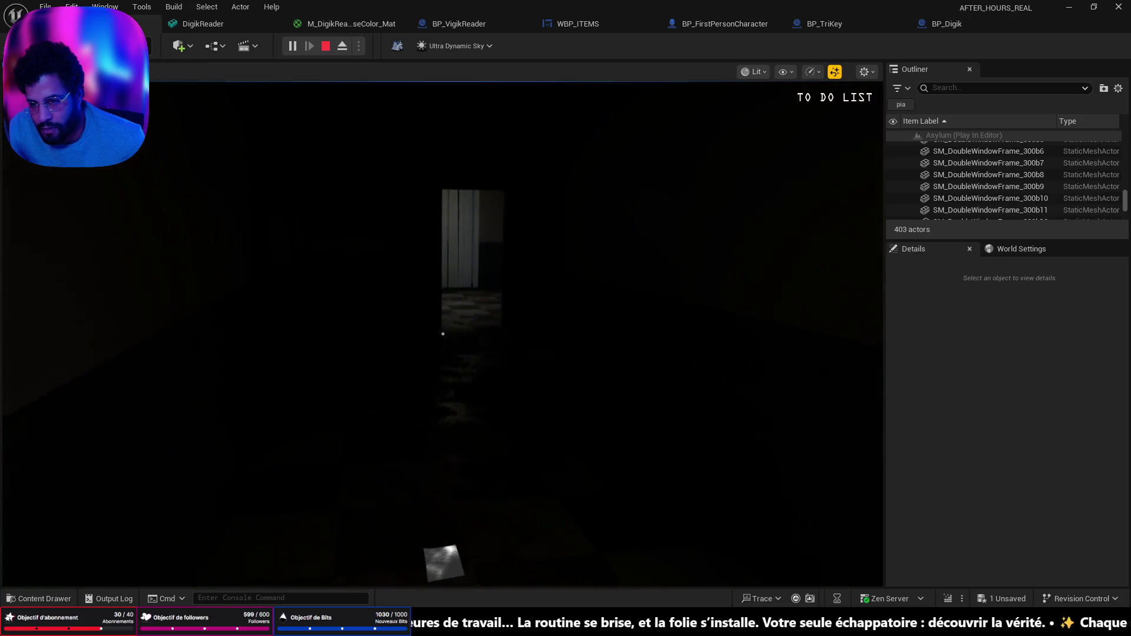
{"action": "key", "text": "w"}
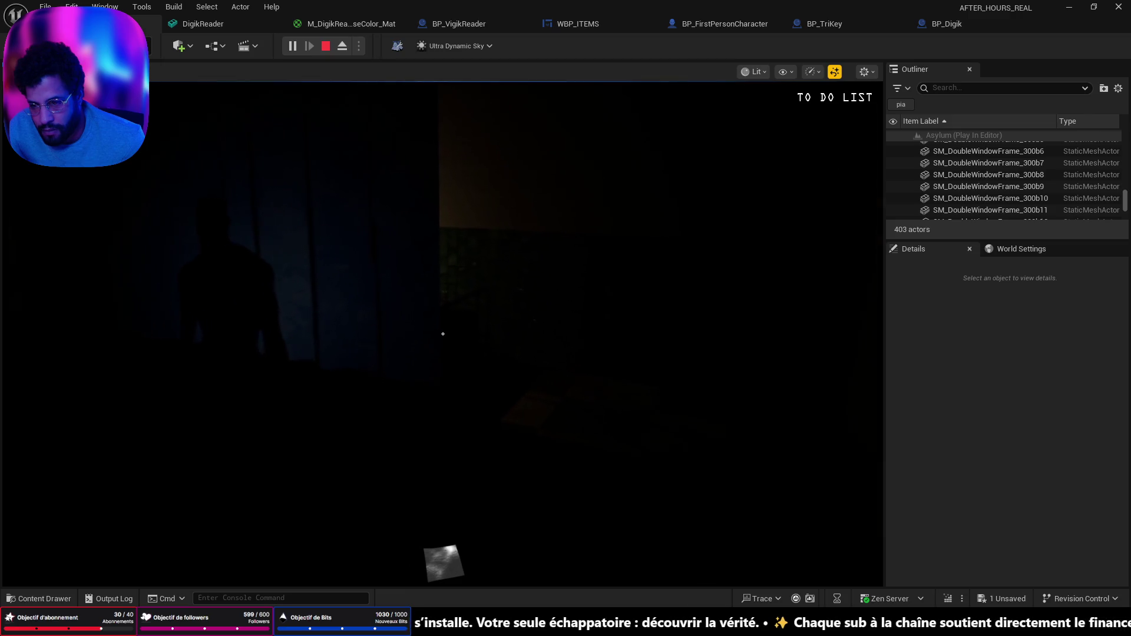
{"action": "key", "text": "w"}
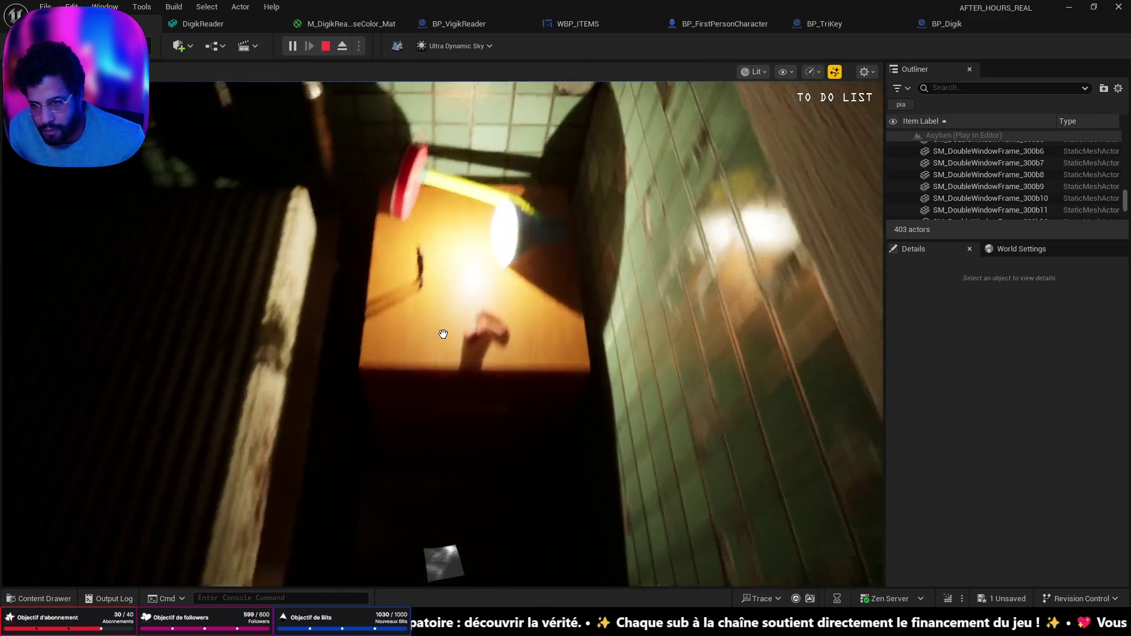
{"action": "left_click", "coordinate": [443, 334]}
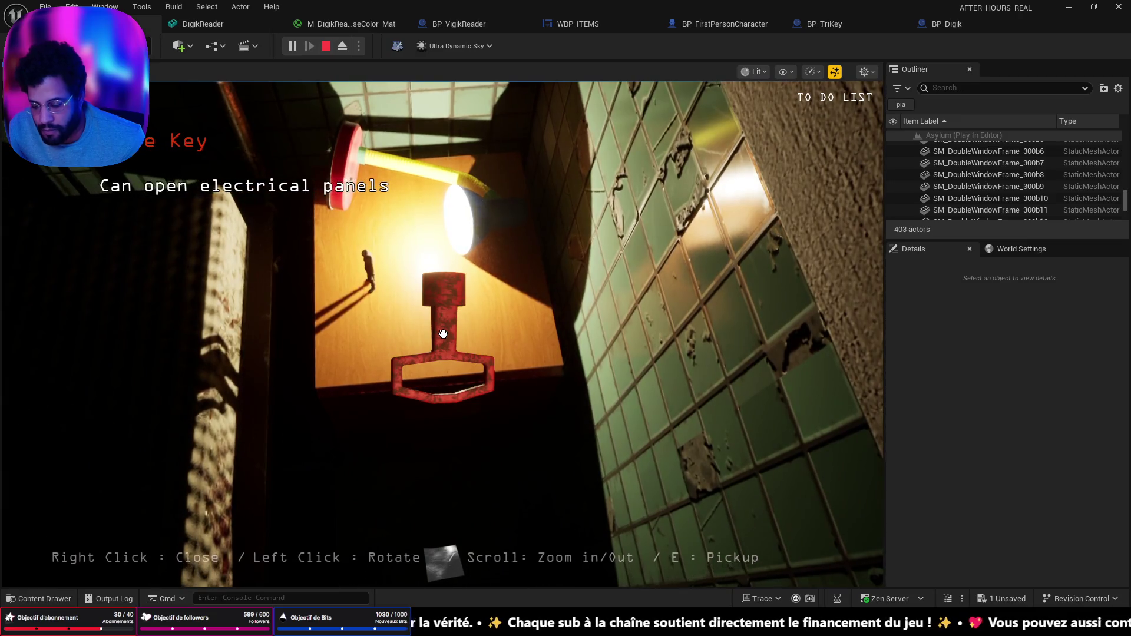
{"action": "key", "text": "e"}
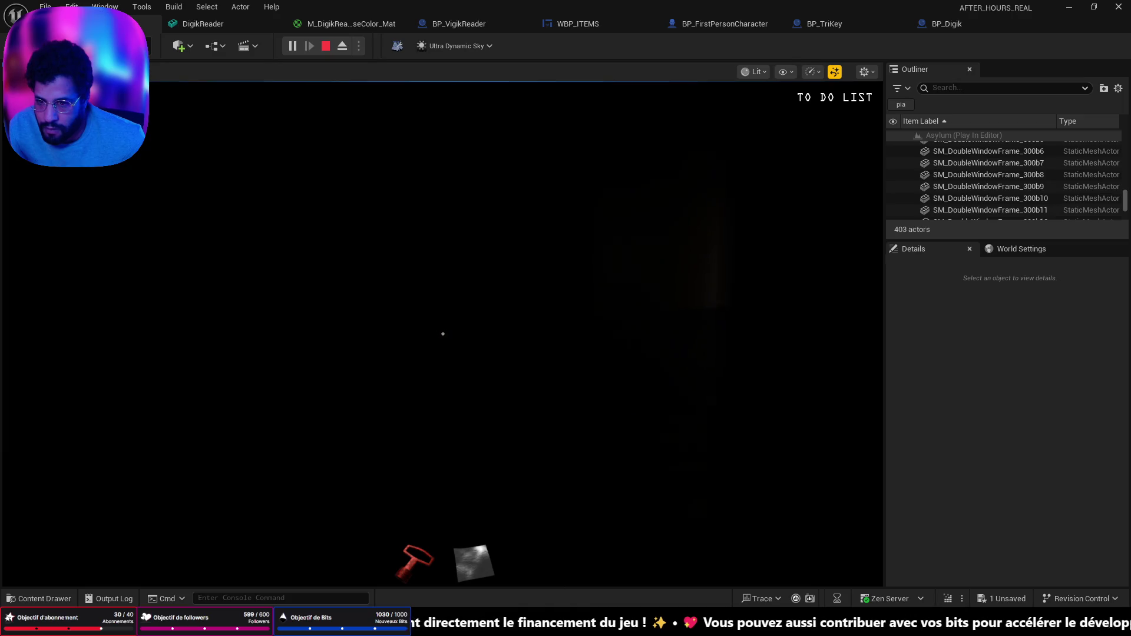
{"action": "key", "text": "w"}
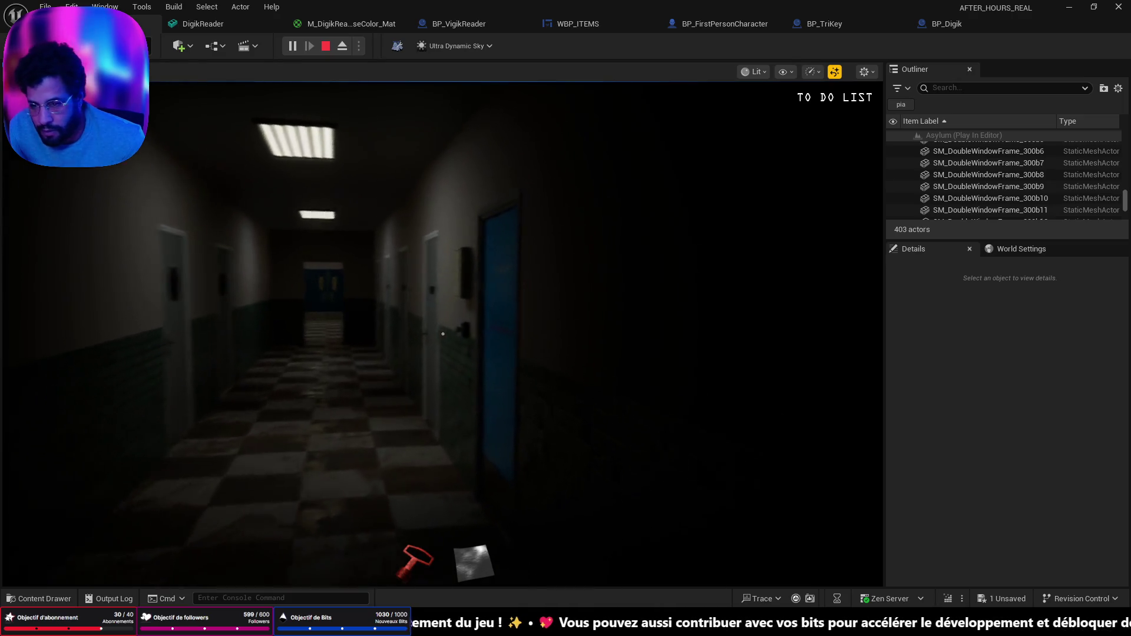
{"action": "key", "text": "w"}
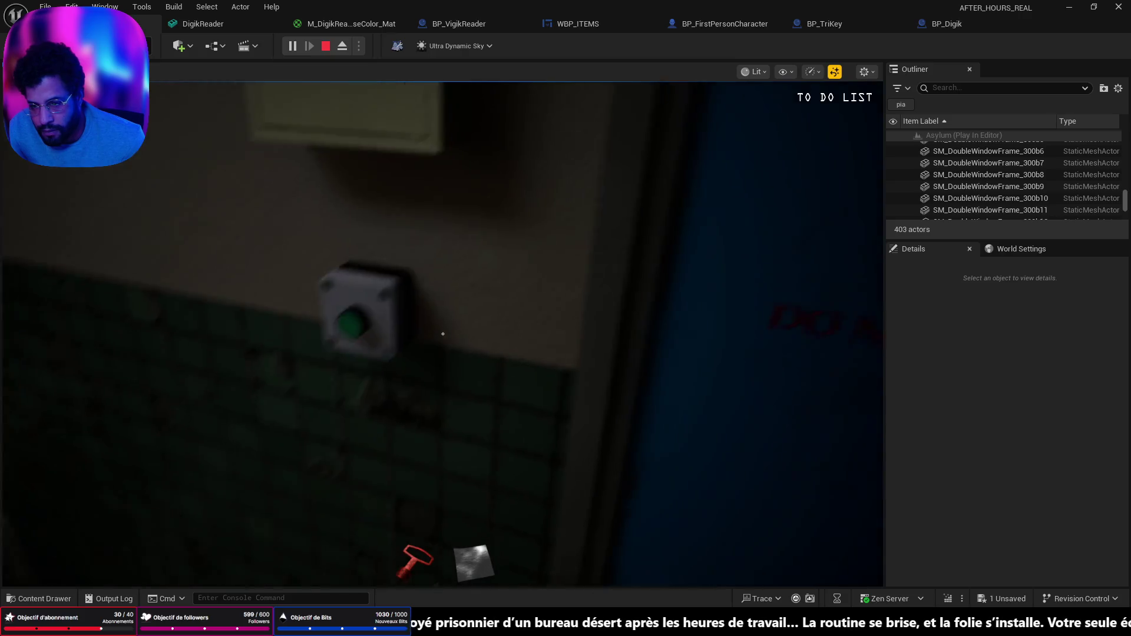
{"action": "key", "text": "w"}
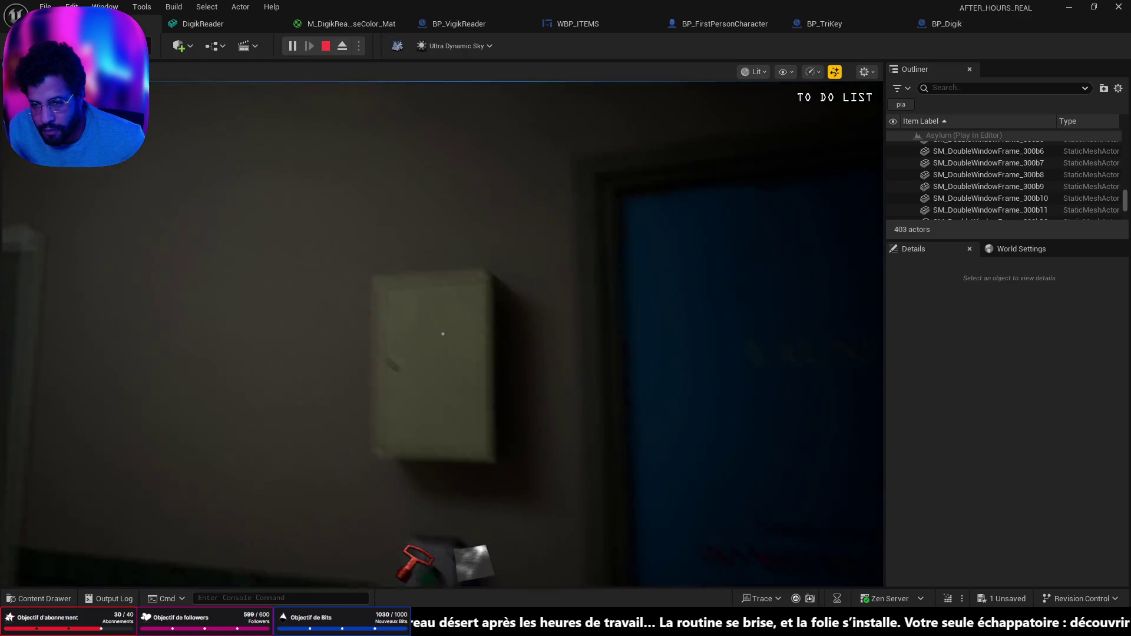
{"action": "key", "text": "w"}
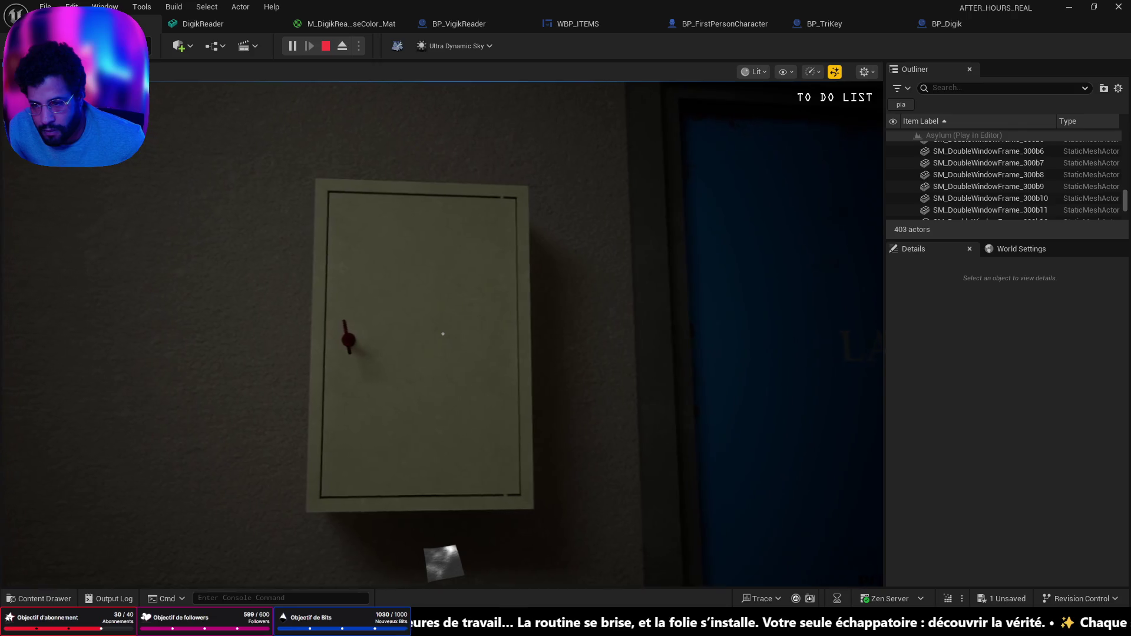
{"action": "key", "text": "e"}
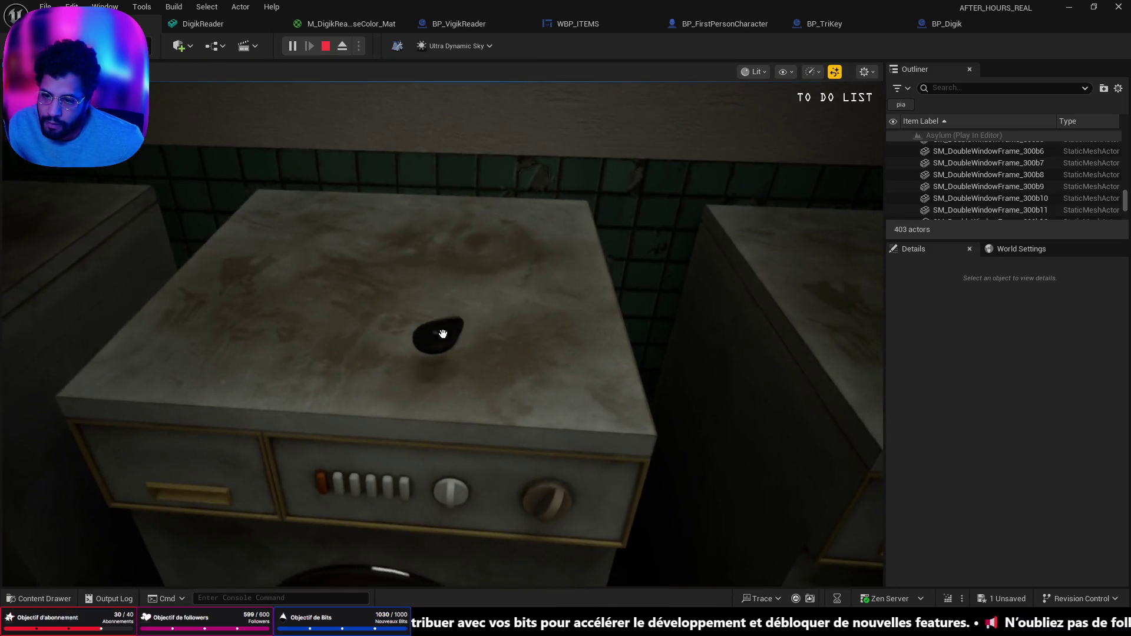
{"action": "key", "text": "e"}
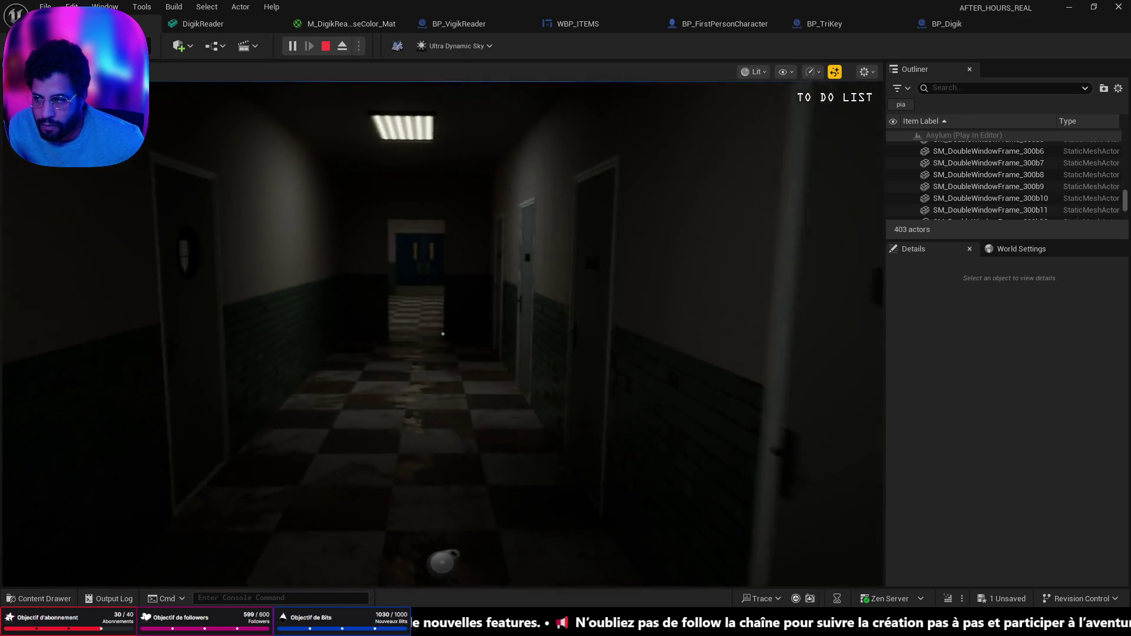
{"action": "key", "text": "w"}
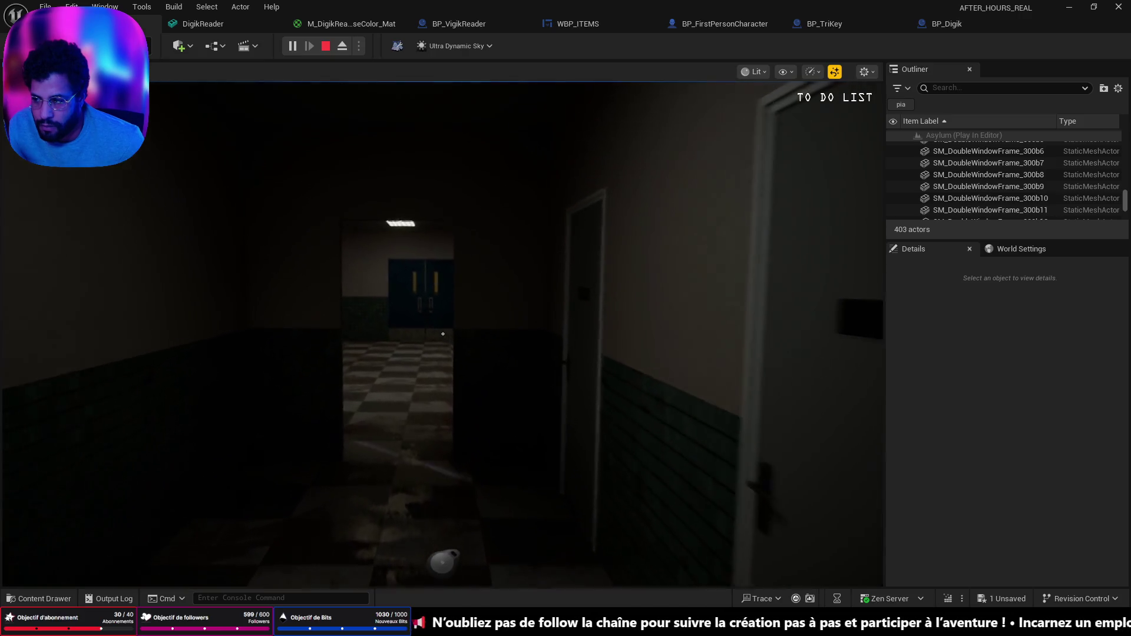
{"action": "key", "text": "w"}
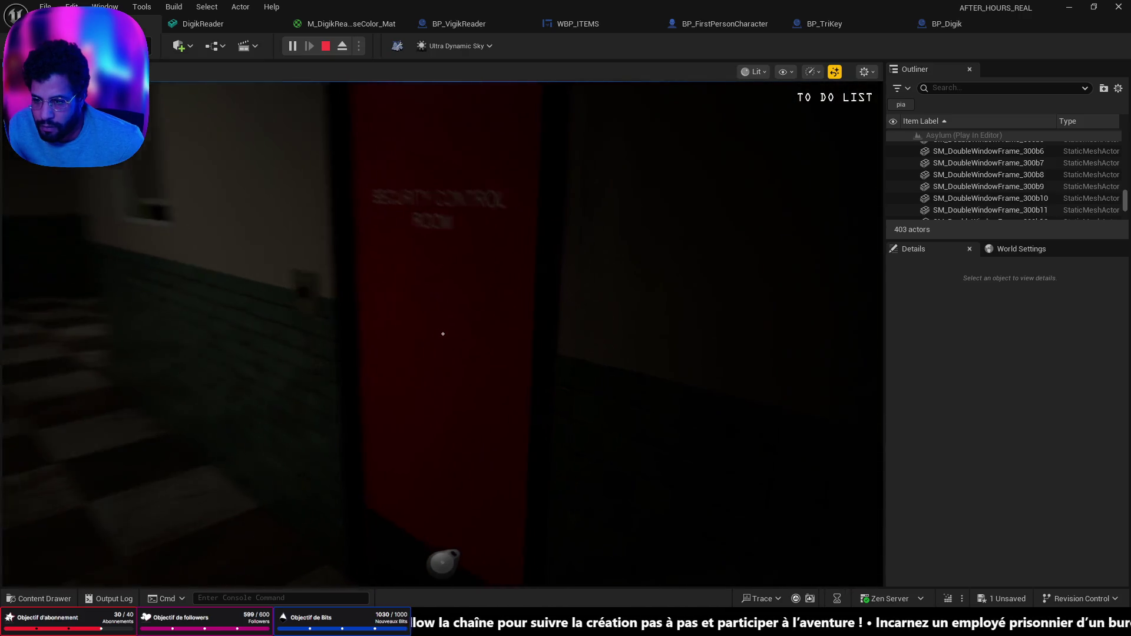
{"action": "key", "text": "w"}
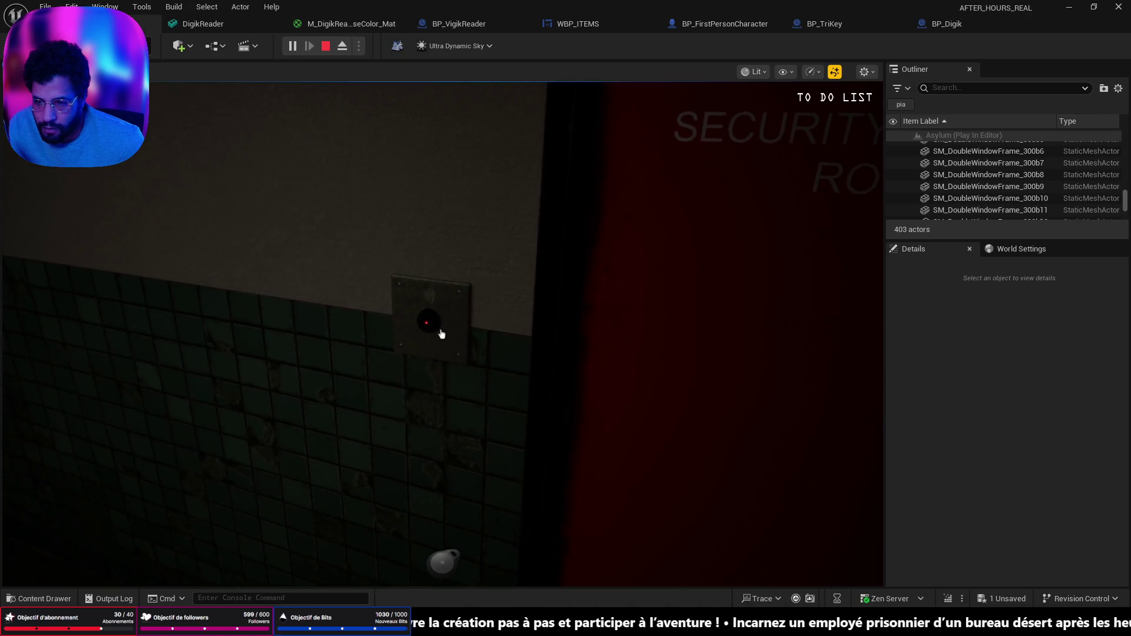
{"action": "key", "text": "Escape"}
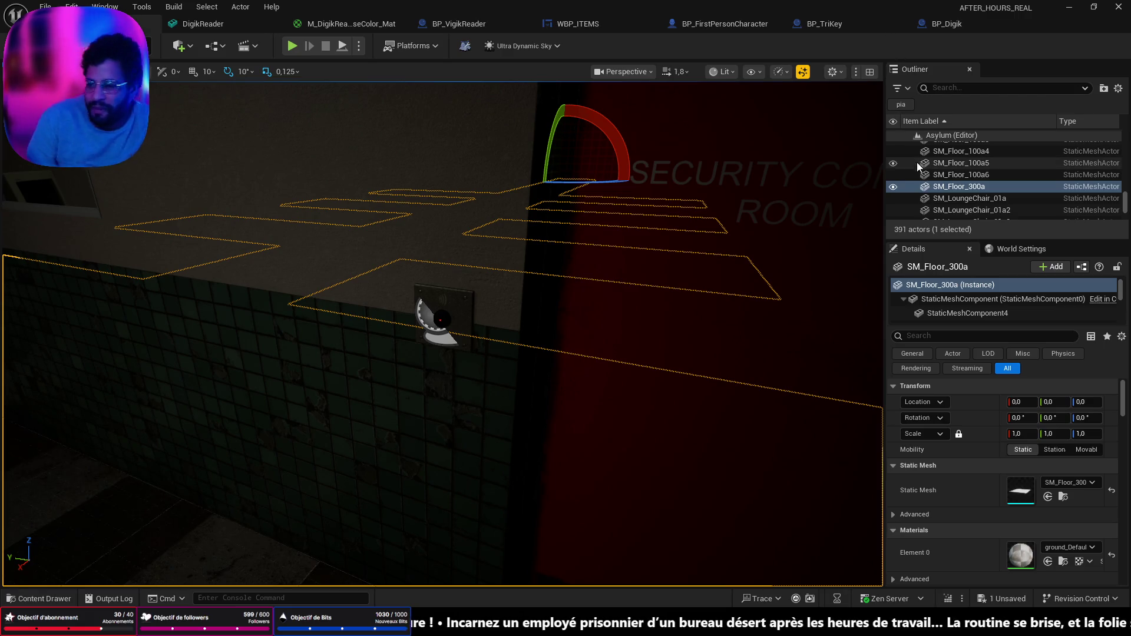
{"action": "mouse_move", "coordinate": [471, 271]}
{"action": "left_mouse_down"}
{"action": "mouse_move", "coordinate": [507, 253]}
{"action": "mouse_move", "coordinate": [465, 295]}
{"action": "mouse_move", "coordinate": [471, 277]}
{"action": "mouse_move", "coordinate": [448, 230]}
{"action": "mouse_move", "coordinate": [424, 283]}
{"action": "mouse_move", "coordinate": [411, 376]}
{"action": "left_mouse_up"}
{"action": "mouse_move", "coordinate": [505, 357]}
{"action": "left_mouse_down"}
{"action": "mouse_move", "coordinate": [489, 306]}
{"action": "mouse_move", "coordinate": [477, 354]}
{"action": "mouse_move", "coordinate": [494, 324]}
{"action": "left_mouse_up"}
{"action": "scroll", "coordinate": [489, 307], "scroll_direction": "down", "scroll_amount": 2}
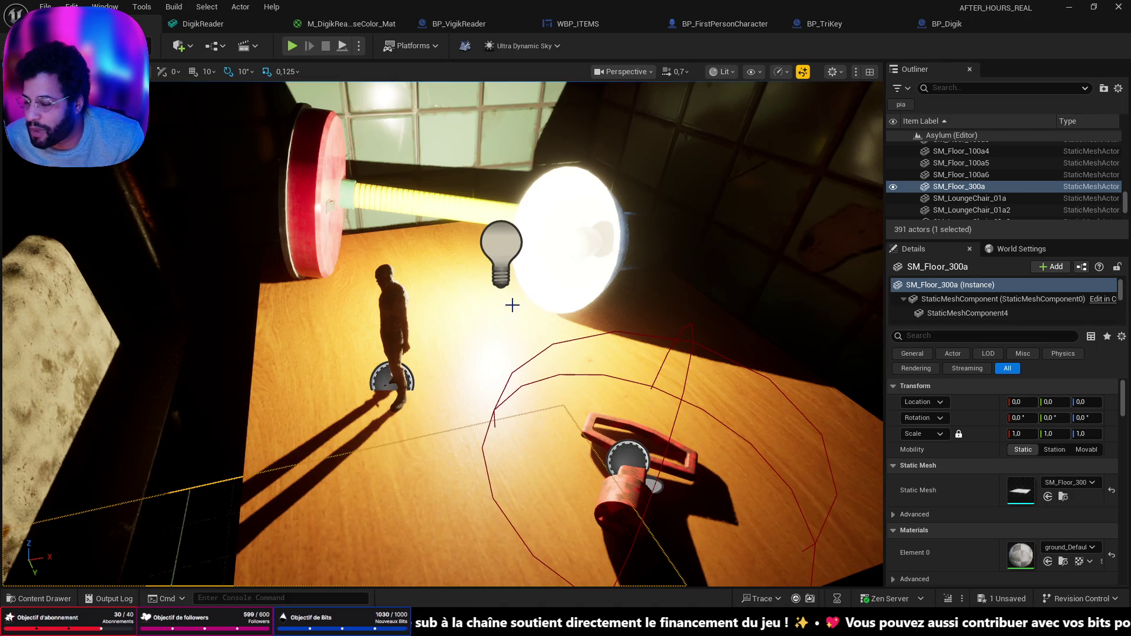
{"action": "left_click_drag", "start_coordinate": [512, 305], "coordinate": [537, 341]}
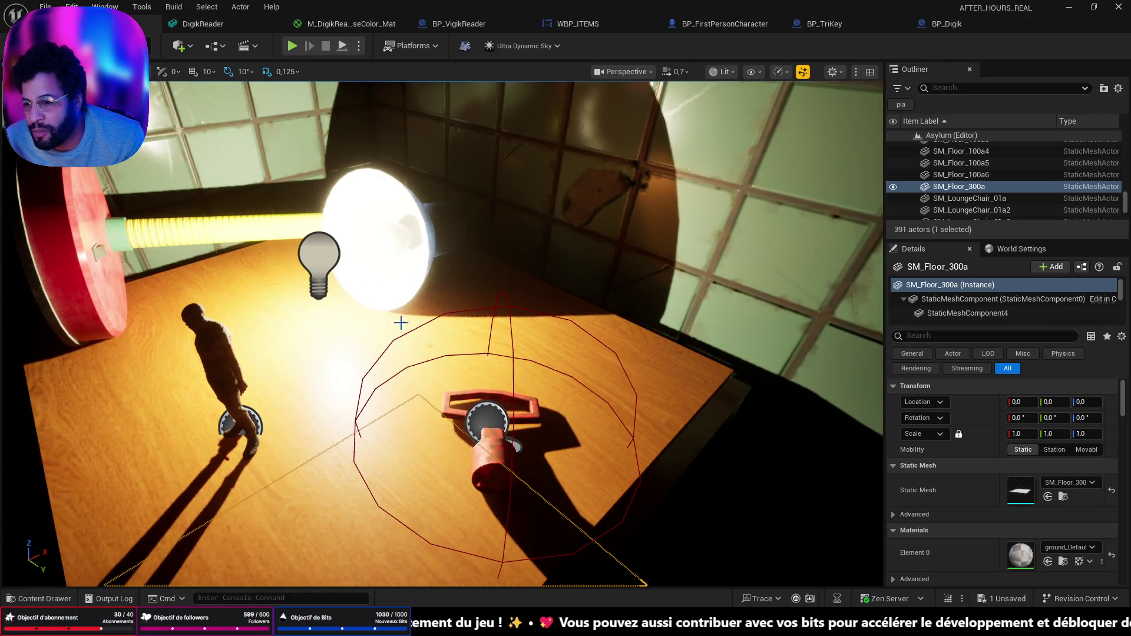
{"action": "mouse_move", "coordinate": [272, 317]}
{"action": "left_mouse_down"}
{"action": "mouse_move", "coordinate": [213, 324]}
{"action": "mouse_move", "coordinate": [236, 312]}
{"action": "mouse_move", "coordinate": [359, 383]}
{"action": "left_mouse_up"}
{"action": "scroll", "coordinate": [430, 336], "scroll_direction": "up", "scroll_amount": 2}
{"action": "mouse_move", "coordinate": [434, 341]}
{"action": "left_mouse_down"}
{"action": "mouse_move", "coordinate": [401, 313]}
{"action": "mouse_move", "coordinate": [400, 336]}
{"action": "left_mouse_up"}
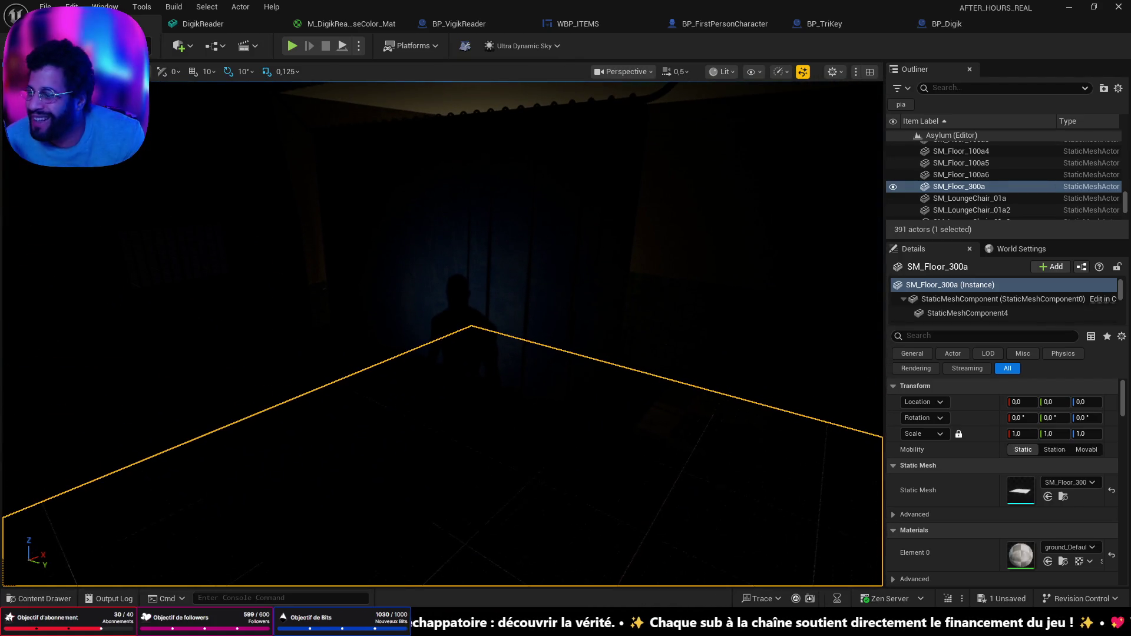
{"action": "left_click_drag", "start_coordinate": [441, 419], "coordinate": [577, 372]}
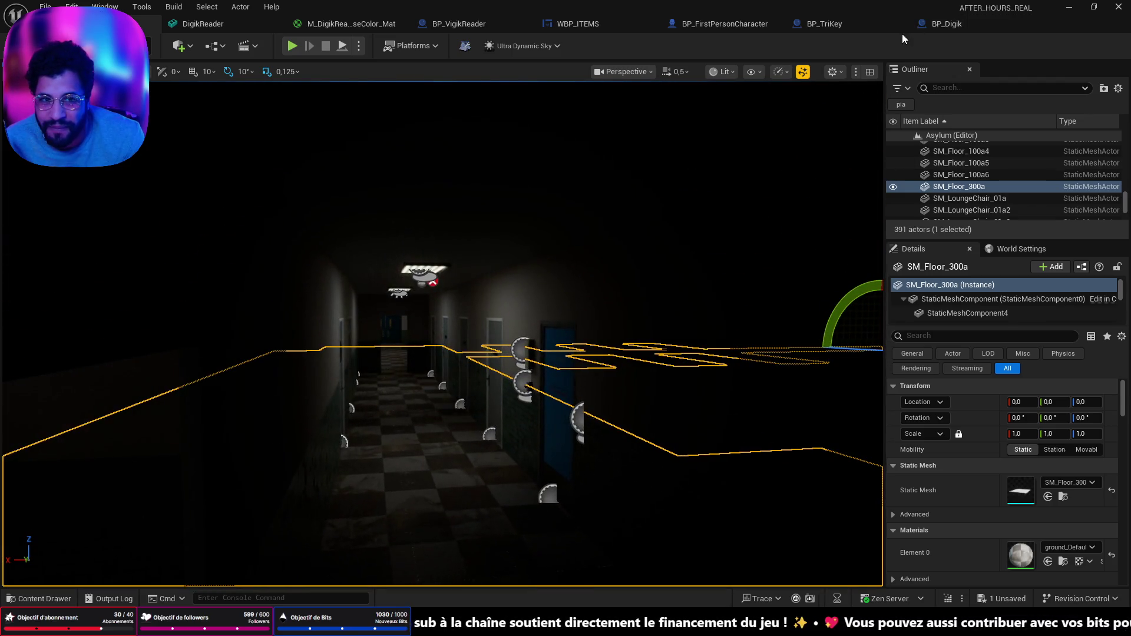
{"action": "left_click", "coordinate": [919, 25]}
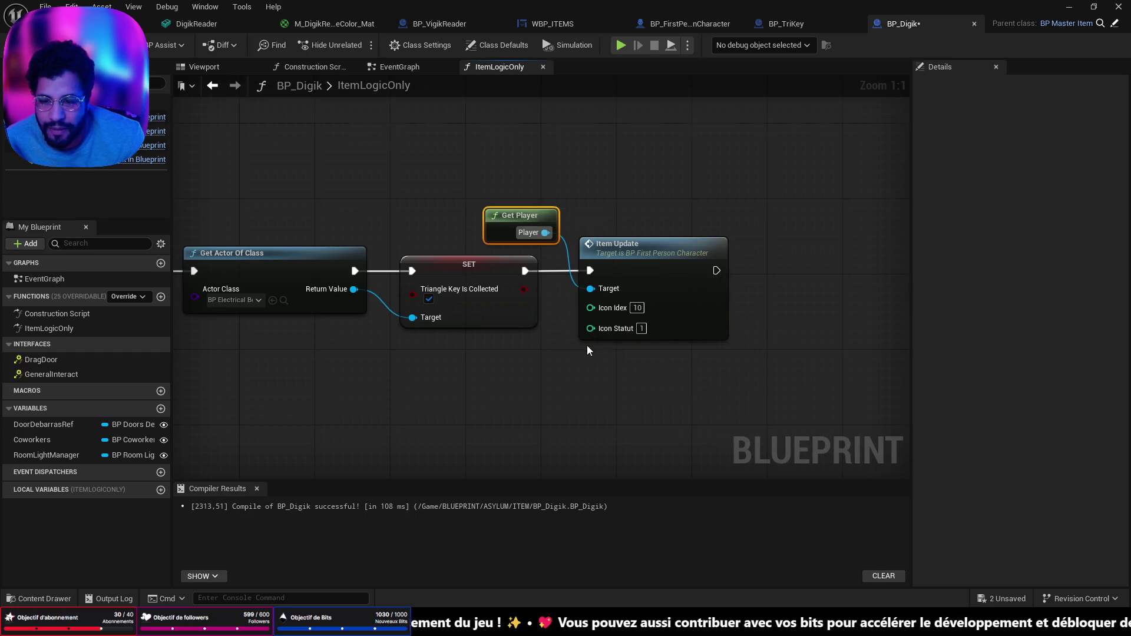
Search 'get player' after Item Update, dismiss it, and widen the My Blueprint panel
{"action": "scroll", "coordinate": [588, 350], "scroll_direction": "down", "scroll_amount": 3}
{"action": "left_click_drag", "start_coordinate": [567, 301], "coordinate": [636, 302]}
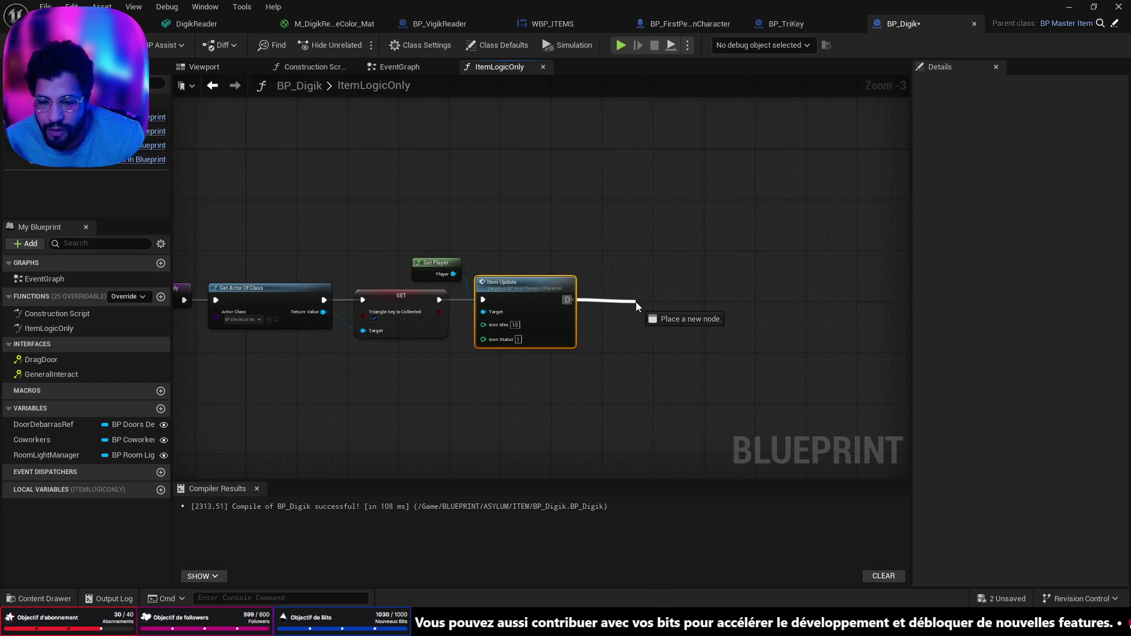
{"action": "right_click", "coordinate": [531, 380]}
{"action": "type", "text": "get player"}
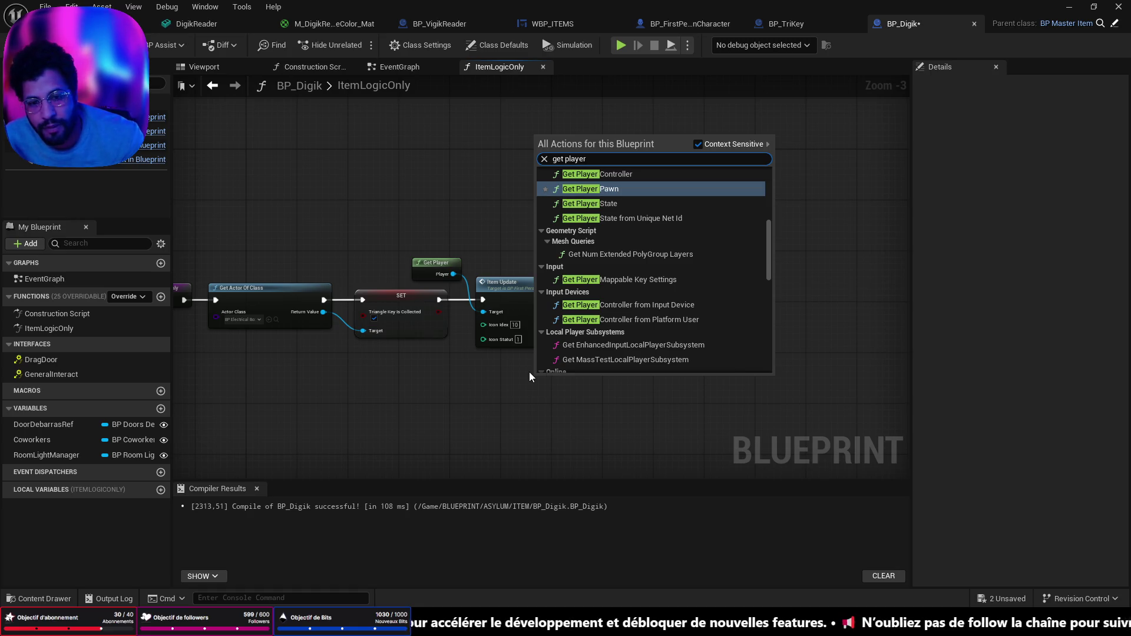
{"action": "left_click", "coordinate": [619, 422]}
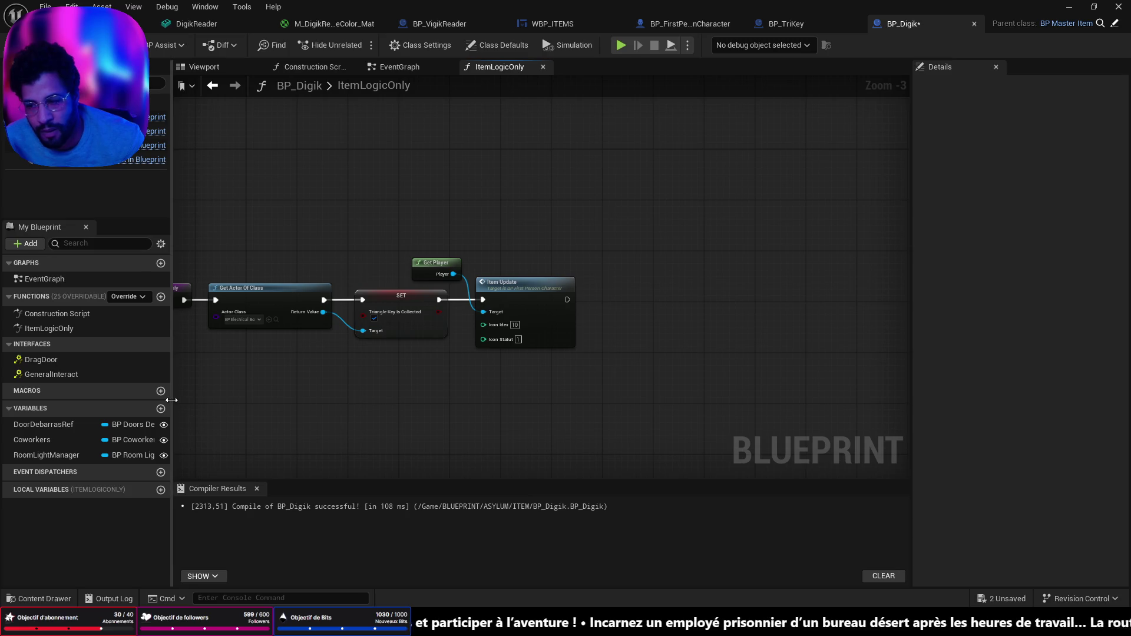
{"action": "left_click_drag", "start_coordinate": [170, 400], "coordinate": [309, 400]}
Add a Get Actor Of Class node for BP_VigikReader after Item Update
{"action": "left_click_drag", "start_coordinate": [558, 338], "coordinate": [592, 339]}
{"action": "type", "text": "get acto"}
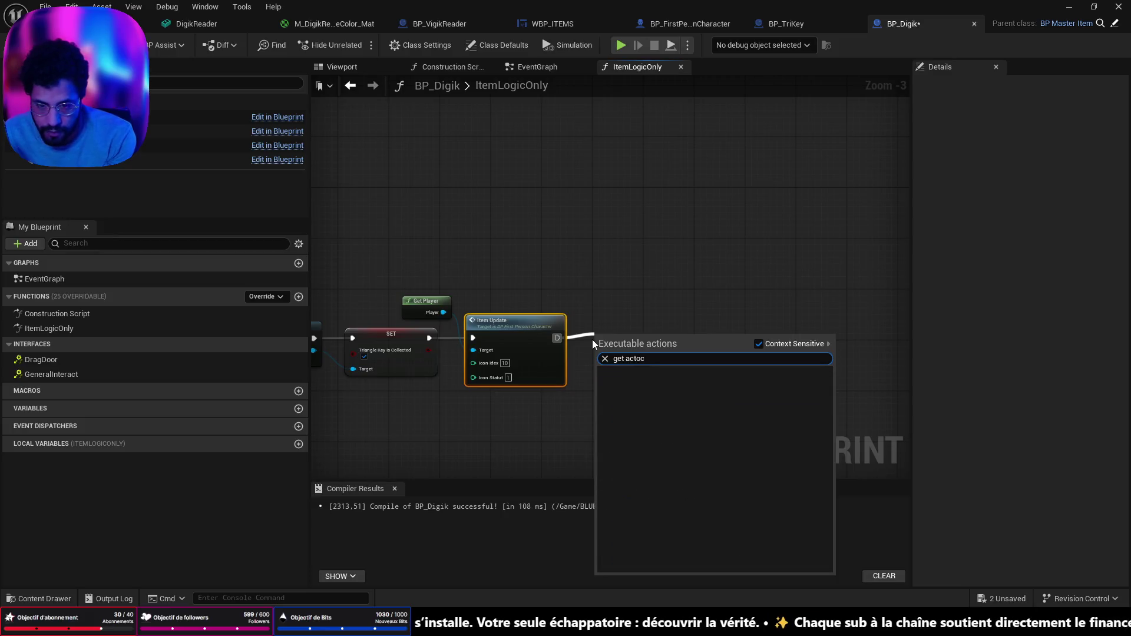
{"action": "left_click", "coordinate": [635, 374]}
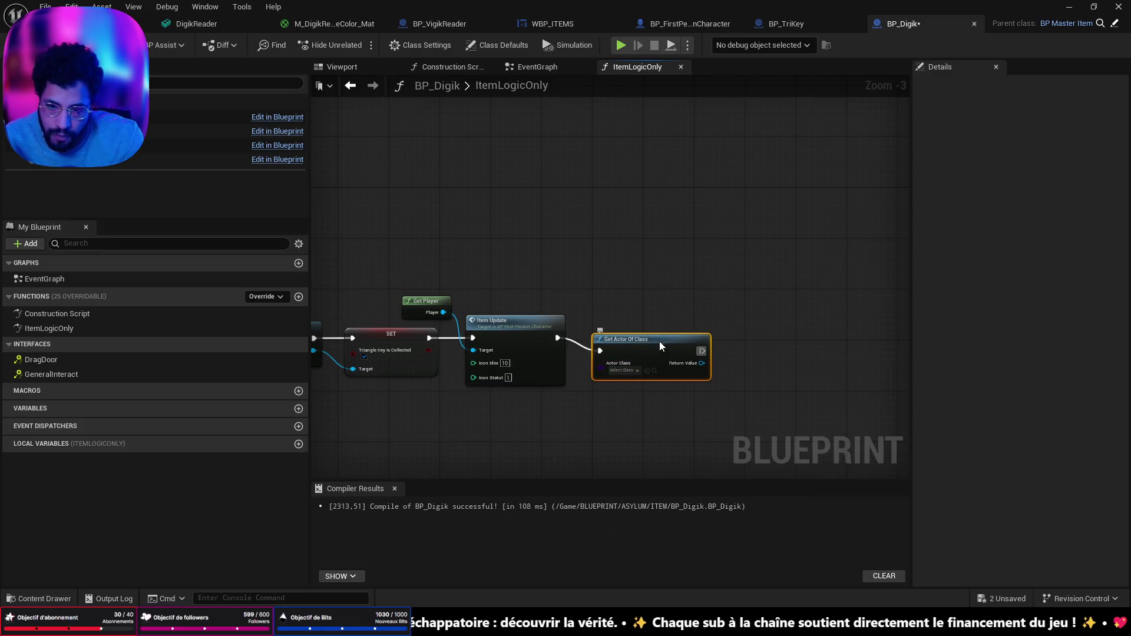
{"action": "left_click", "coordinate": [616, 358]}
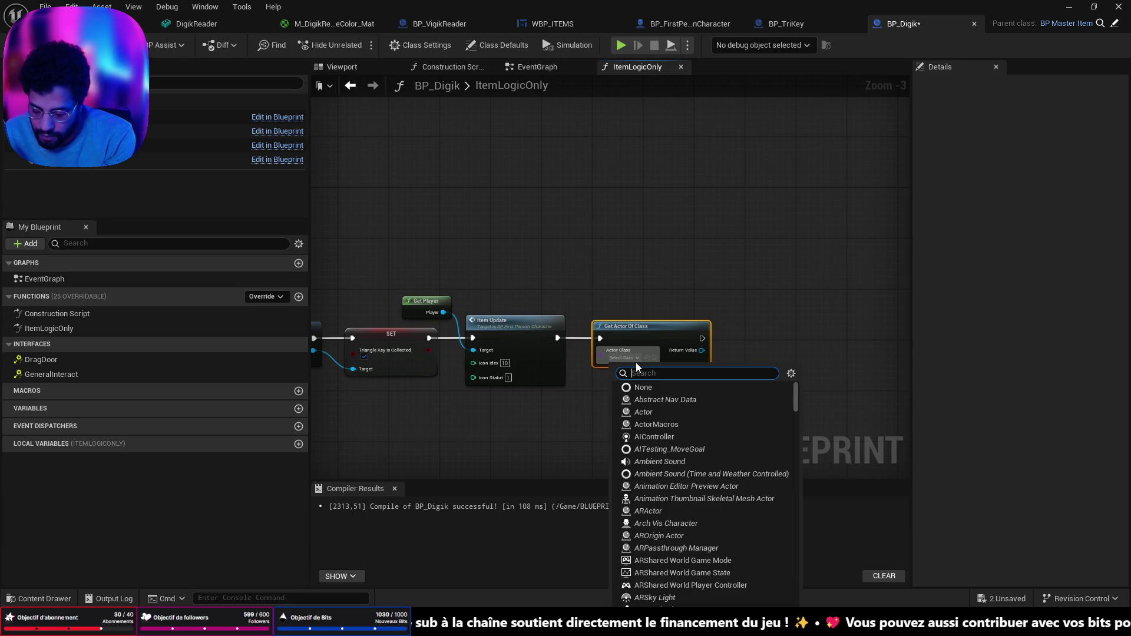
{"action": "type", "text": "vigi"}
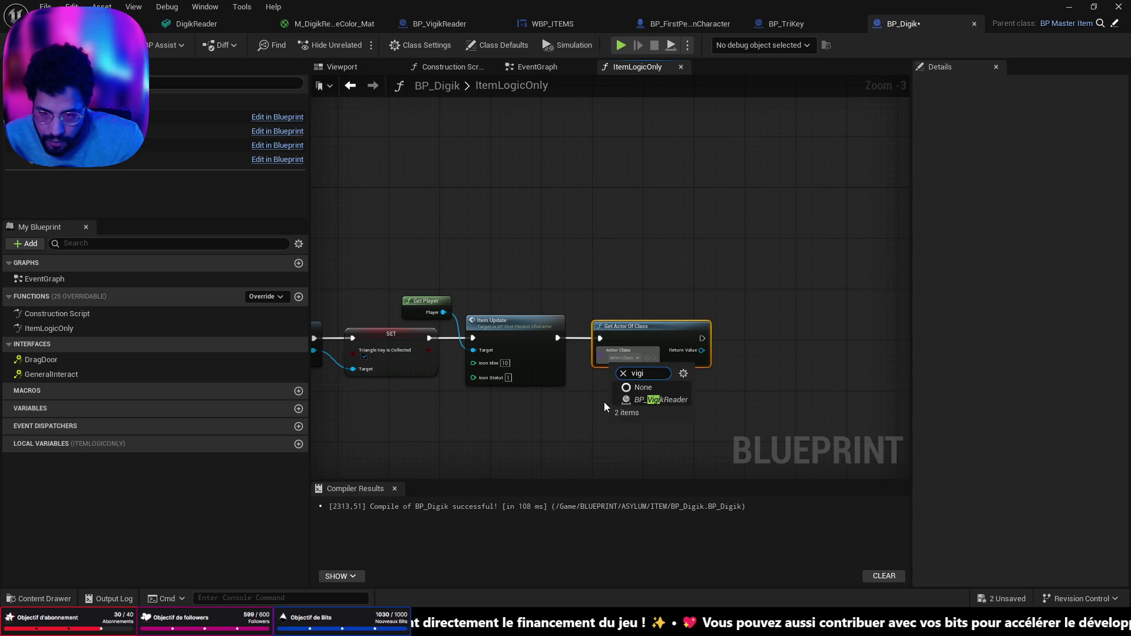
{"action": "scroll", "coordinate": [639, 402], "scroll_direction": "up", "scroll_amount": 3}
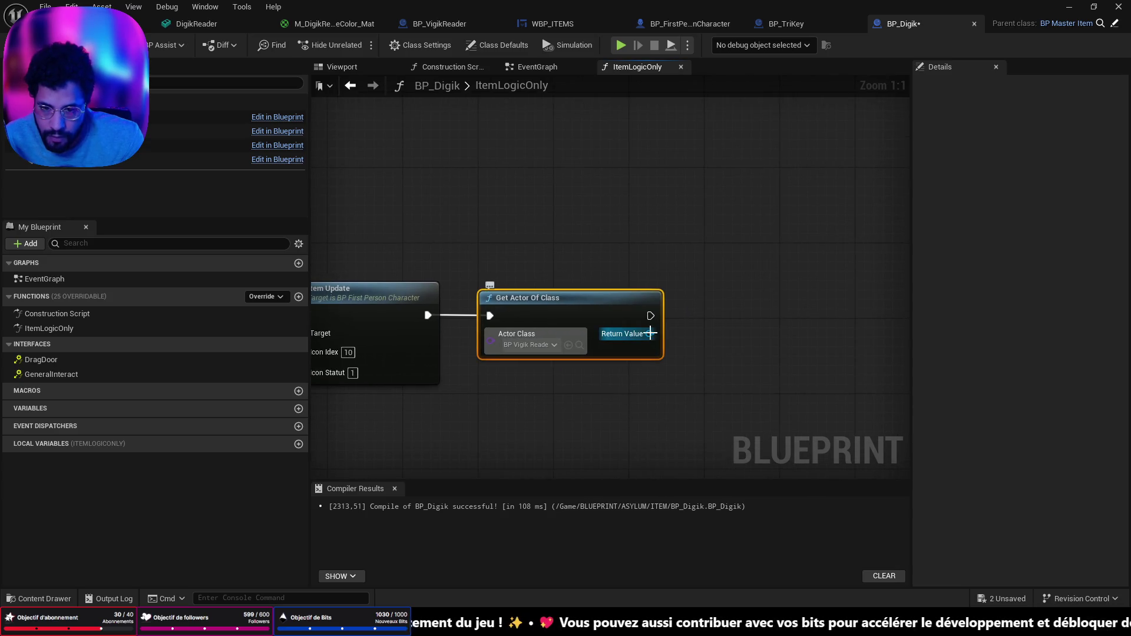
Set Vigik Is Collected on the returned reader and save everything
{"action": "left_click_drag", "start_coordinate": [650, 333], "coordinate": [736, 334]}
{"action": "type", "text": "vigi"}
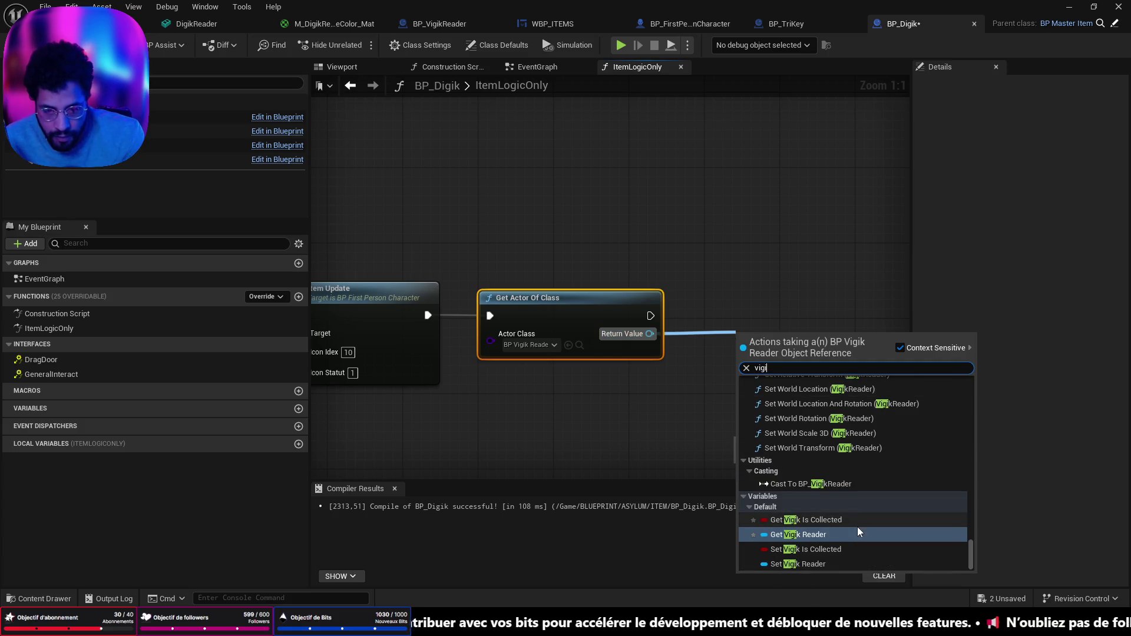
{"action": "left_click", "coordinate": [817, 549]}
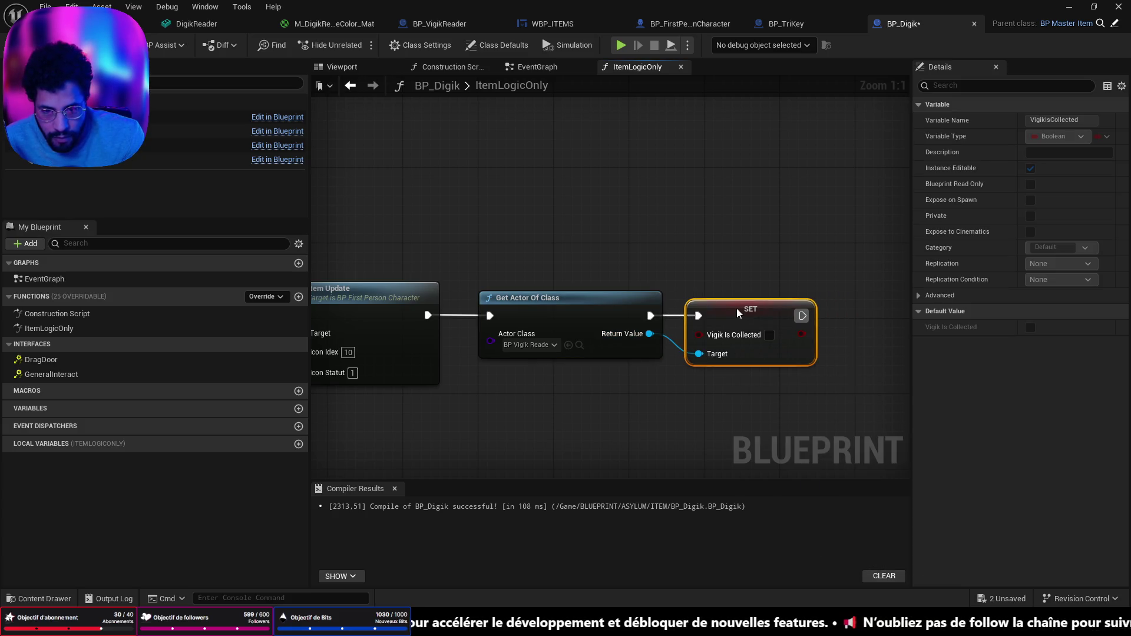
{"action": "key", "text": "ctrl+s"}
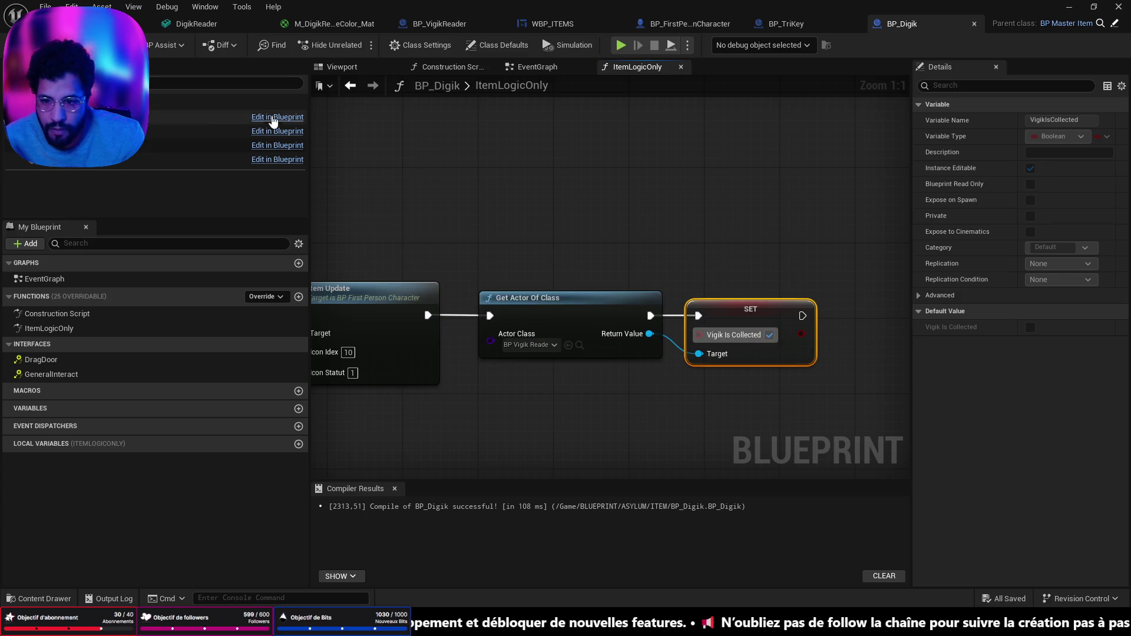
{"action": "left_click", "coordinate": [82, 23]}
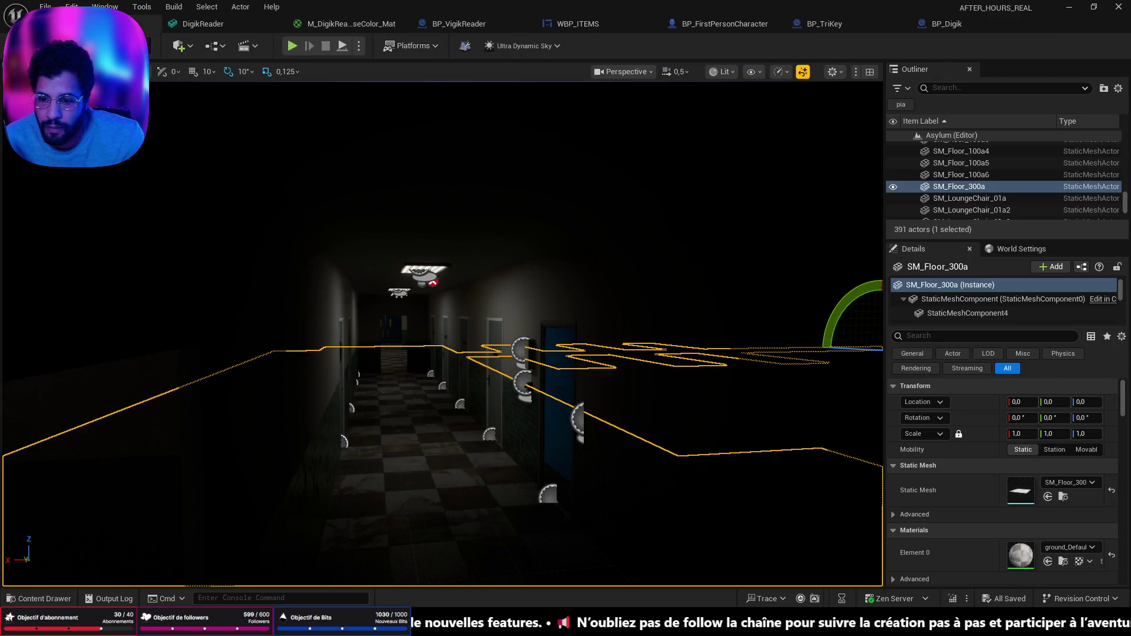
Start a playtest from the spot on the floor
{"action": "right_click", "coordinate": [712, 206]}
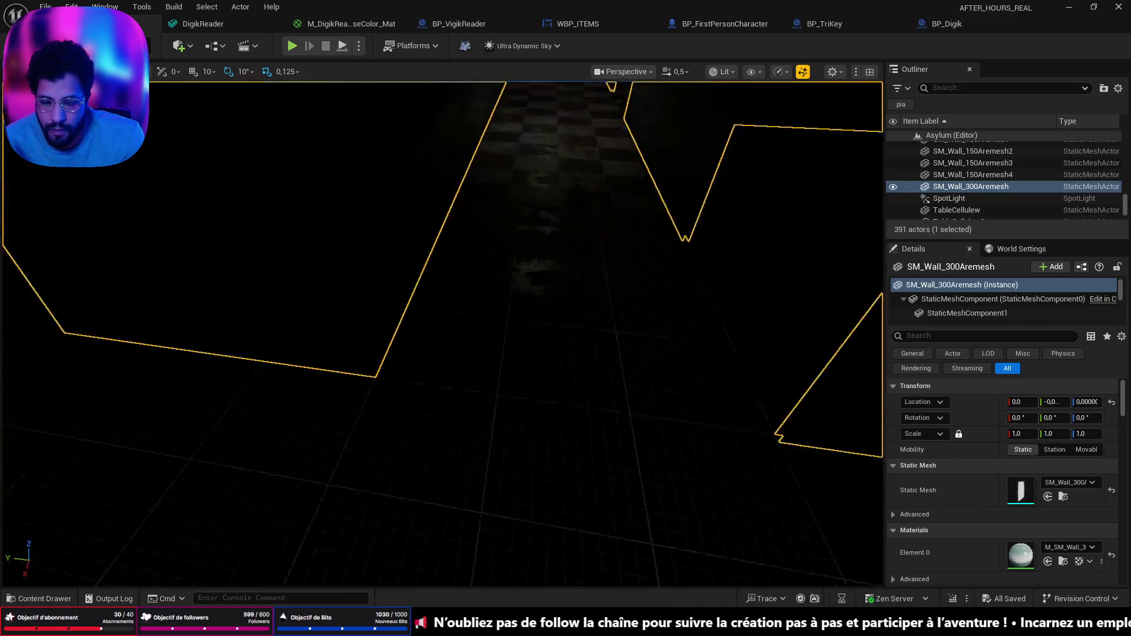
{"action": "right_click", "coordinate": [425, 535]}
{"action": "left_click", "coordinate": [444, 532]}
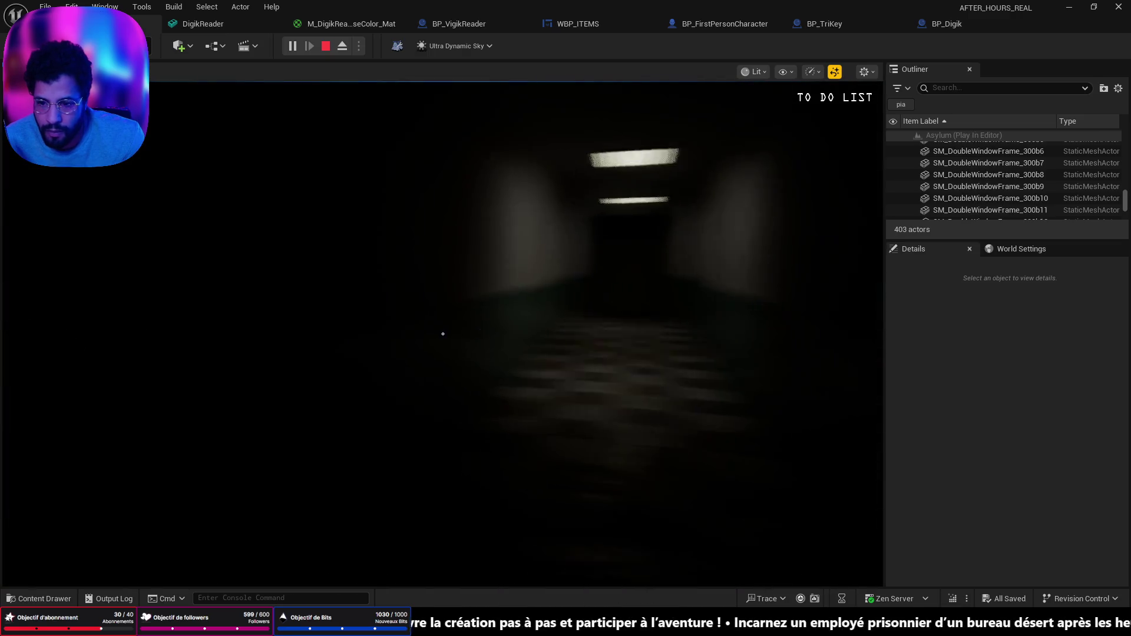
Walk through the office, washroom and corridors and pick up the key from the nightstand
{"action": "key", "text": "w"}
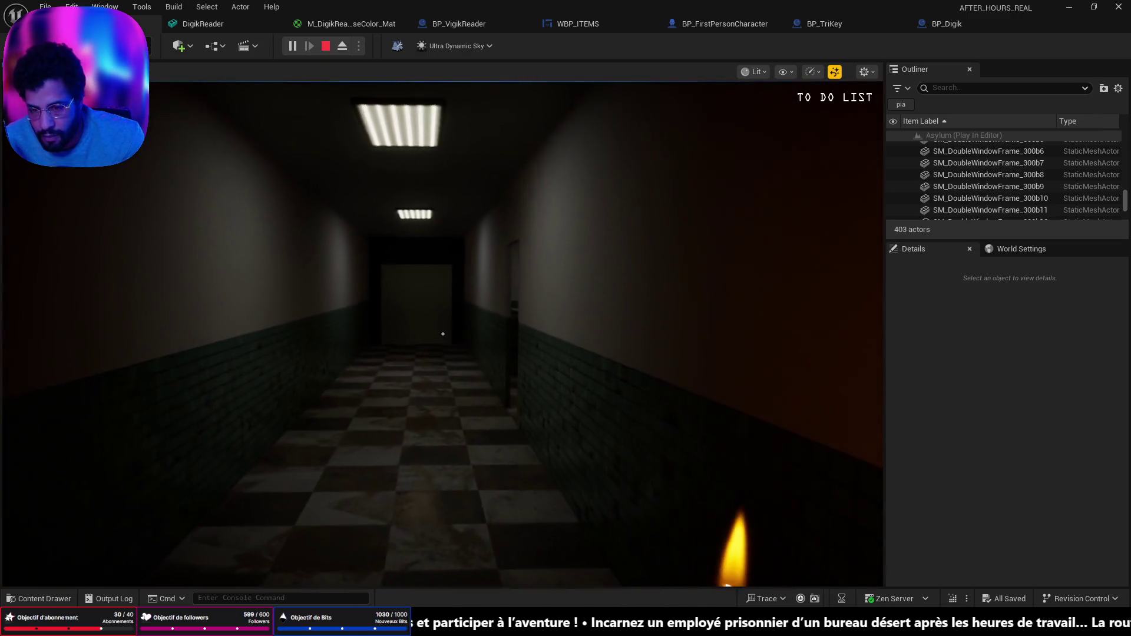
{"action": "key", "text": "w"}
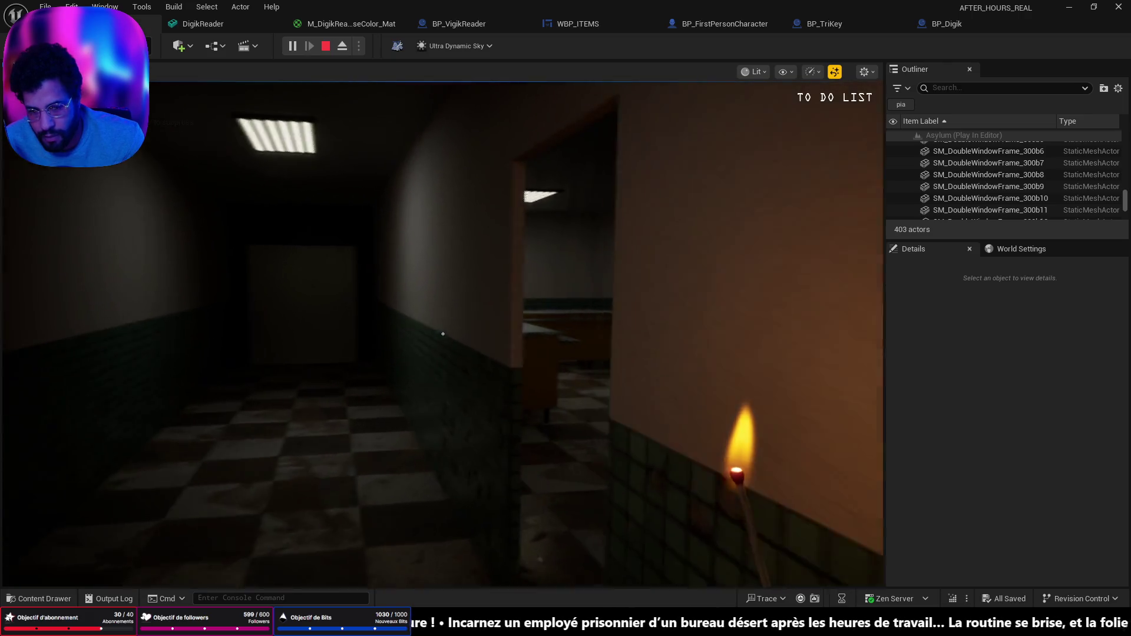
{"action": "key", "text": "w"}
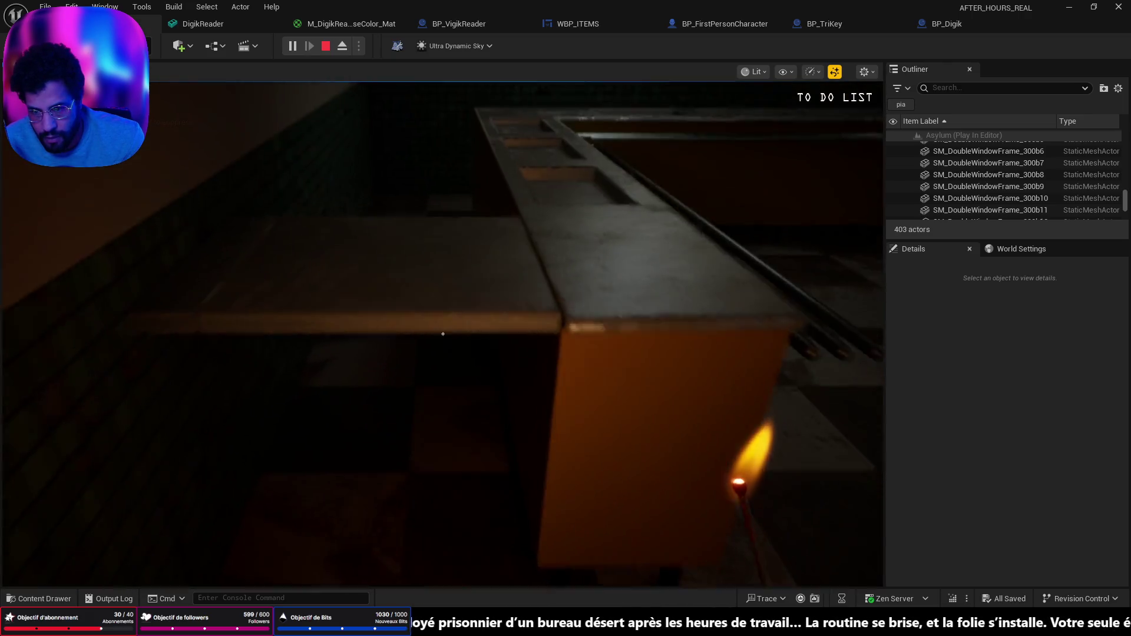
{"action": "key", "text": "w"}
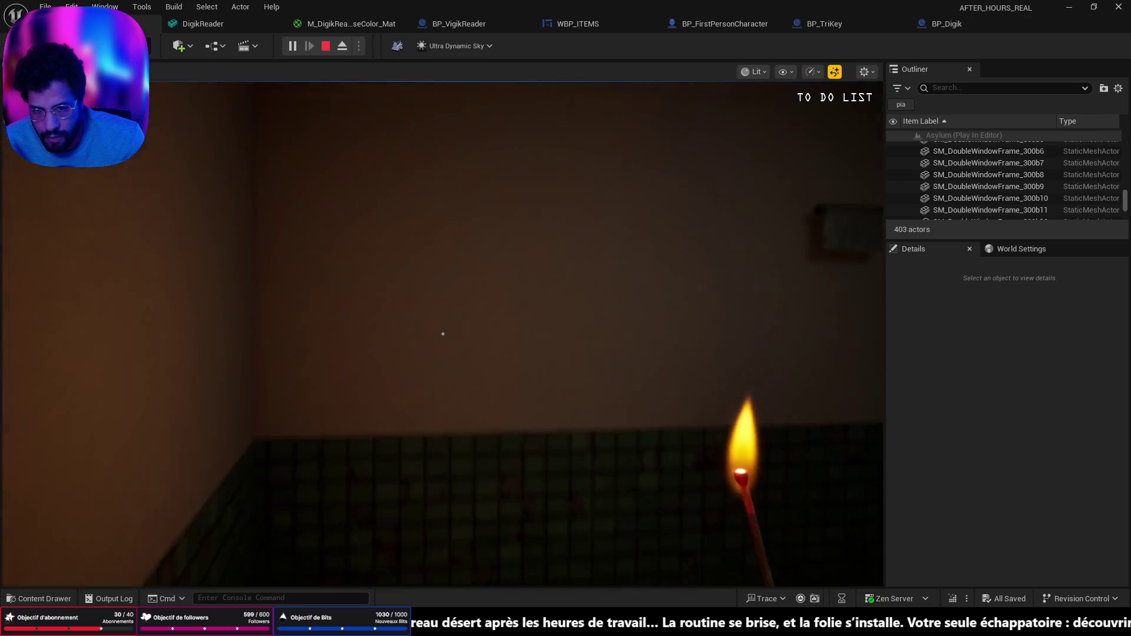
{"action": "key", "text": "w"}
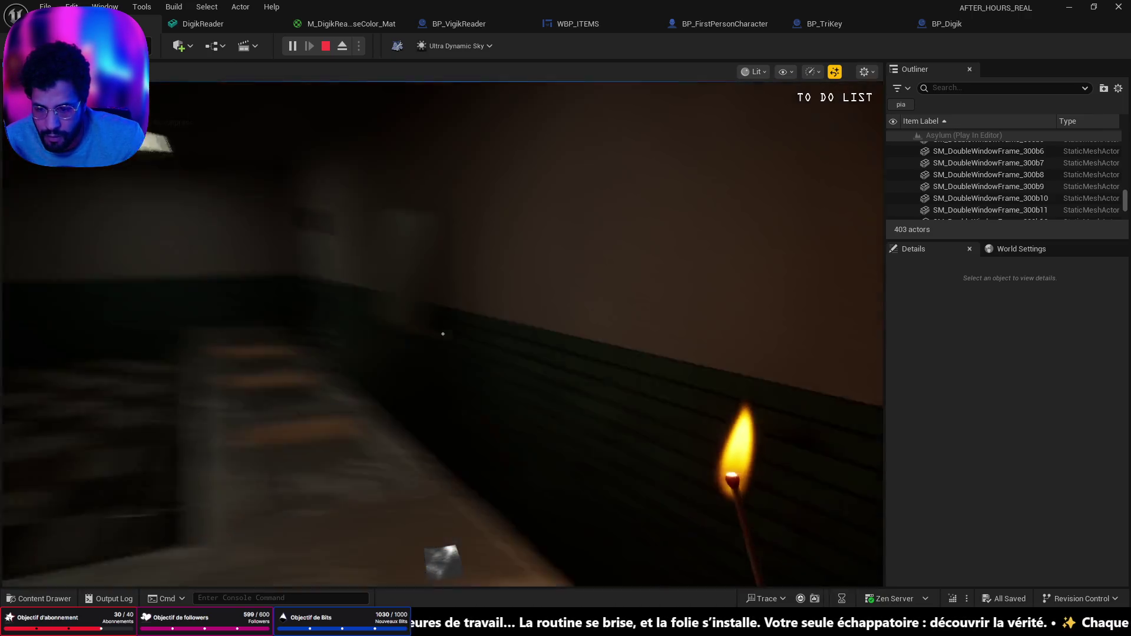
{"action": "key", "text": "w"}
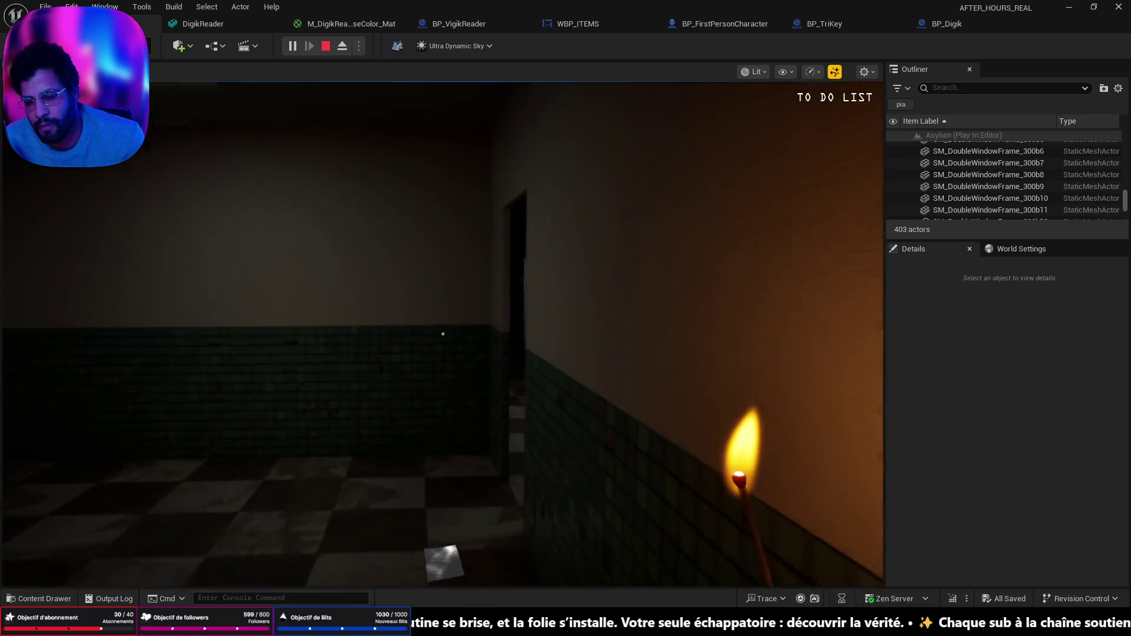
{"action": "key", "text": "w"}
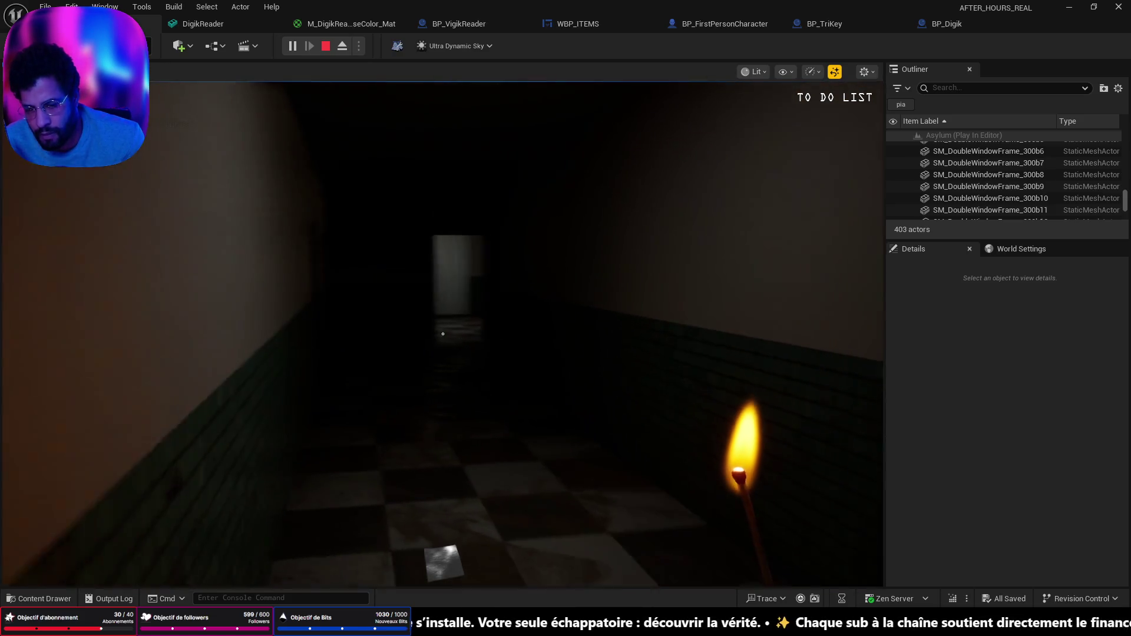
{"action": "key", "text": "w"}
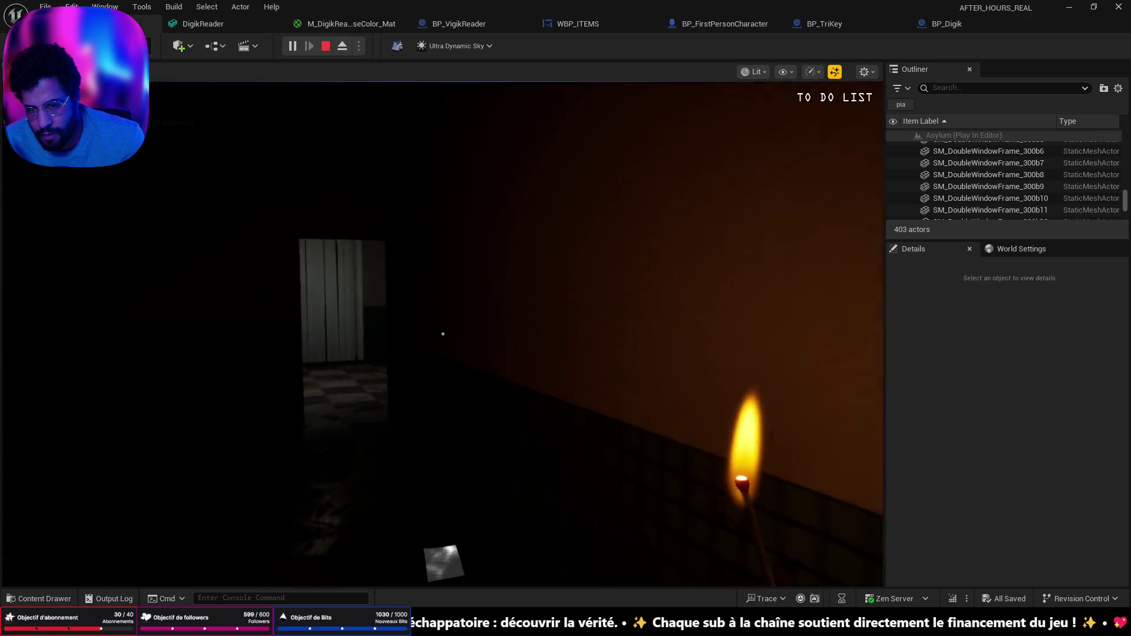
{"action": "key", "text": "w"}
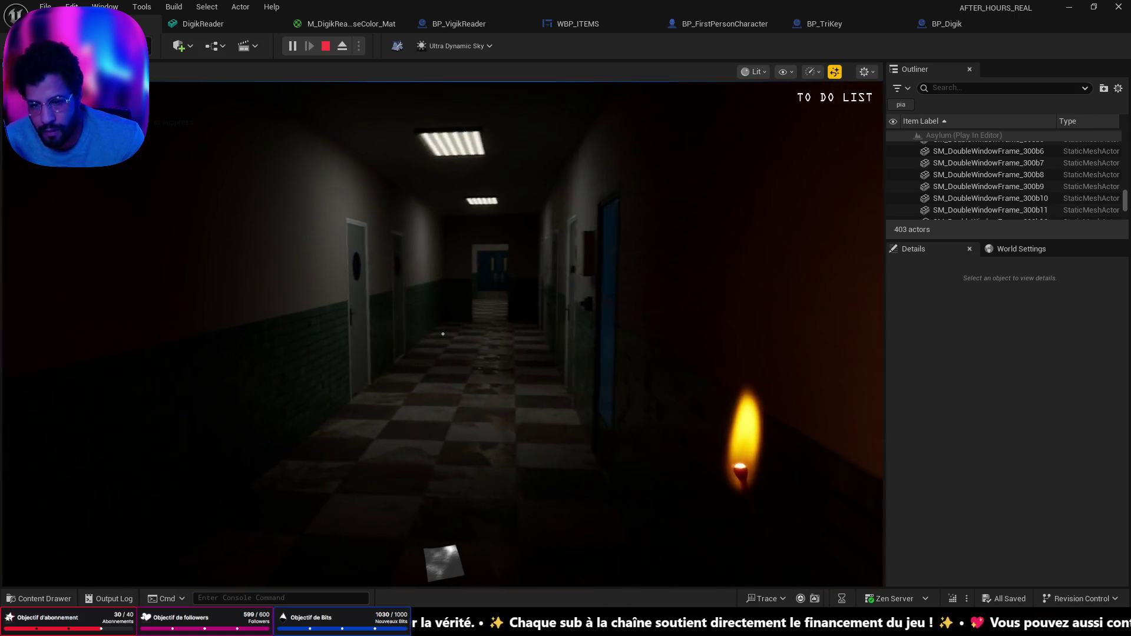
{"action": "key", "text": "w"}
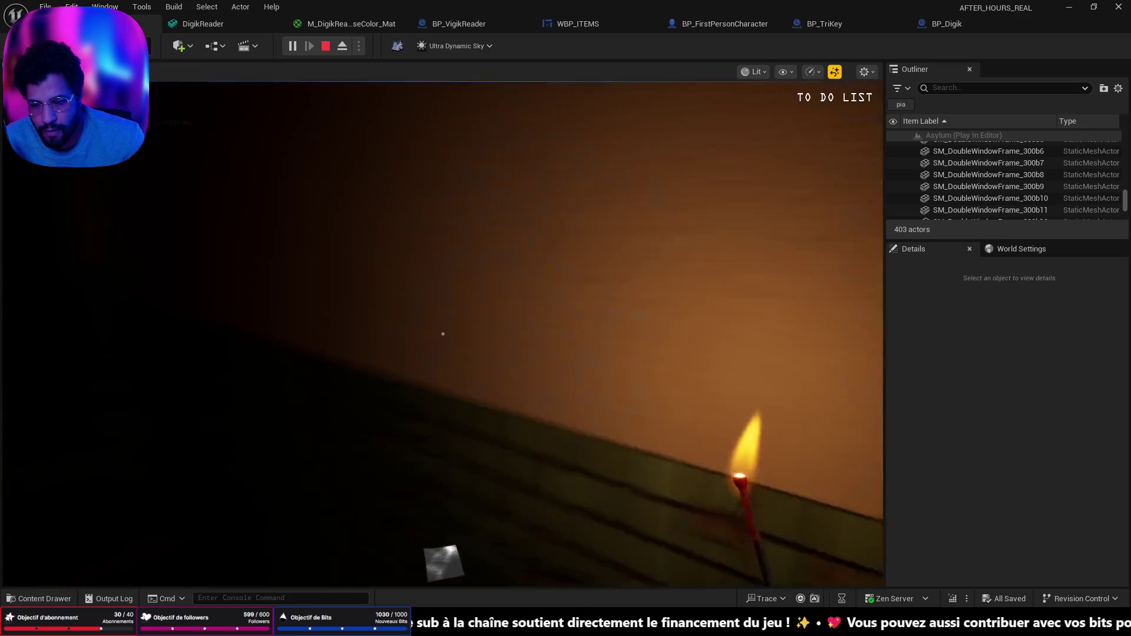
{"action": "key", "text": "w"}
{"action": "key", "text": "w"}
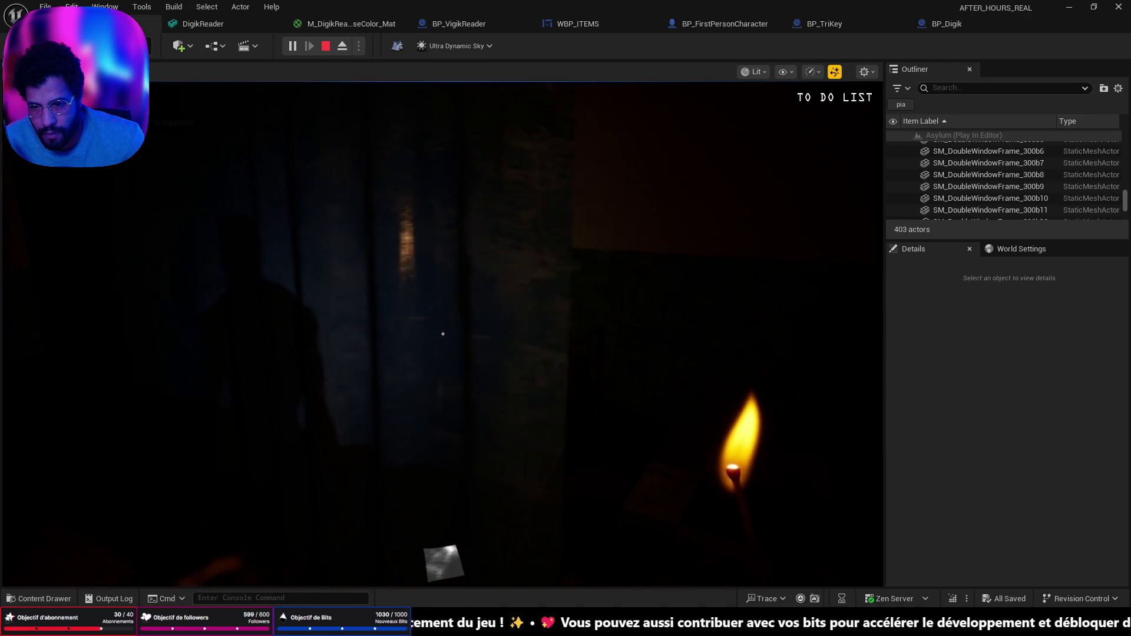
{"action": "key", "text": "w"}
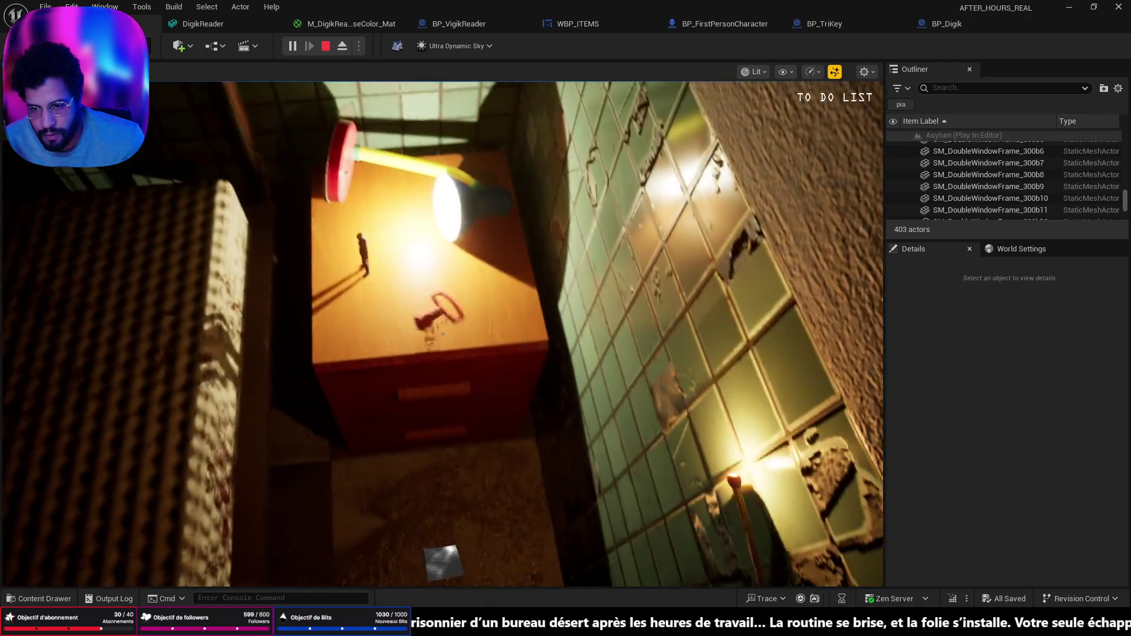
{"action": "left_click", "coordinate": [443, 334]}
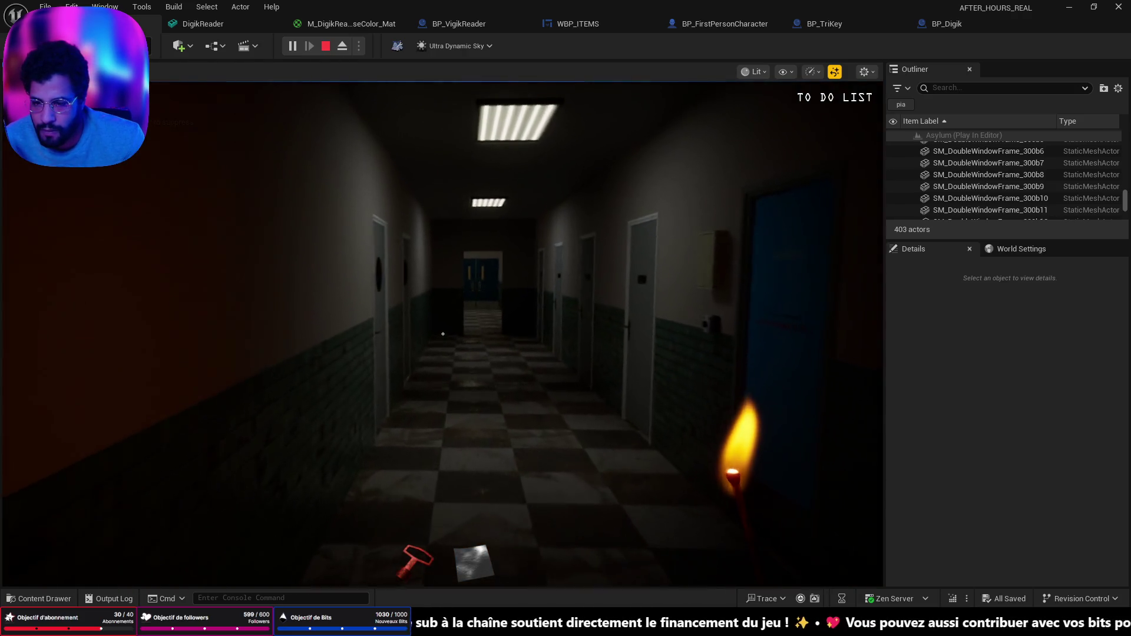
Get the keycard, press the wall panel to open the security door, then stop playing
{"action": "key", "text": "w"}
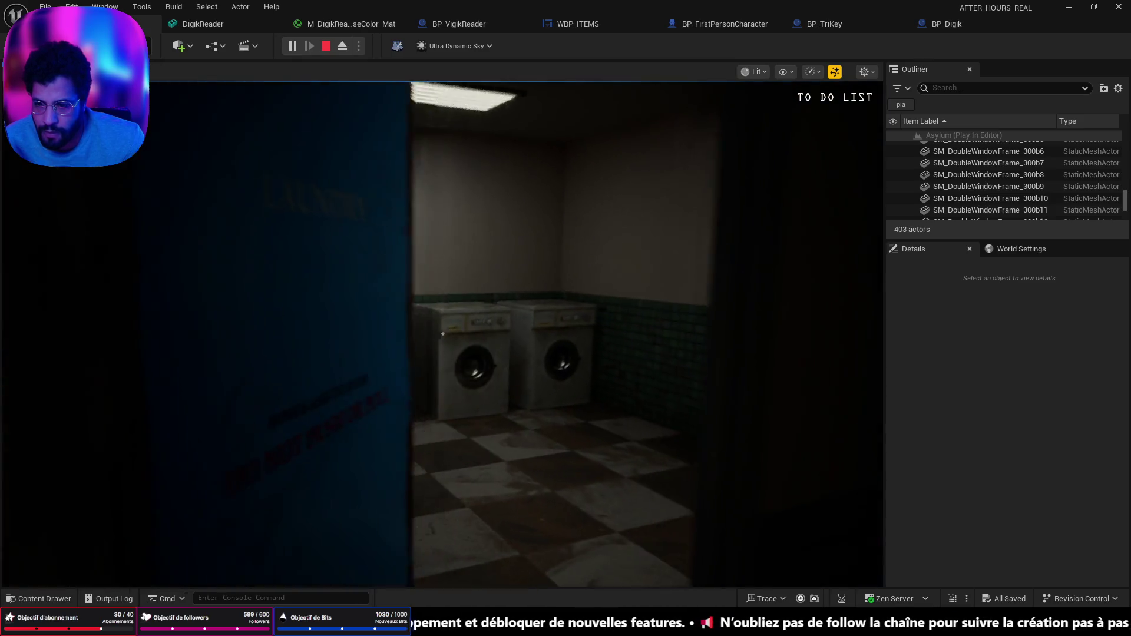
{"action": "key", "text": "w"}
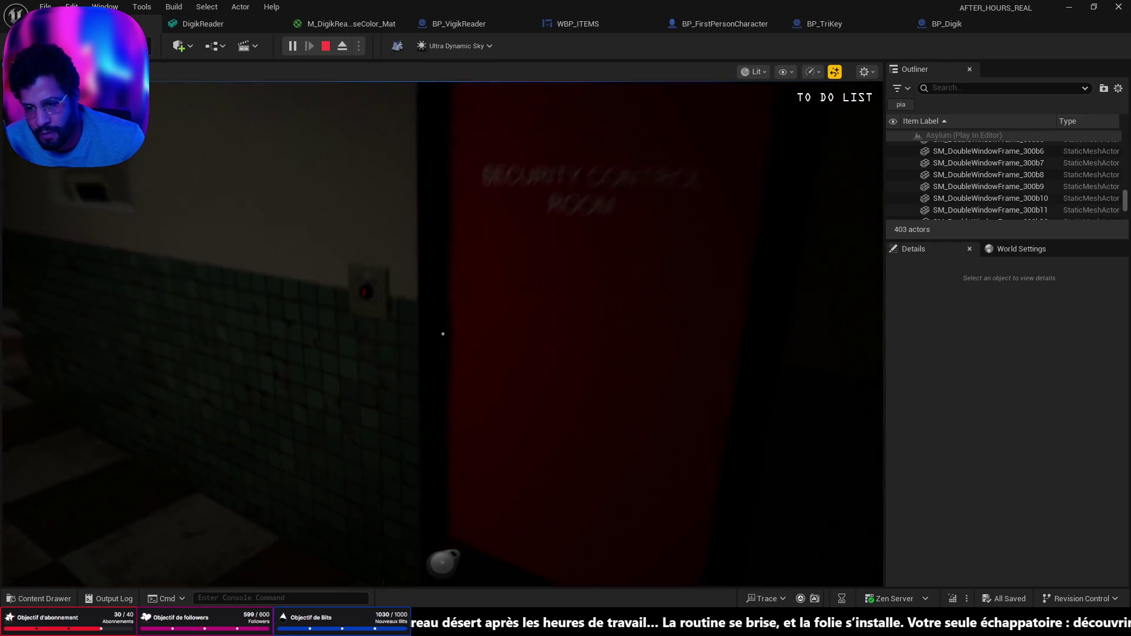
{"action": "left_click", "coordinate": [442, 334]}
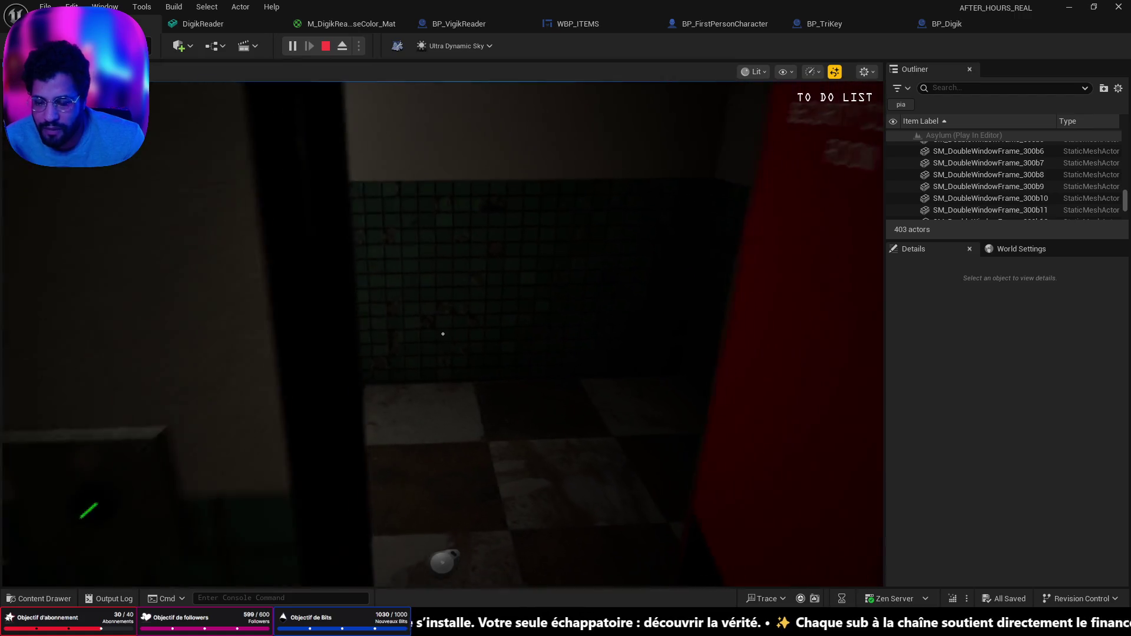
{"action": "key", "text": "Escape"}
{"action": "left_click", "coordinate": [594, 384]}
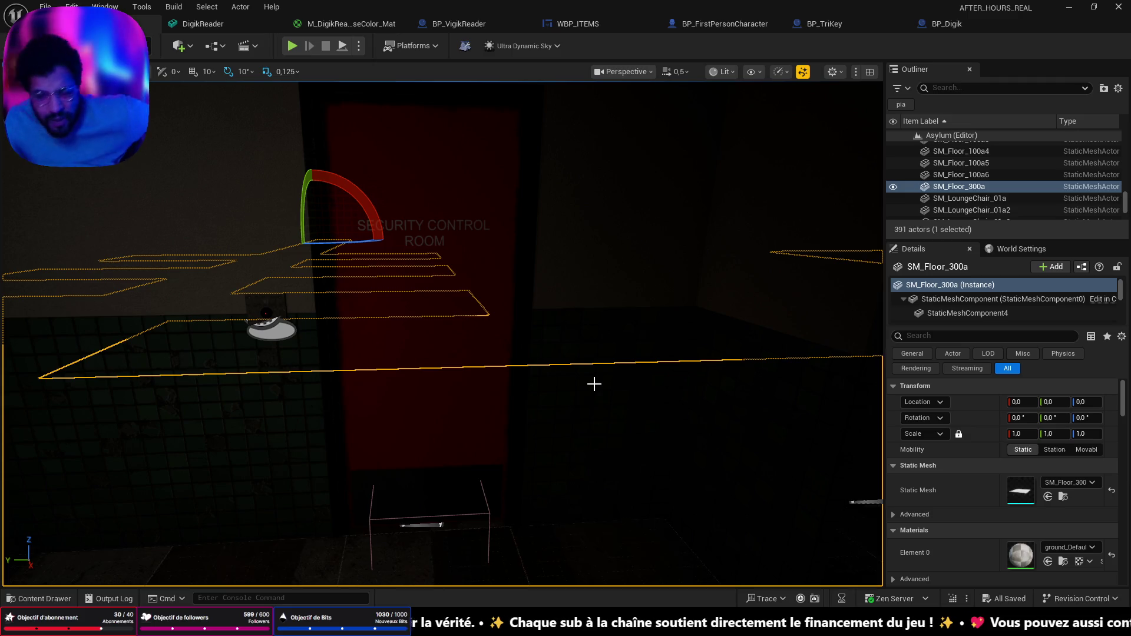
Switch the viewport to Visibility Collision, then Player Collision, around the security door
{"action": "left_click_drag", "start_coordinate": [594, 384], "coordinate": [720, 225]}
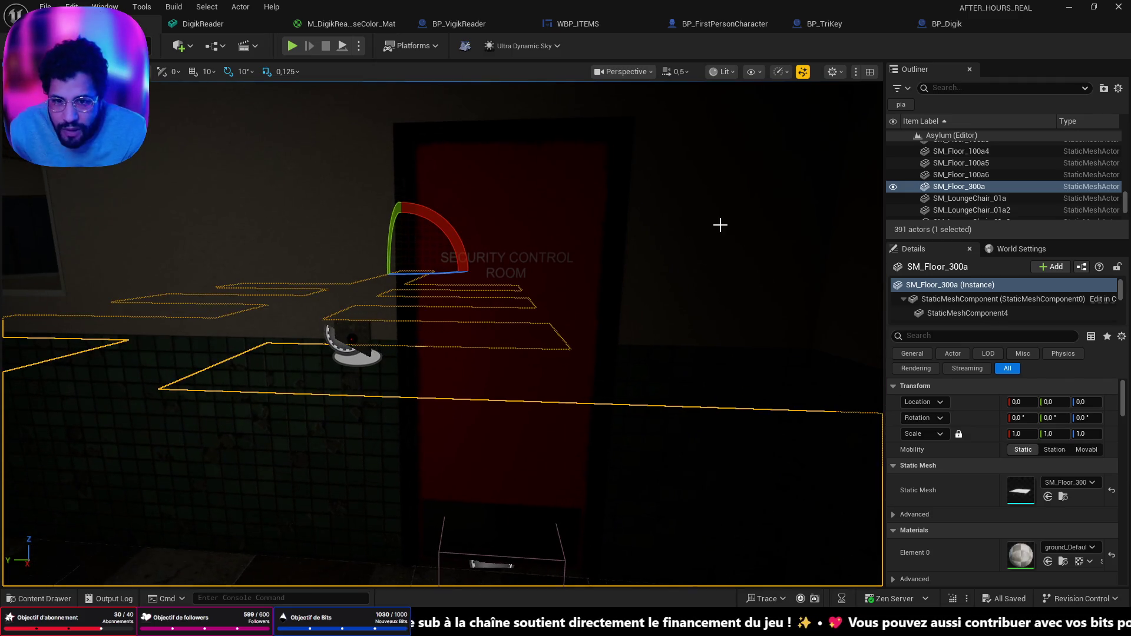
{"action": "left_click", "coordinate": [724, 72]}
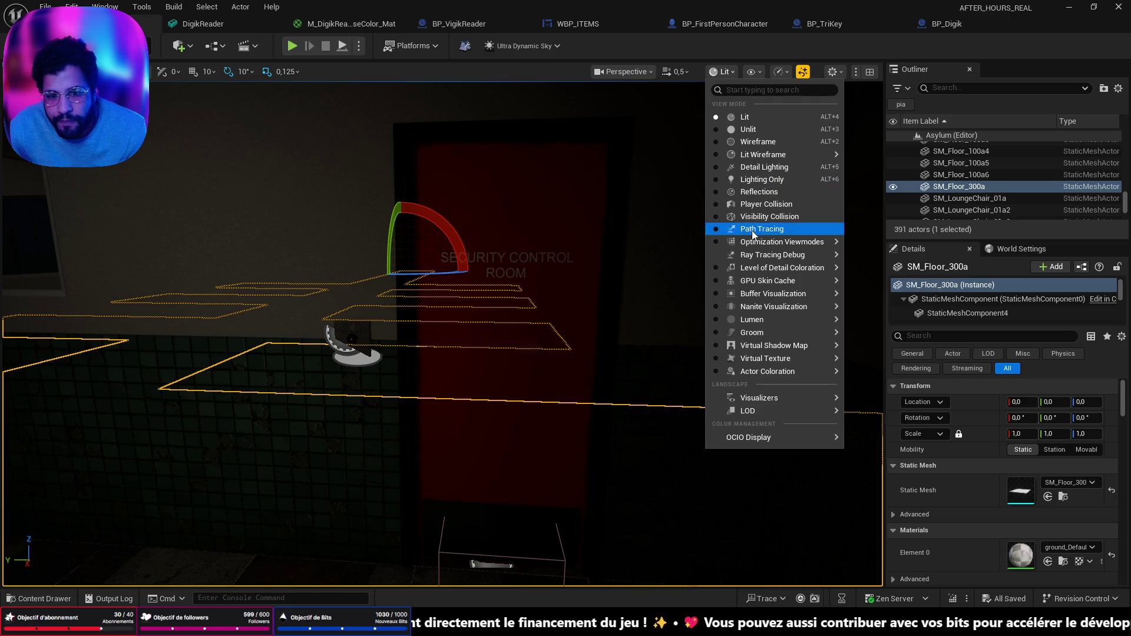
{"action": "left_click", "coordinate": [763, 216]}
{"action": "left_click_drag", "start_coordinate": [448, 330], "coordinate": [474, 350]}
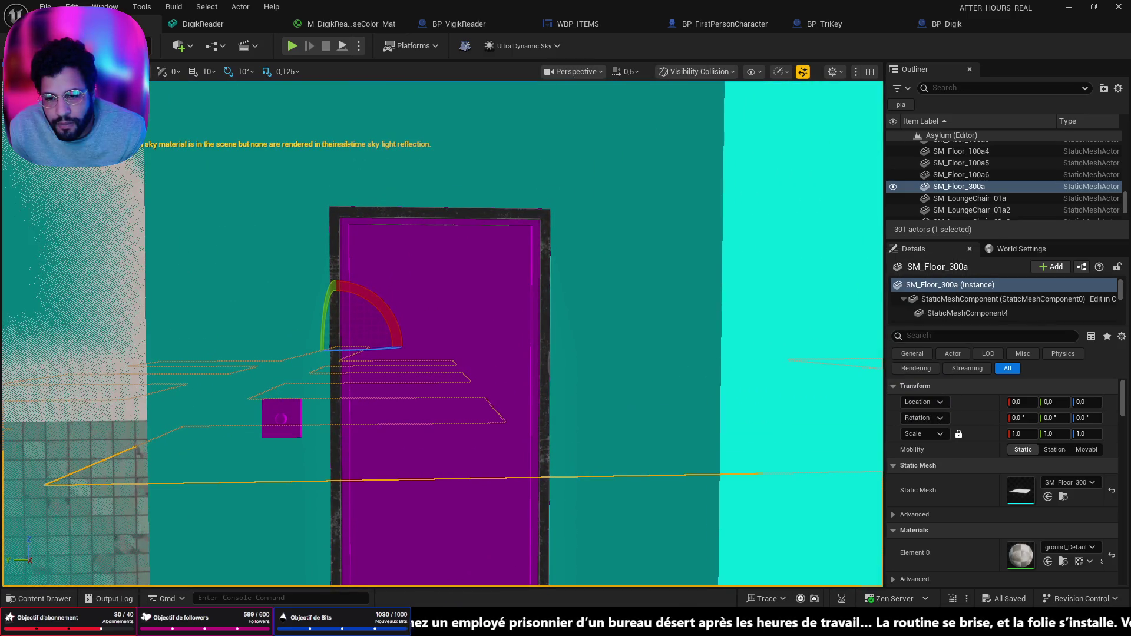
{"action": "left_click", "coordinate": [690, 73]}
{"action": "left_click", "coordinate": [717, 204]}
{"action": "mouse_move", "coordinate": [475, 383]}
{"action": "left_mouse_down"}
{"action": "mouse_move", "coordinate": [401, 383]}
{"action": "mouse_move", "coordinate": [354, 345]}
{"action": "left_mouse_up"}
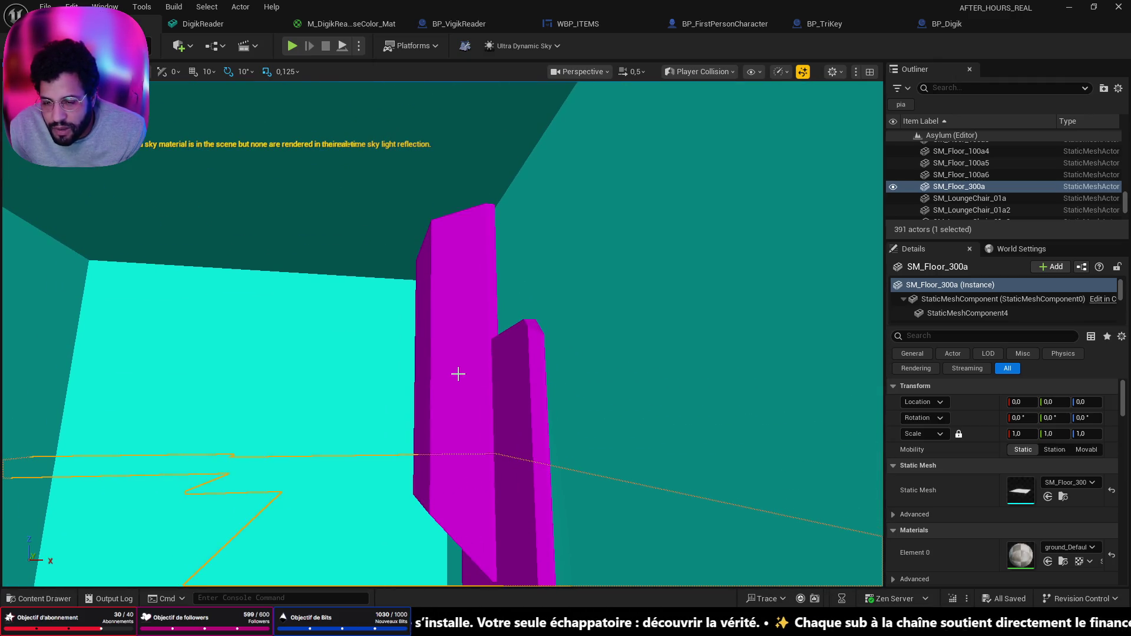
{"action": "mouse_move", "coordinate": [454, 362]}
{"action": "left_mouse_down"}
{"action": "mouse_move", "coordinate": [441, 359]}
{"action": "mouse_move", "coordinate": [512, 370]}
{"action": "mouse_move", "coordinate": [448, 370]}
{"action": "mouse_move", "coordinate": [465, 357]}
{"action": "mouse_move", "coordinate": [519, 368]}
{"action": "left_mouse_up"}
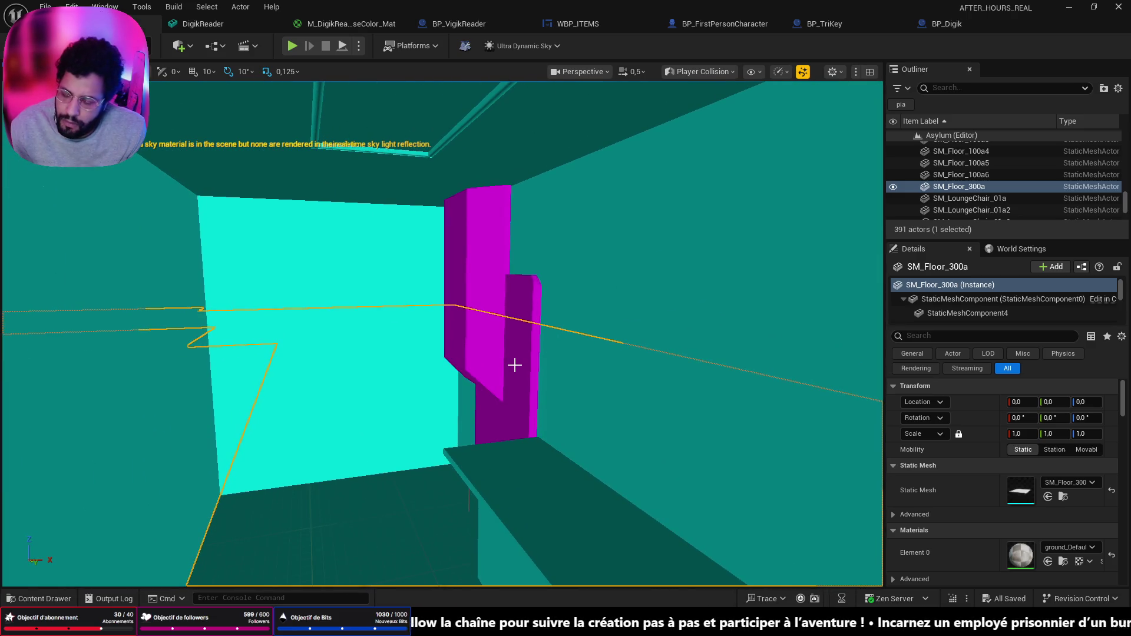
Select the door's Cadre frame and start Mesh To Collision in Modeling Mode
{"action": "left_click", "coordinate": [519, 349]}
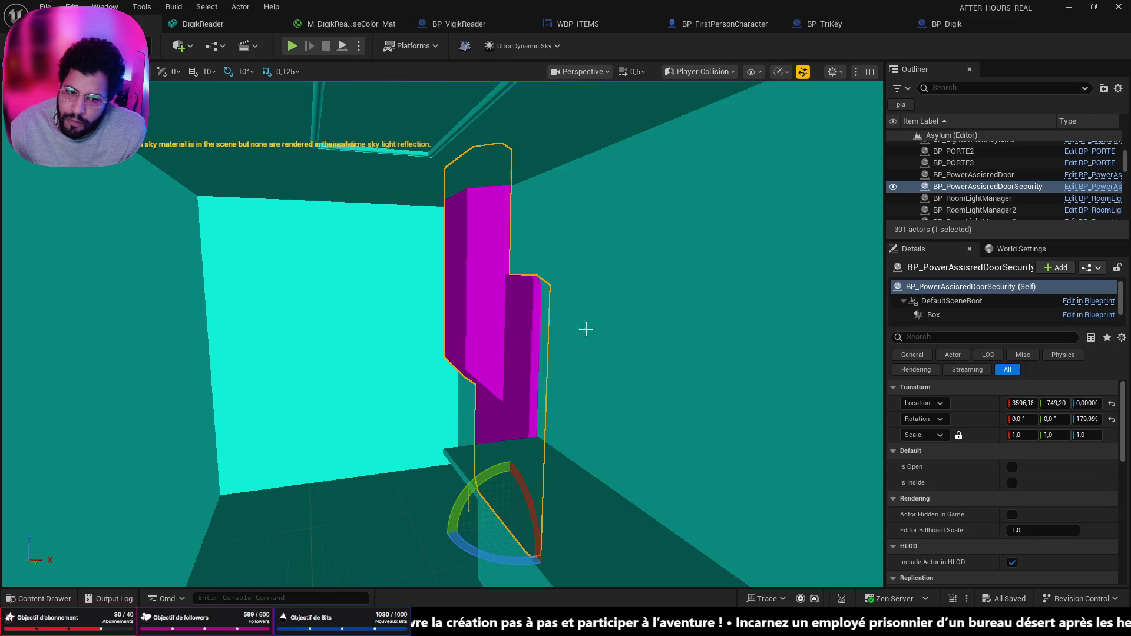
{"action": "left_click", "coordinate": [957, 307]}
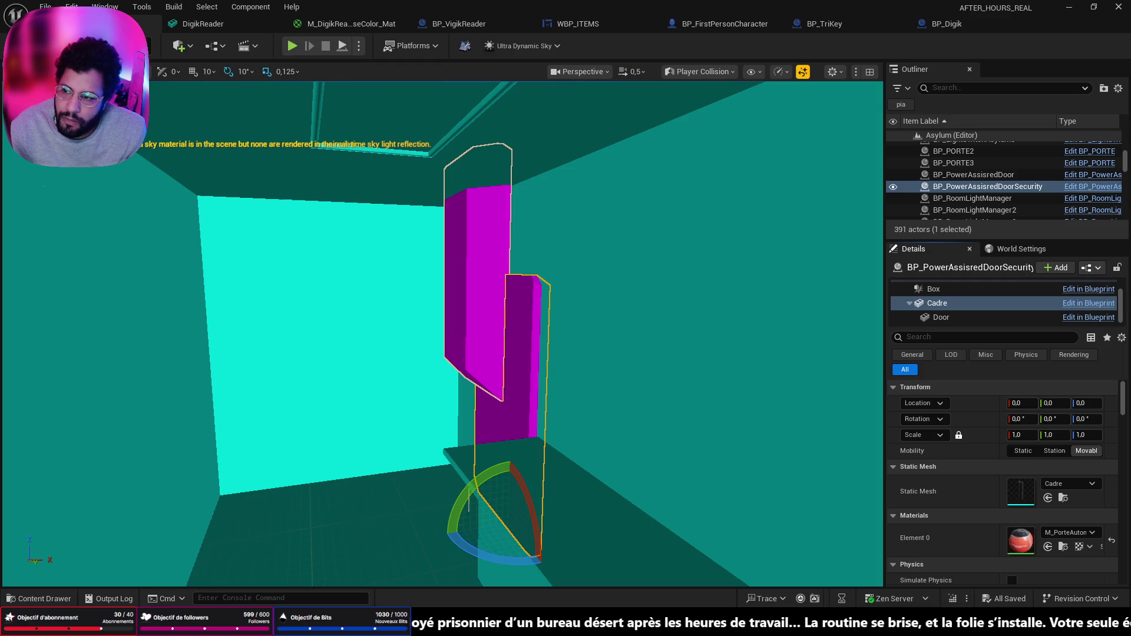
{"action": "key", "text": "shift+5"}
{"action": "left_click", "coordinate": [169, 416]}
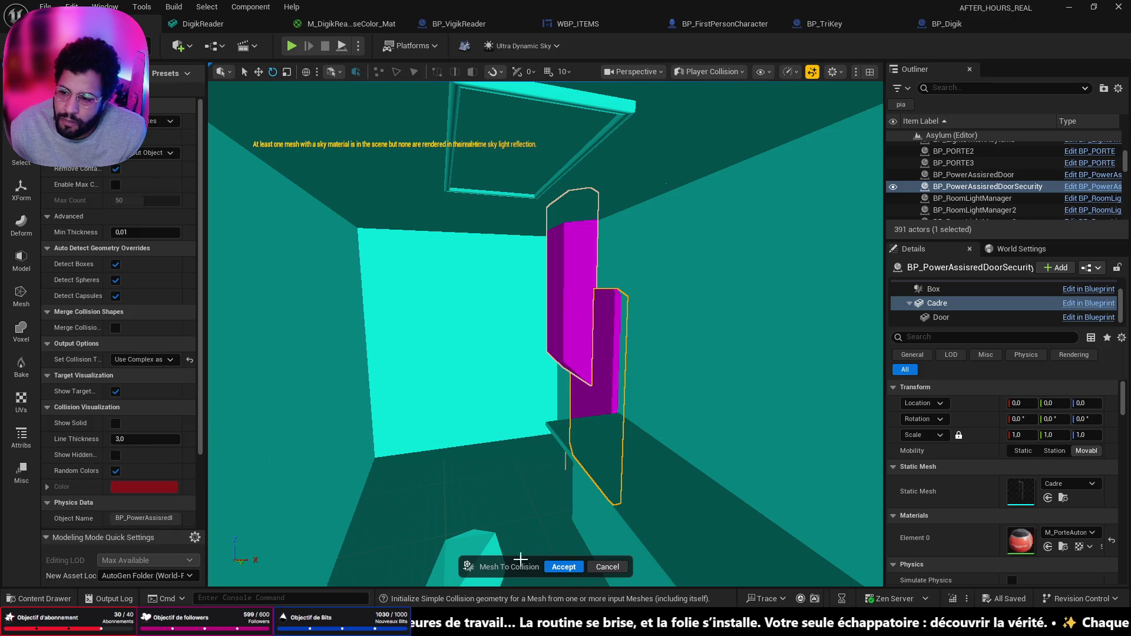
Accept the Cadre frame's generated collision and rotate the Door −40° on Z
{"action": "left_click", "coordinate": [565, 567]}
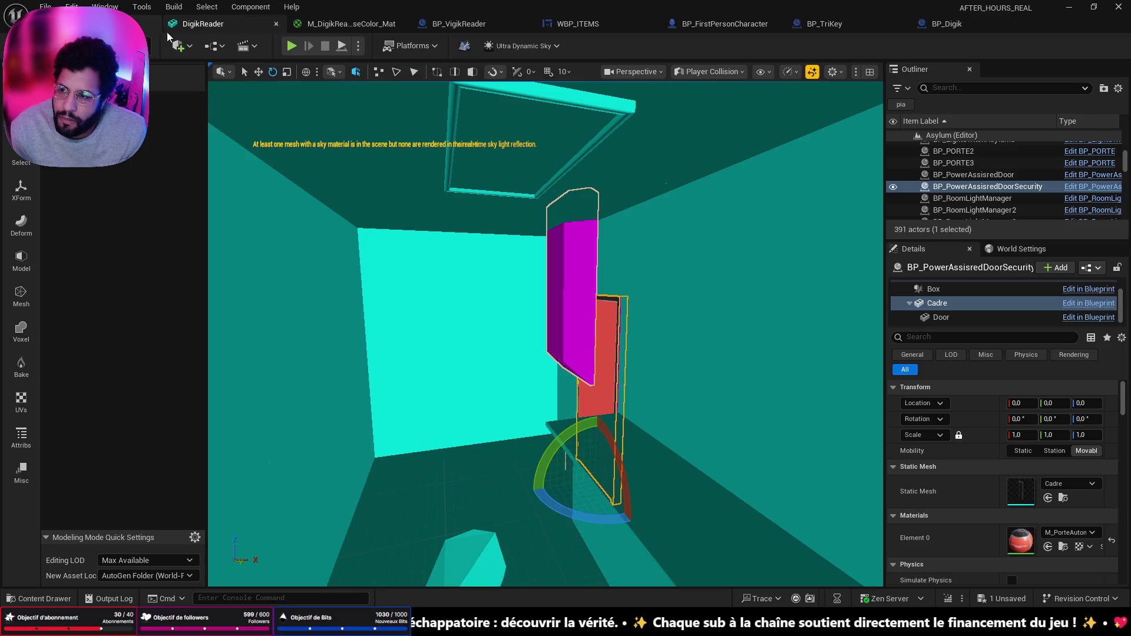
{"action": "mouse_move", "coordinate": [452, 264]}
{"action": "left_mouse_down"}
{"action": "mouse_move", "coordinate": [460, 153]}
{"action": "mouse_move", "coordinate": [500, 452]}
{"action": "left_mouse_up"}
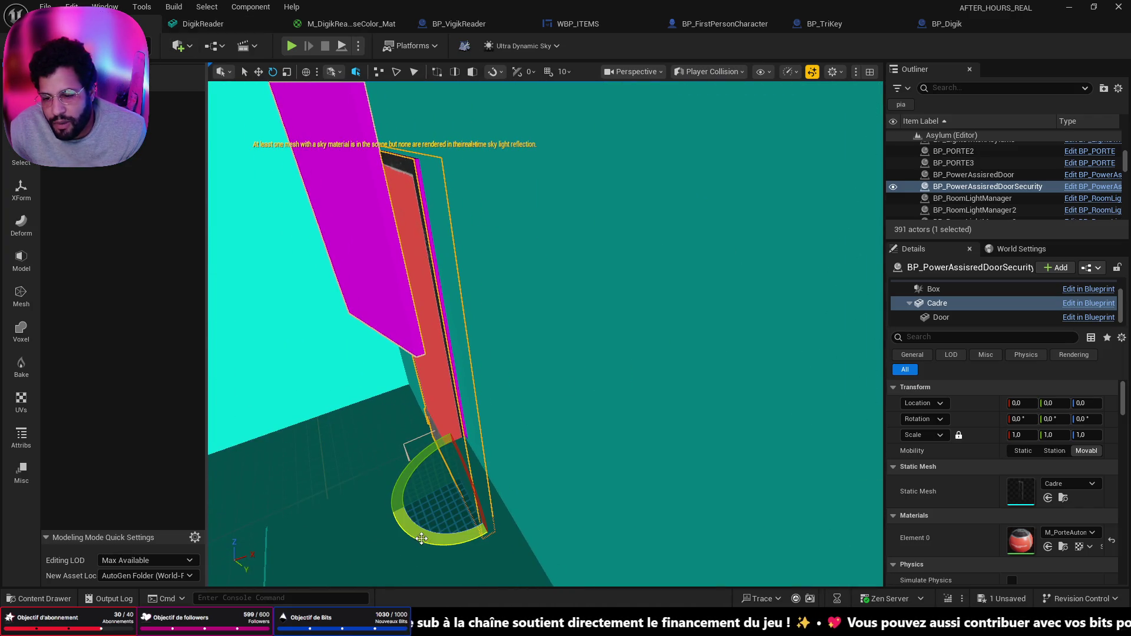
{"action": "mouse_move", "coordinate": [328, 347]}
{"action": "left_mouse_down"}
{"action": "mouse_move", "coordinate": [478, 313]}
{"action": "mouse_move", "coordinate": [486, 331]}
{"action": "mouse_move", "coordinate": [486, 318]}
{"action": "mouse_move", "coordinate": [469, 308]}
{"action": "mouse_move", "coordinate": [413, 348]}
{"action": "mouse_move", "coordinate": [360, 356]}
{"action": "mouse_move", "coordinate": [377, 412]}
{"action": "left_mouse_up"}
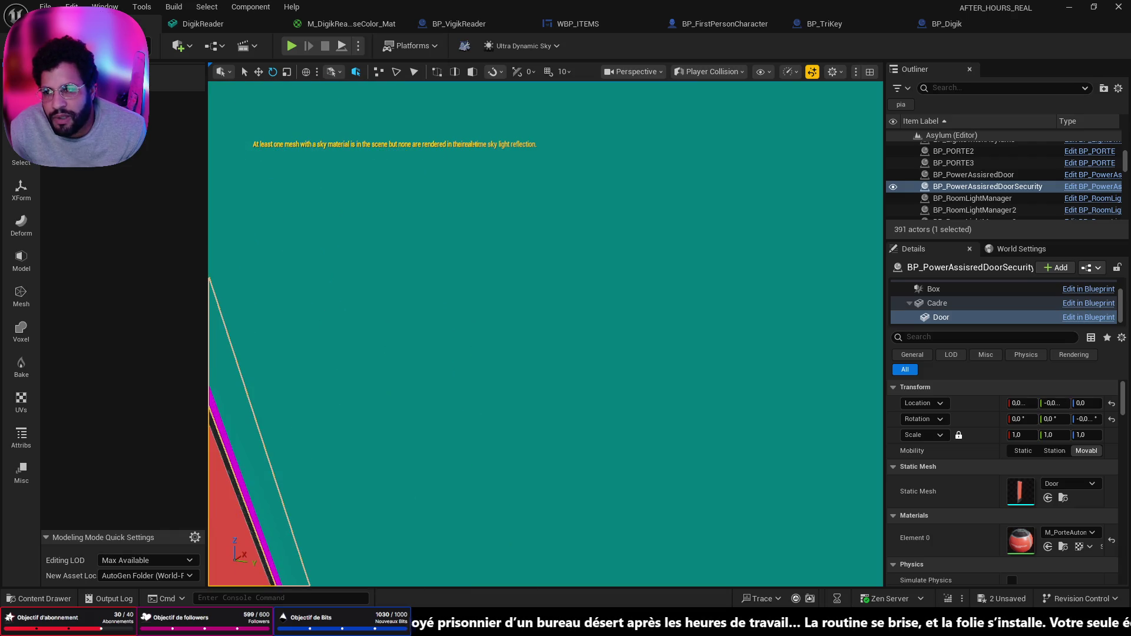
Exit Modeling Mode and Play From Here on the corridor floor
{"action": "left_click", "coordinate": [142, 67]}
{"action": "left_click_drag", "start_coordinate": [458, 307], "coordinate": [492, 468]}
{"action": "right_click", "coordinate": [507, 468]}
{"action": "left_click", "coordinate": [512, 460]}
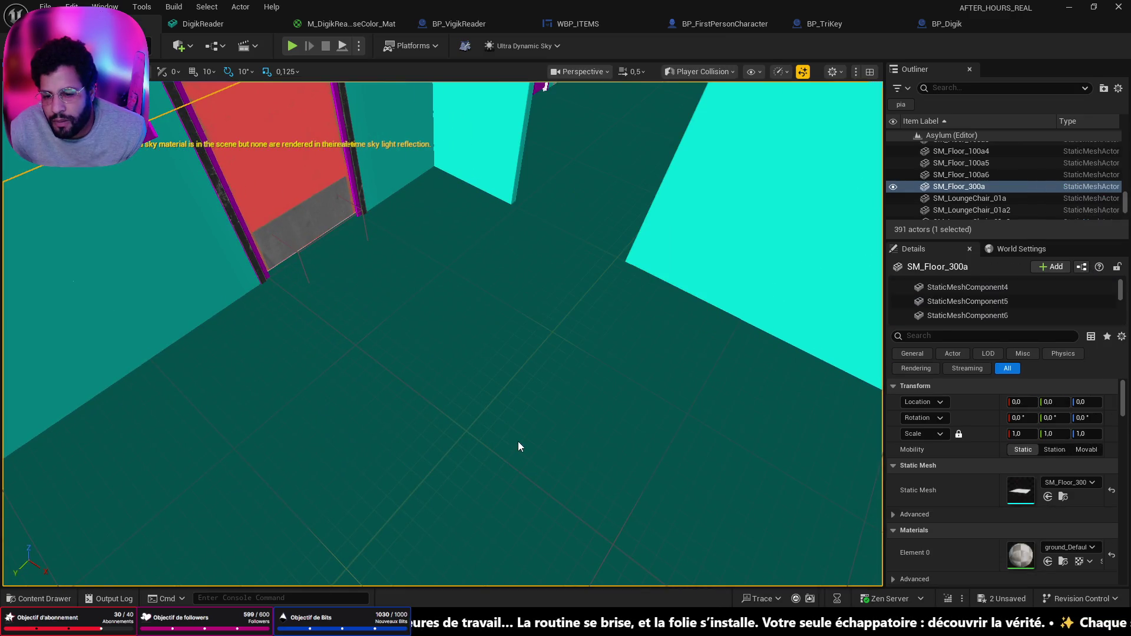
Walk up to the security door sign, stop the playtest, and open the Content Drawer
{"action": "key", "text": "w"}
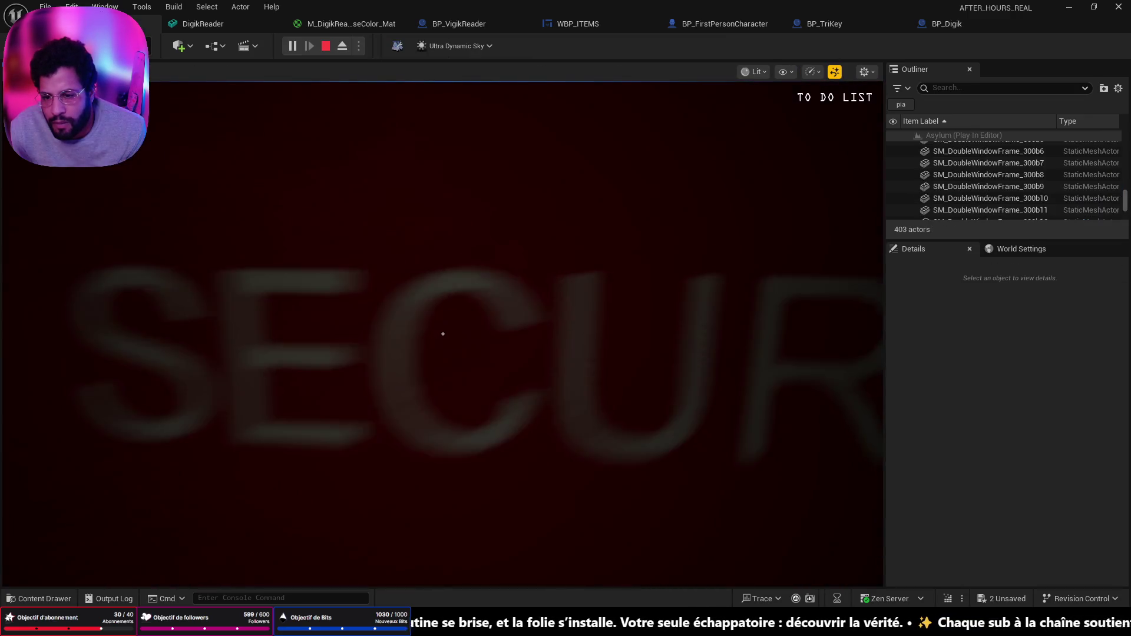
{"action": "key", "text": "w"}
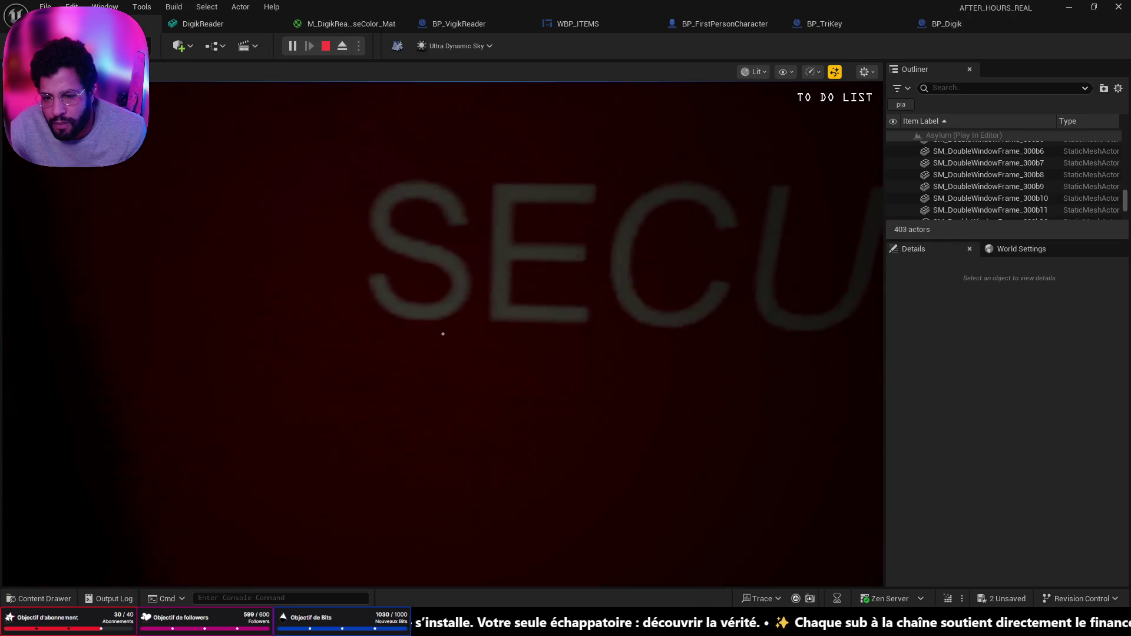
{"action": "key", "text": "s"}
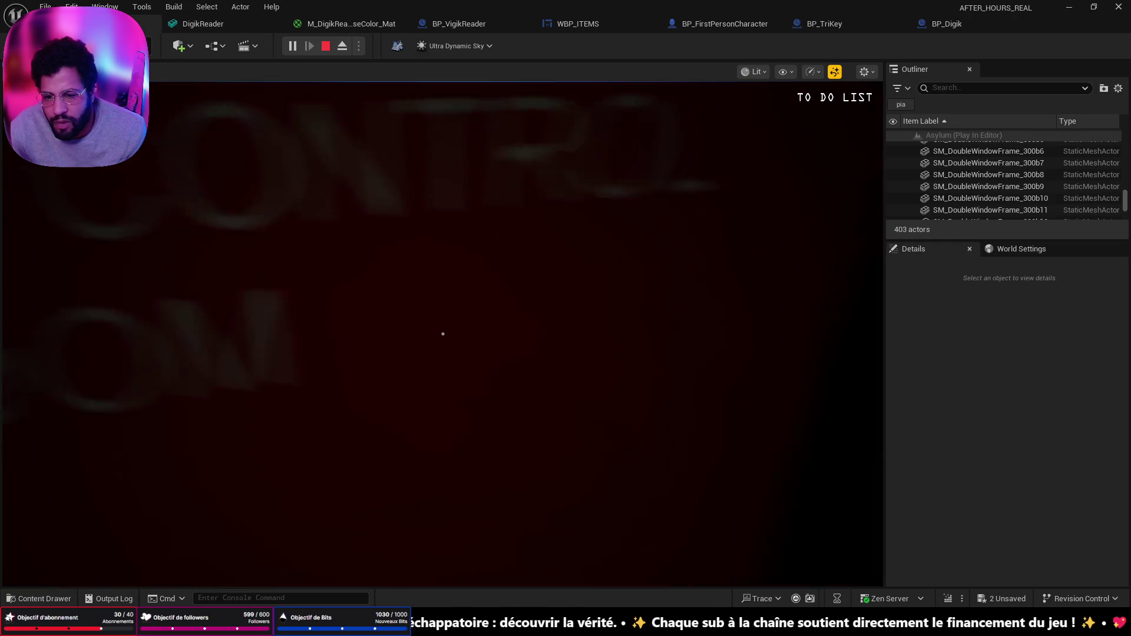
{"action": "key", "text": "Escape"}
{"action": "key", "text": "ctrl+space"}
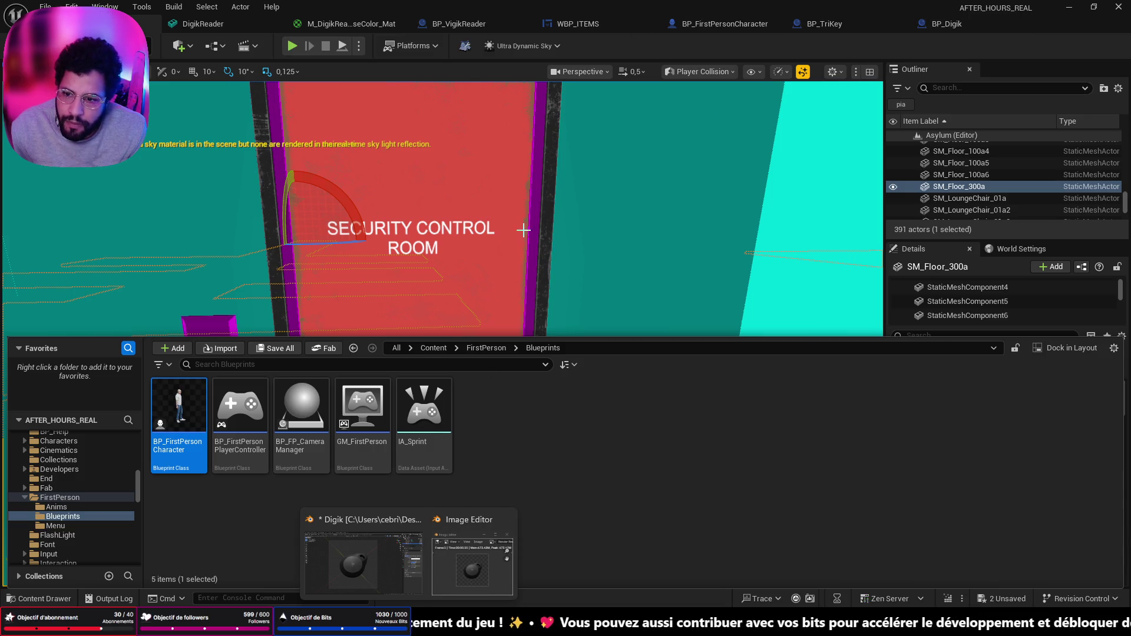
{"action": "left_click", "coordinate": [953, 320]}
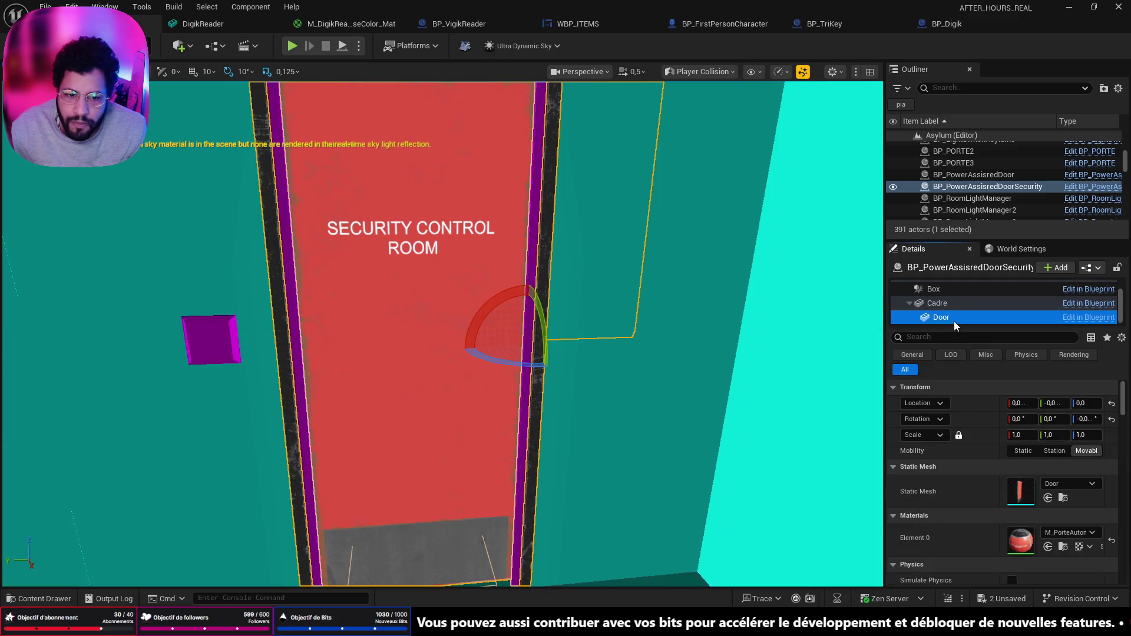
Open the Door mesh asset and switch its viewport to the Player Collision view
{"action": "left_click", "coordinate": [1064, 499]}
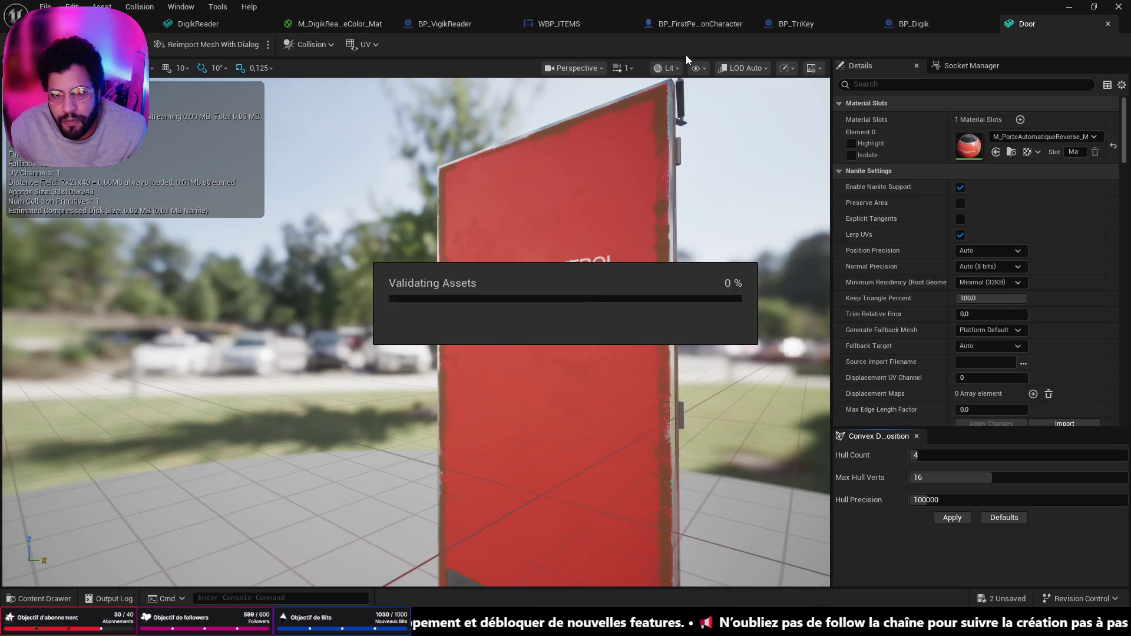
{"action": "left_click", "coordinate": [673, 70]}
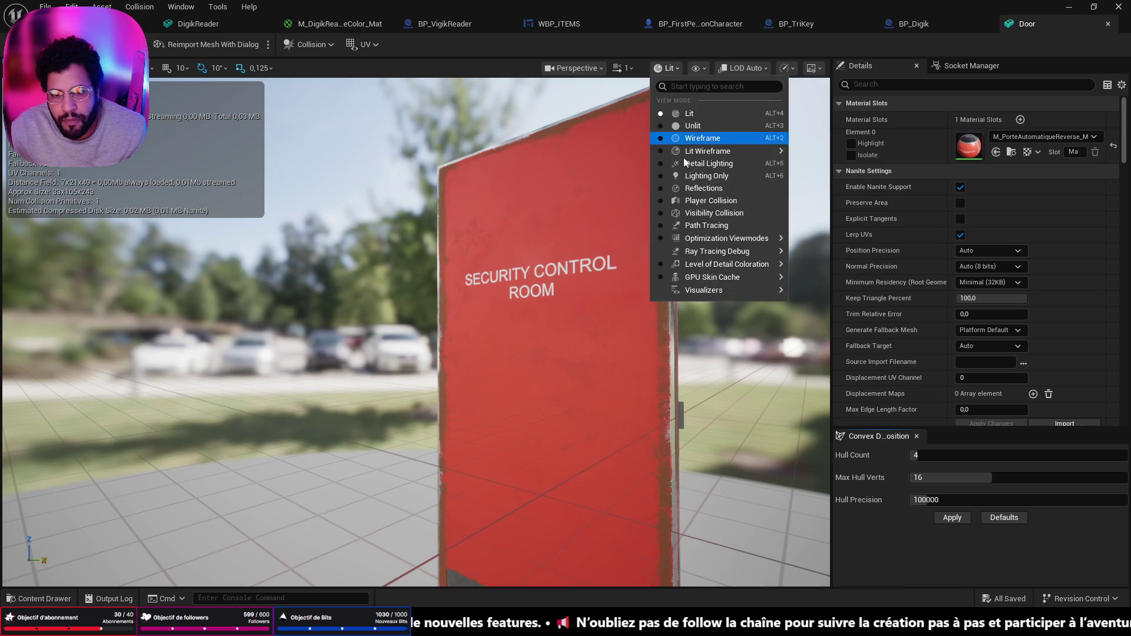
{"action": "left_click", "coordinate": [679, 200]}
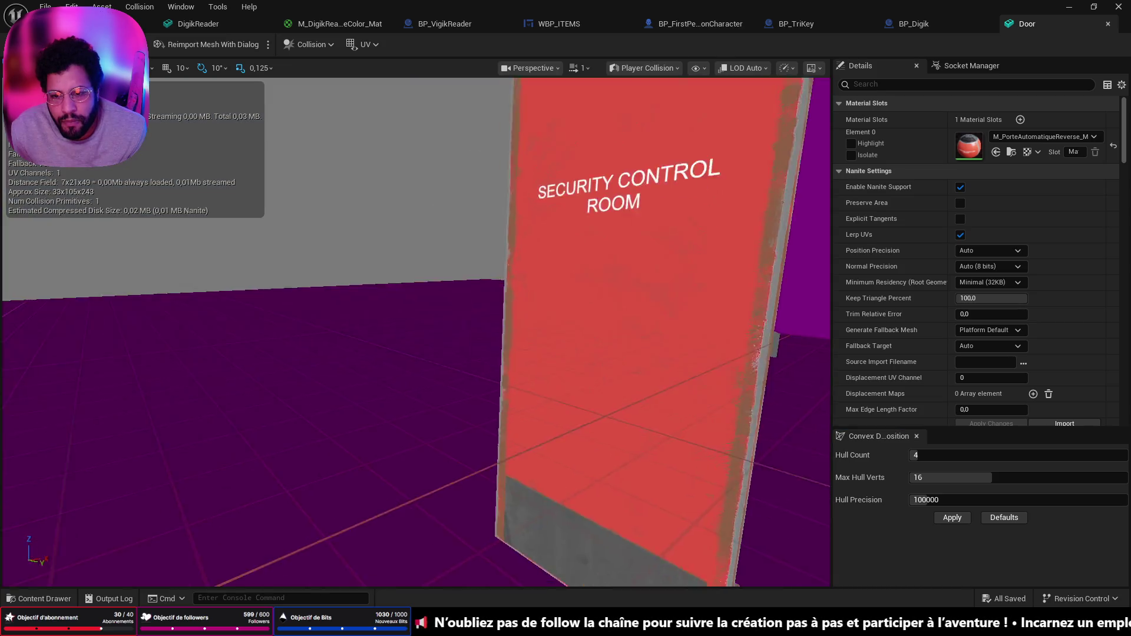
{"action": "scroll", "coordinate": [679, 200], "scroll_direction": "down", "scroll_amount": 10}
{"action": "mouse_move", "coordinate": [412, 330]}
{"action": "left_mouse_down"}
{"action": "mouse_move", "coordinate": [371, 283]}
{"action": "mouse_move", "coordinate": [502, 54]}
{"action": "left_mouse_up"}
Remove the Door mesh's existing collision and add a 10DOP simplified collision hull
{"action": "left_click", "coordinate": [322, 47]}
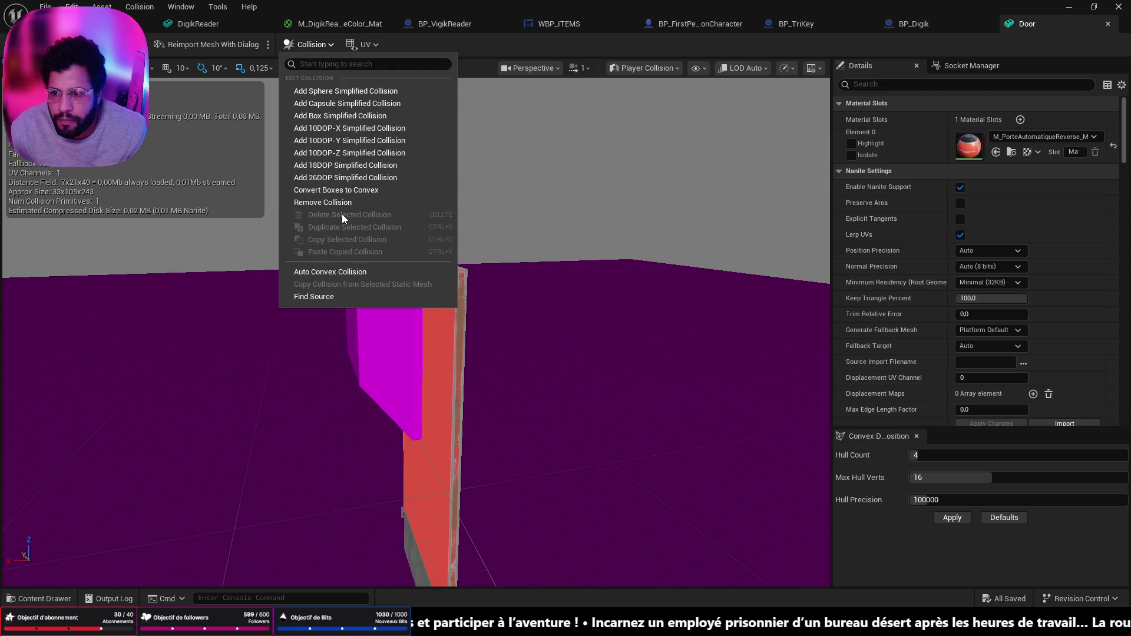
{"action": "left_click", "coordinate": [347, 202]}
{"action": "left_click", "coordinate": [312, 48]}
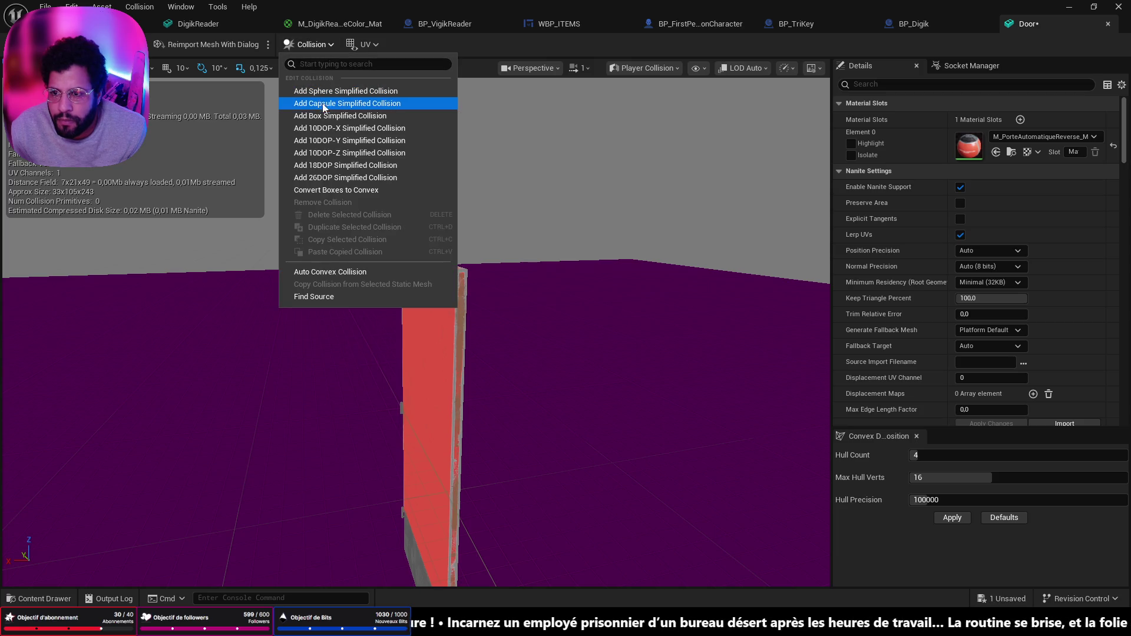
{"action": "left_click", "coordinate": [325, 131]}
{"action": "mouse_move", "coordinate": [420, 271]}
{"action": "left_mouse_down"}
{"action": "mouse_move", "coordinate": [471, 274]}
{"action": "mouse_move", "coordinate": [422, 273]}
{"action": "left_mouse_up"}
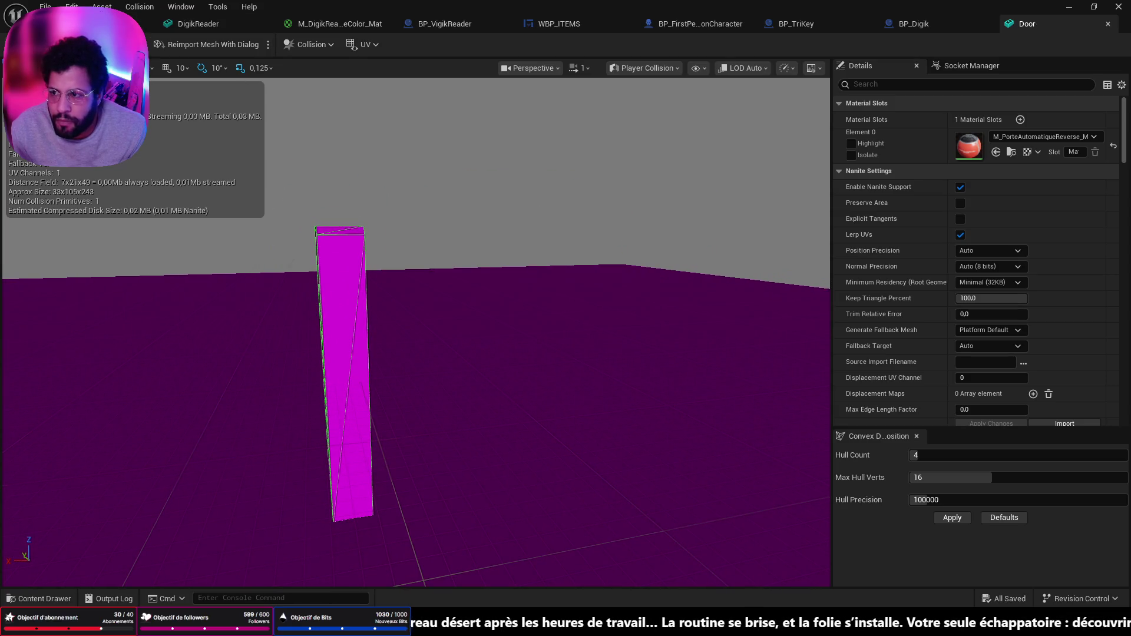
Check the door in the level, then filter the Door mesh Details by 'coll' to review collision primitives
{"action": "left_click", "coordinate": [150, 24]}
{"action": "mouse_move", "coordinate": [442, 330]}
{"action": "left_mouse_down"}
{"action": "mouse_move", "coordinate": [342, 333]}
{"action": "mouse_move", "coordinate": [503, 92]}
{"action": "left_mouse_up"}
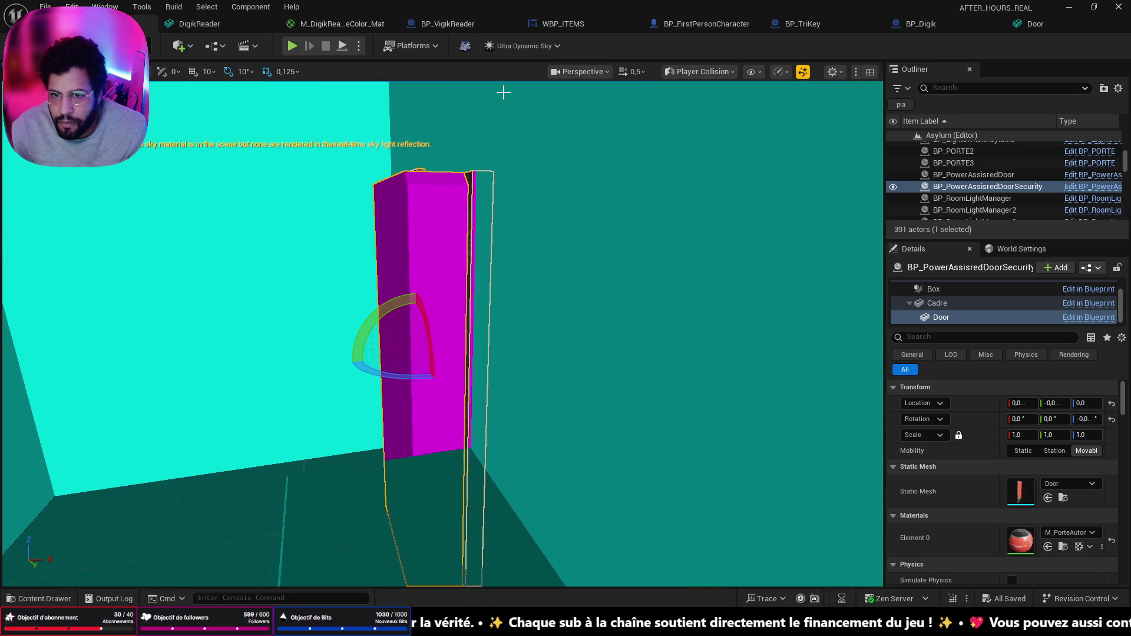
{"action": "left_click", "coordinate": [933, 24]}
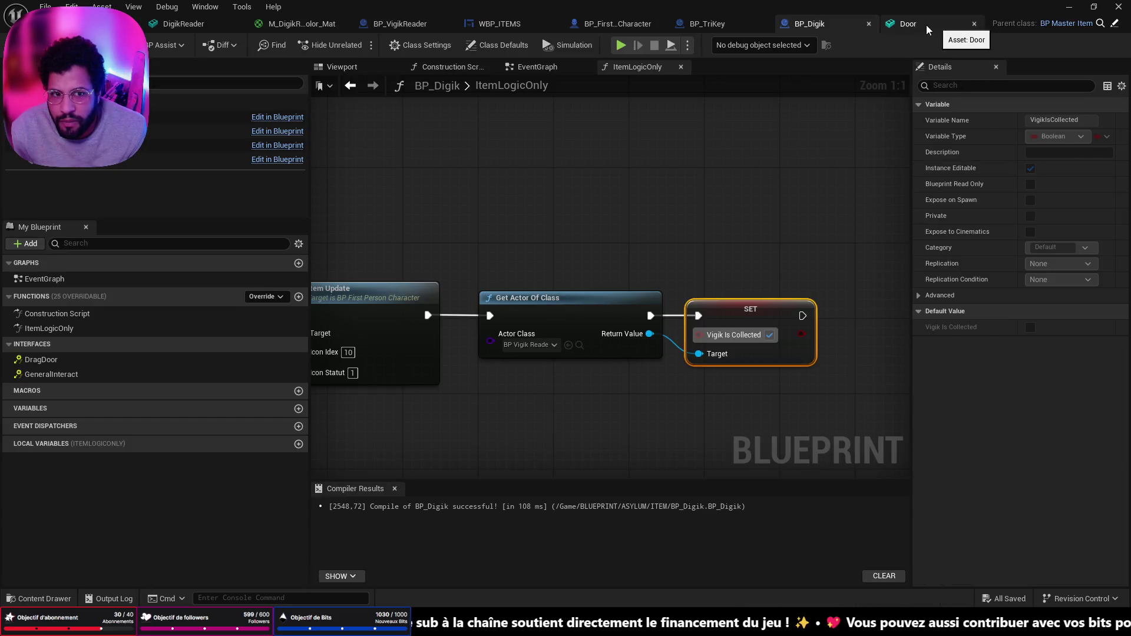
{"action": "left_click", "coordinate": [927, 25]}
{"action": "scroll", "coordinate": [548, 320], "scroll_direction": "up", "scroll_amount": 8}
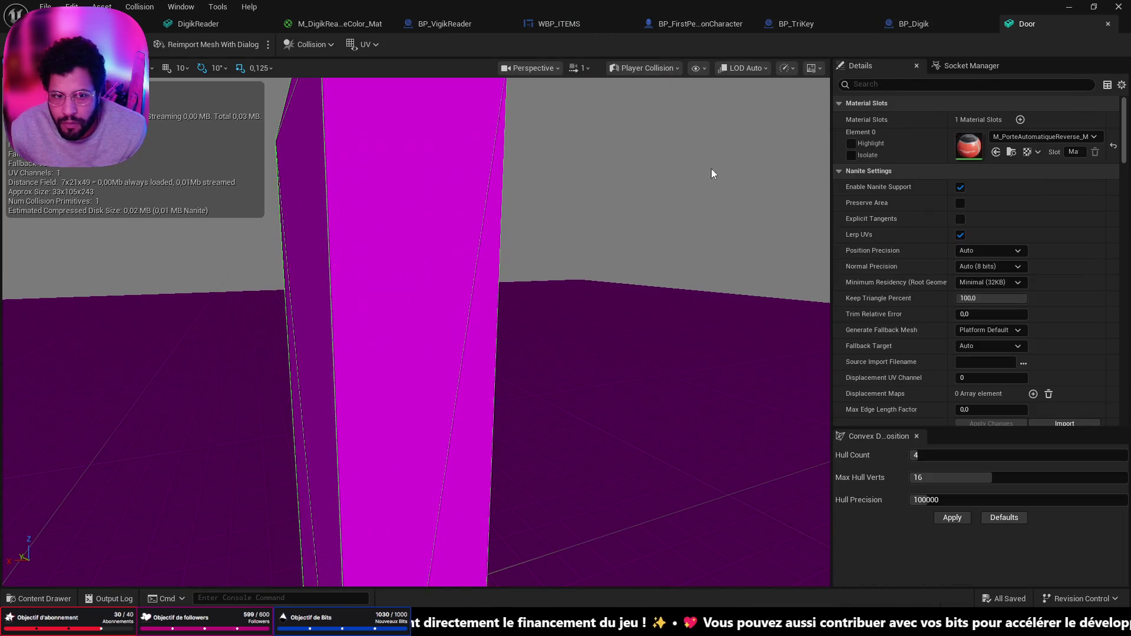
{"action": "type", "text": "coll"}
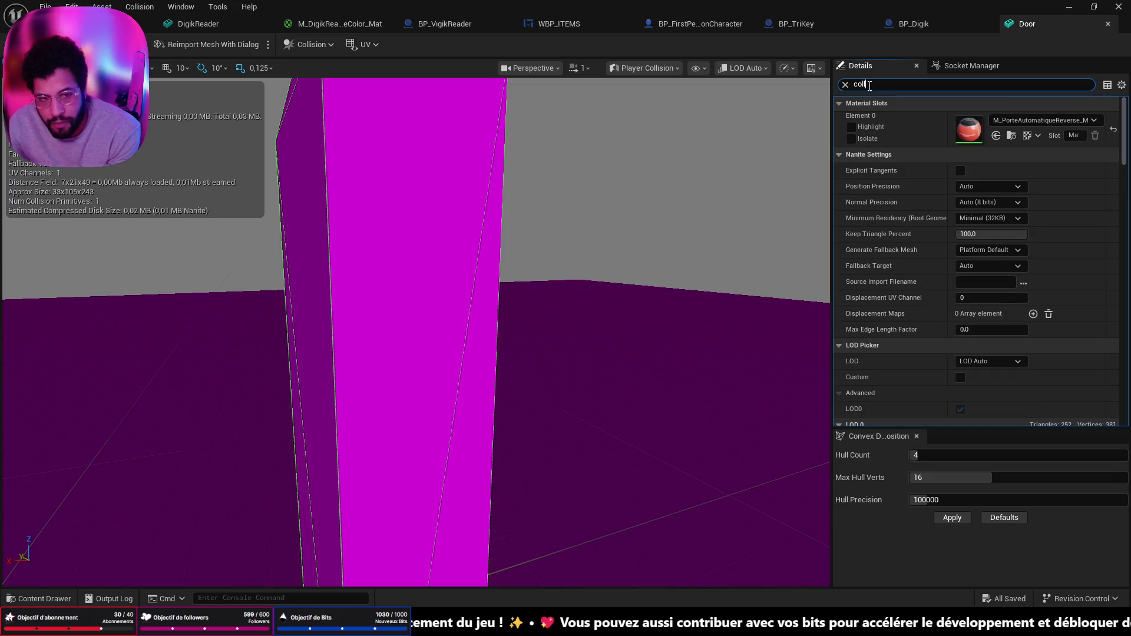
{"action": "scroll", "coordinate": [967, 199], "scroll_direction": "down", "scroll_amount": 3}
{"action": "scroll", "coordinate": [966, 199], "scroll_direction": "down", "scroll_amount": 3}
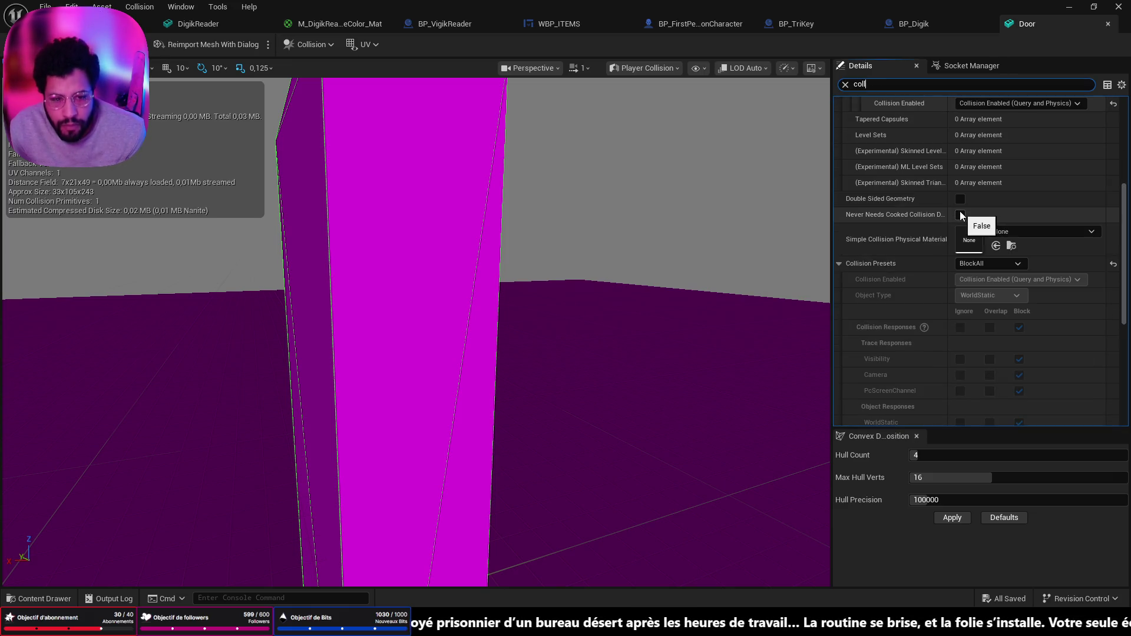
{"action": "scroll", "coordinate": [956, 209], "scroll_direction": "down", "scroll_amount": 3}
{"action": "scroll", "coordinate": [945, 224], "scroll_direction": "up", "scroll_amount": 6}
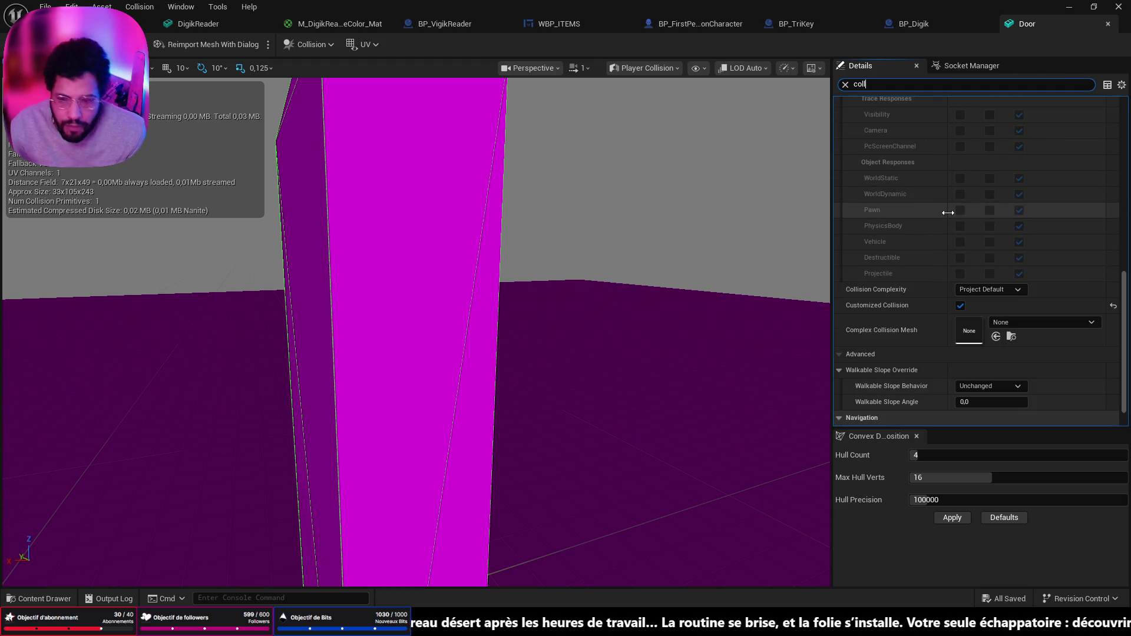
{"action": "scroll", "coordinate": [949, 228], "scroll_direction": "up", "scroll_amount": 1}
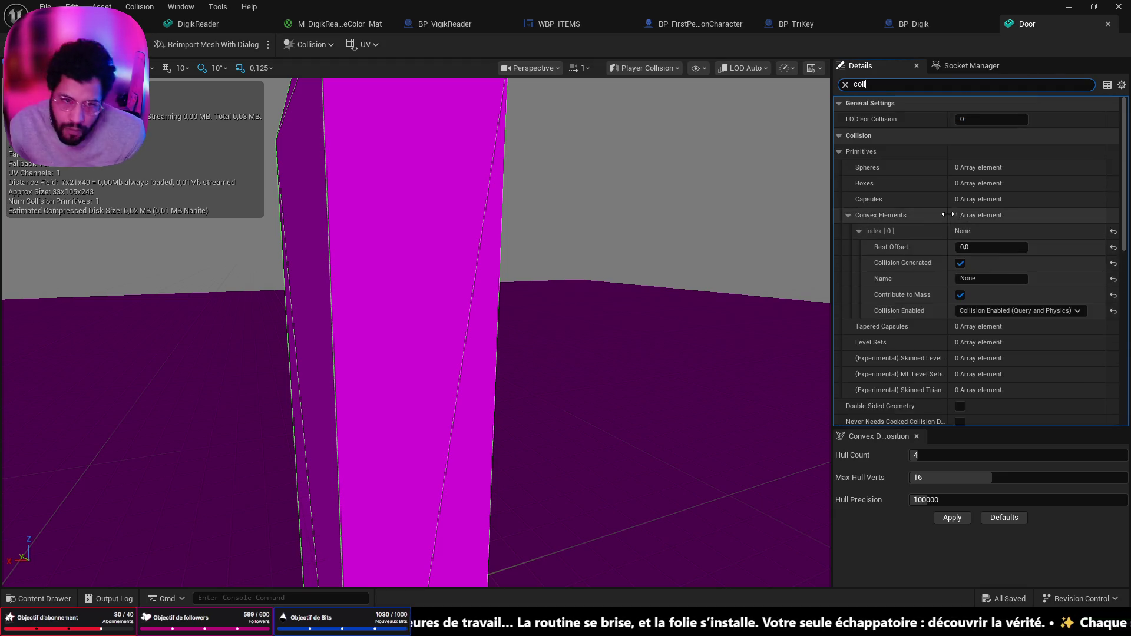
Remove the Door mesh's simplified collision again
{"action": "left_click", "coordinate": [554, 68]}
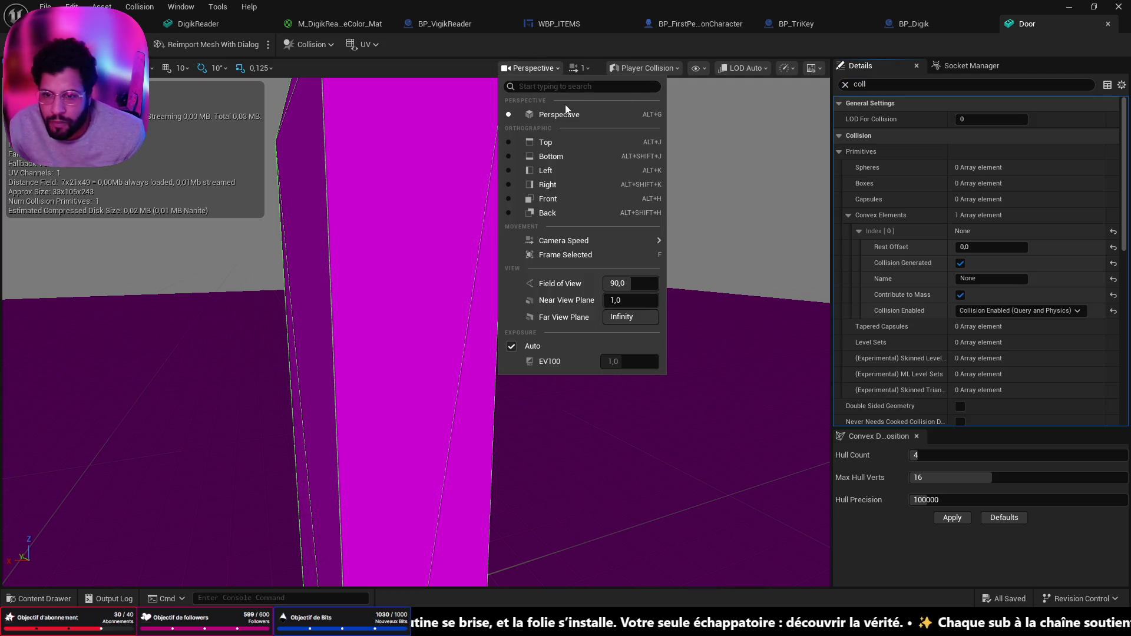
{"action": "left_click", "coordinate": [638, 68]}
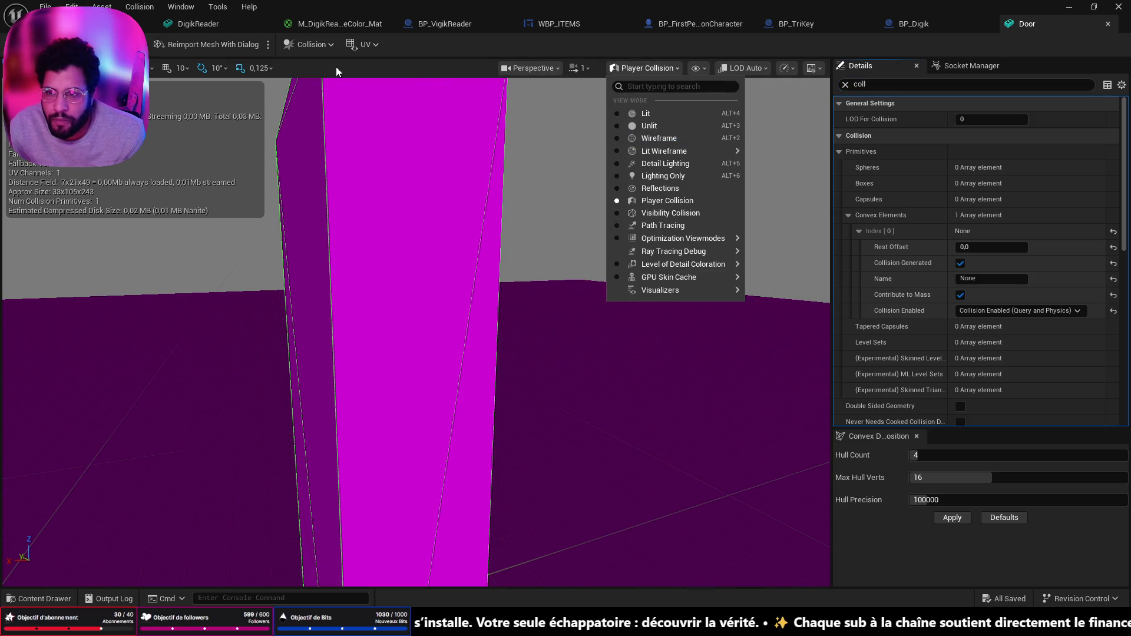
{"action": "left_click", "coordinate": [309, 45]}
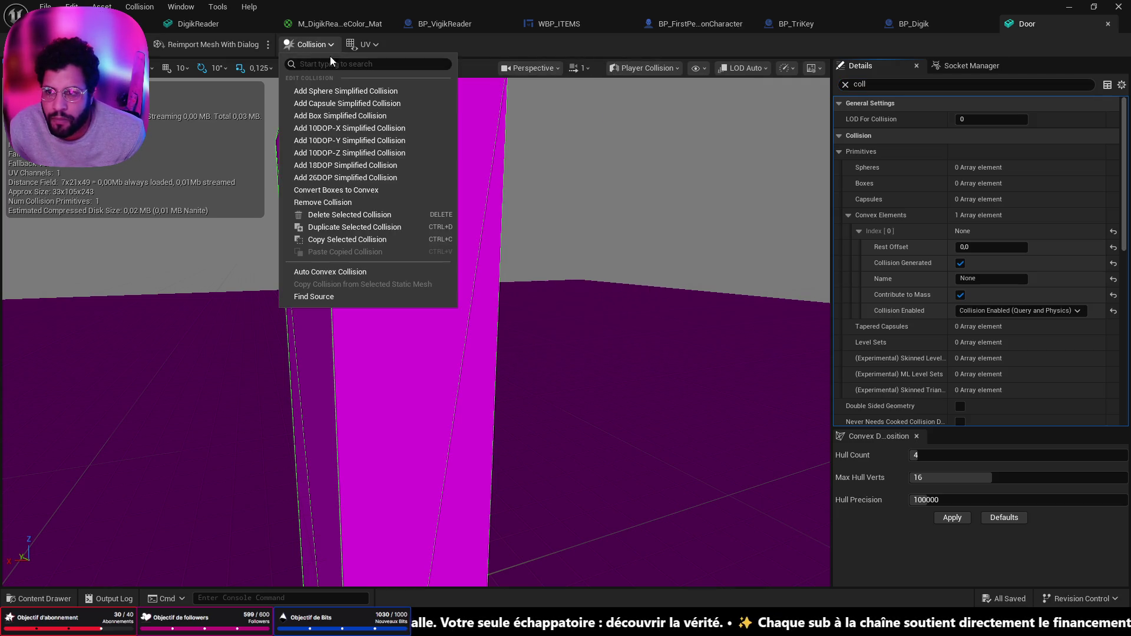
{"action": "left_click", "coordinate": [342, 201]}
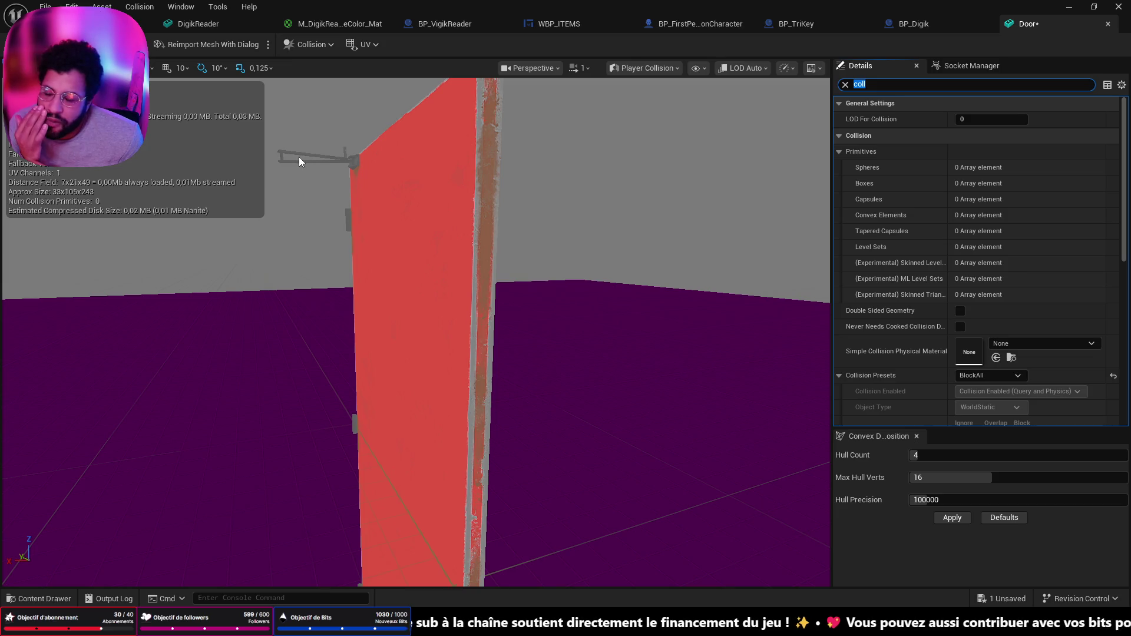
Add a box collision to the Door mesh and convert it to convex collision
{"action": "left_click", "coordinate": [324, 45]}
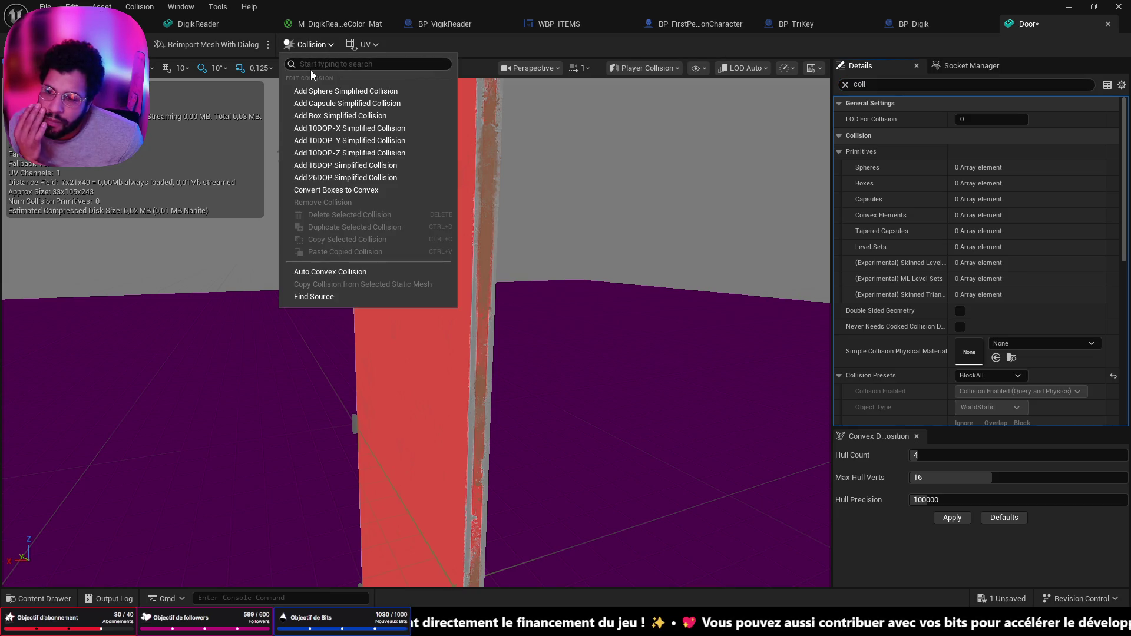
{"action": "left_click", "coordinate": [318, 115]}
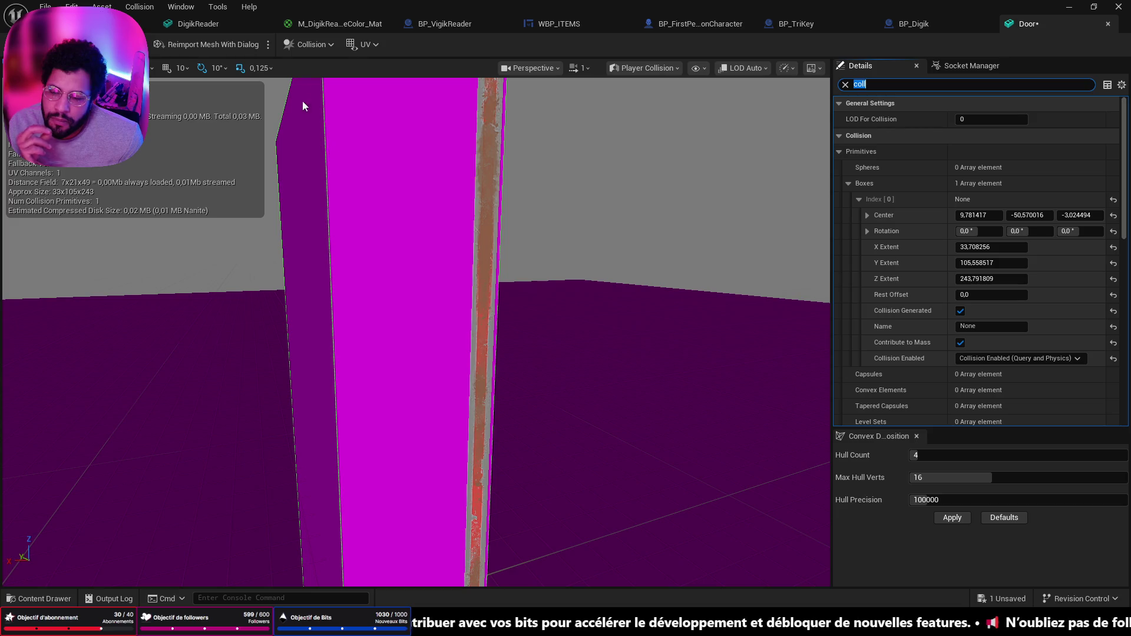
{"action": "left_click", "coordinate": [309, 45]}
{"action": "left_click", "coordinate": [327, 191]}
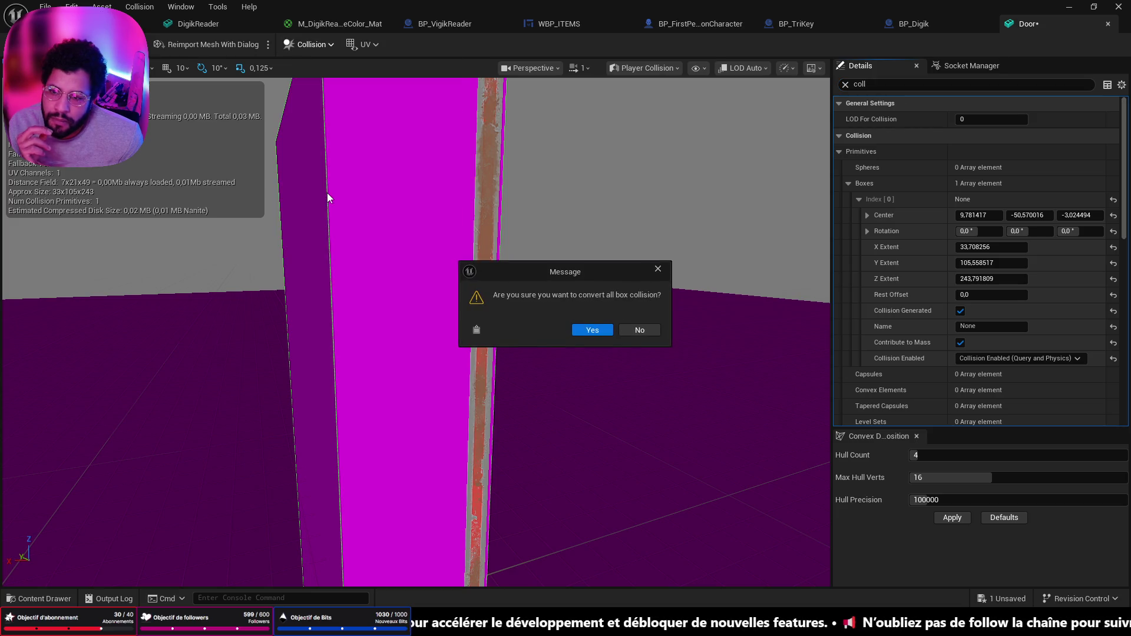
{"action": "left_click", "coordinate": [610, 332]}
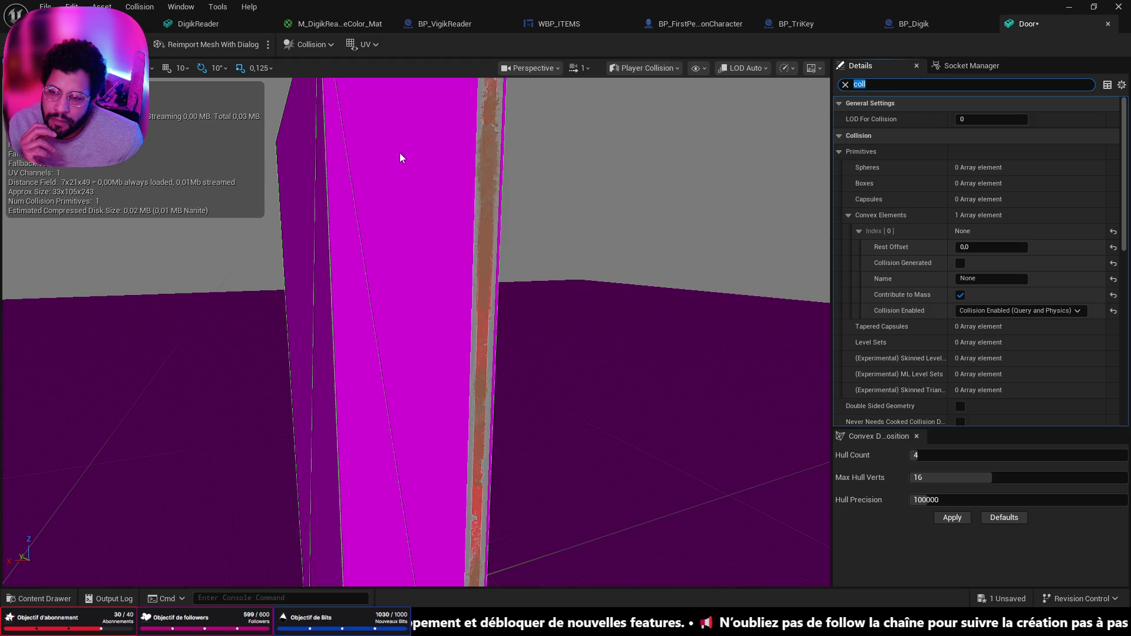
Remove the convex collision, try auto convex, then add a 10DOP-Z simplified collision hull
{"action": "left_click", "coordinate": [304, 49]}
{"action": "left_click", "coordinate": [358, 203]}
{"action": "left_click", "coordinate": [319, 48]}
{"action": "left_click", "coordinate": [345, 271]}
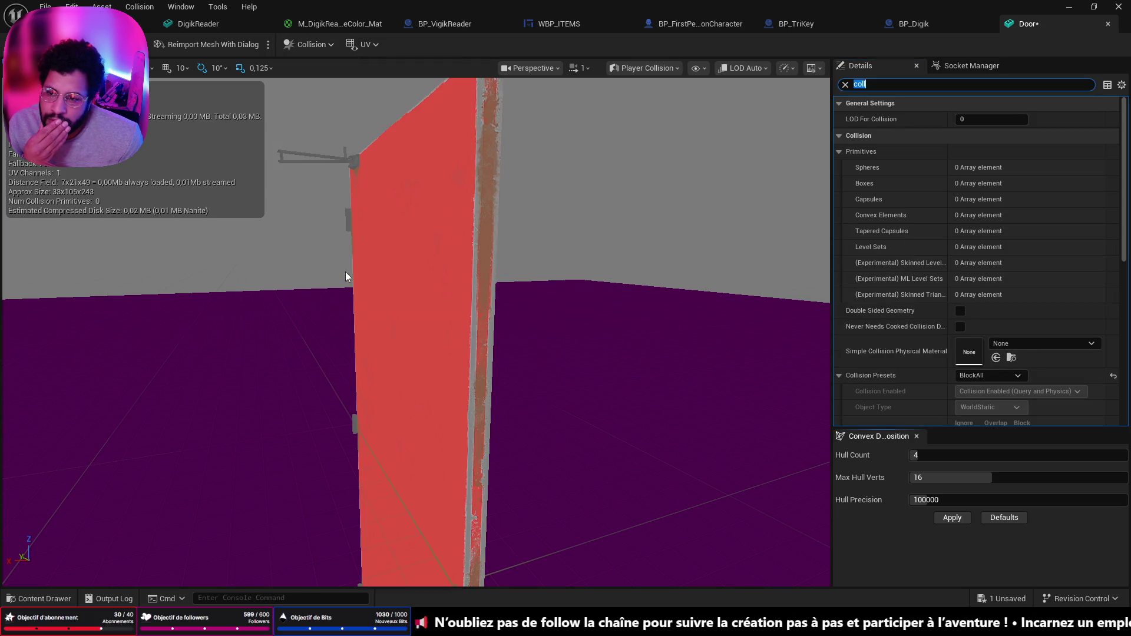
{"action": "left_click", "coordinate": [318, 45]}
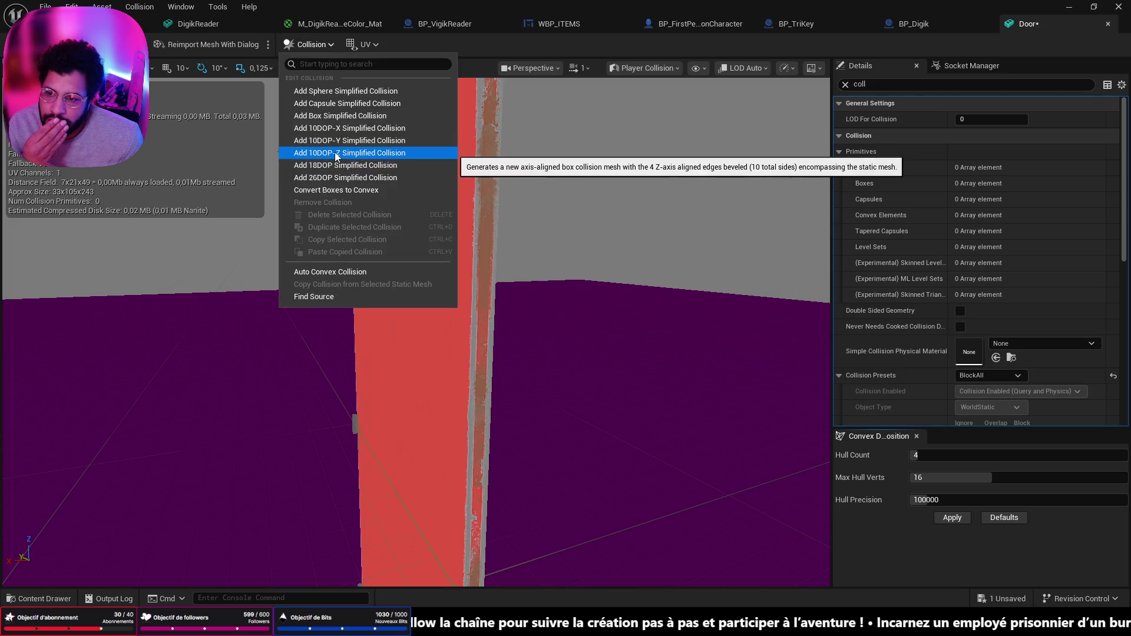
{"action": "left_click", "coordinate": [334, 152]}
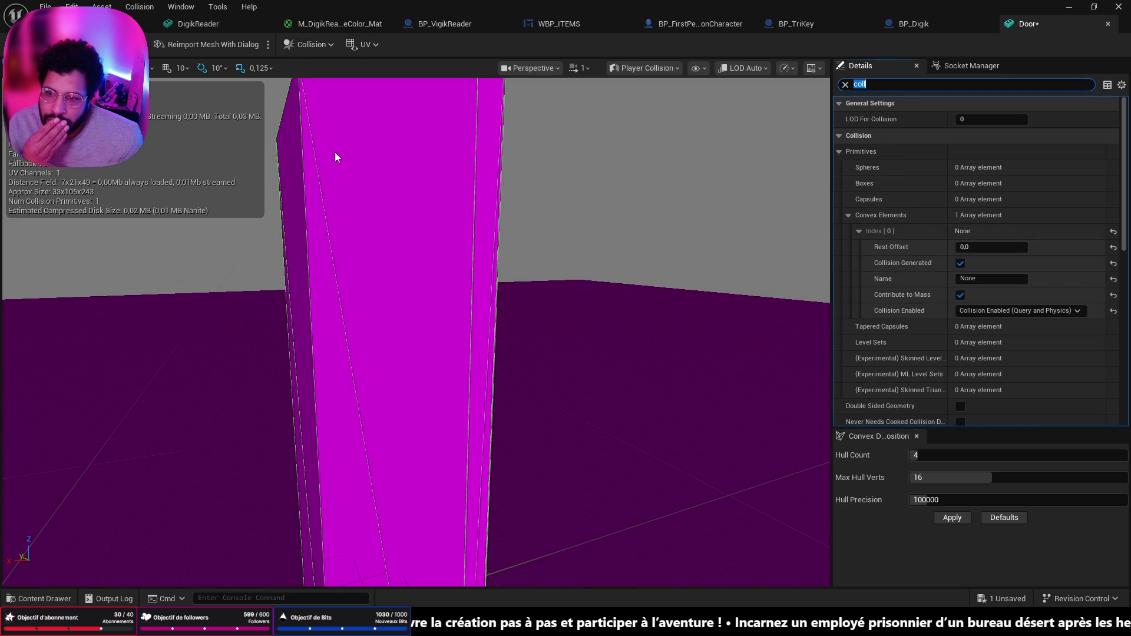
{"action": "left_click_drag", "start_coordinate": [422, 224], "coordinate": [422, 194]}
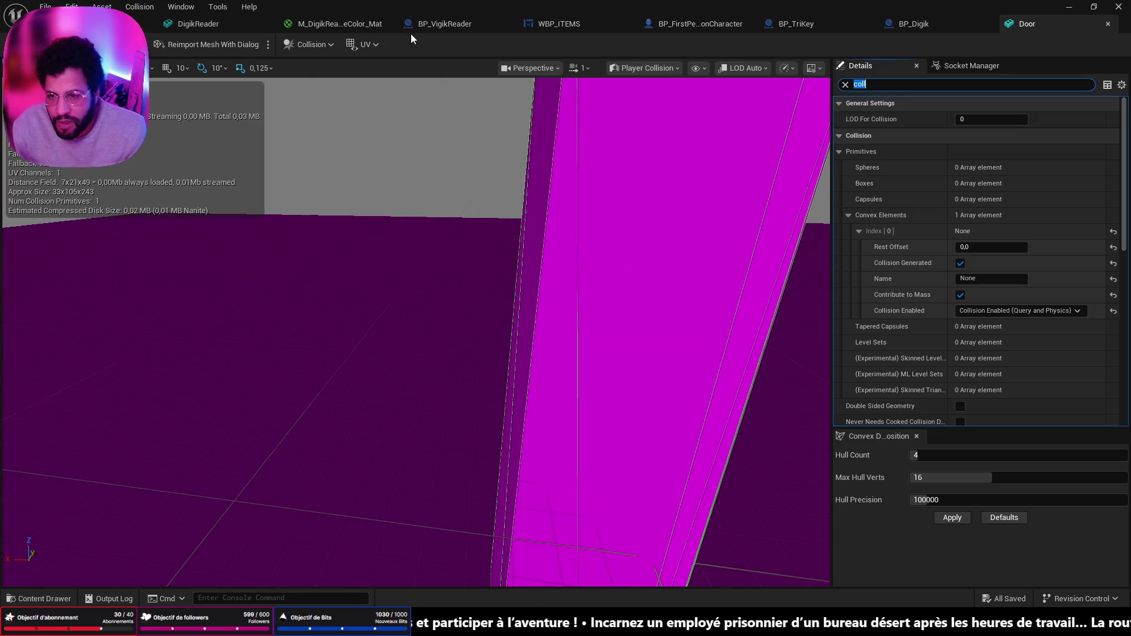
Return to the level and start a Play In Editor session with Alt+P
{"action": "left_click", "coordinate": [83, 24]}
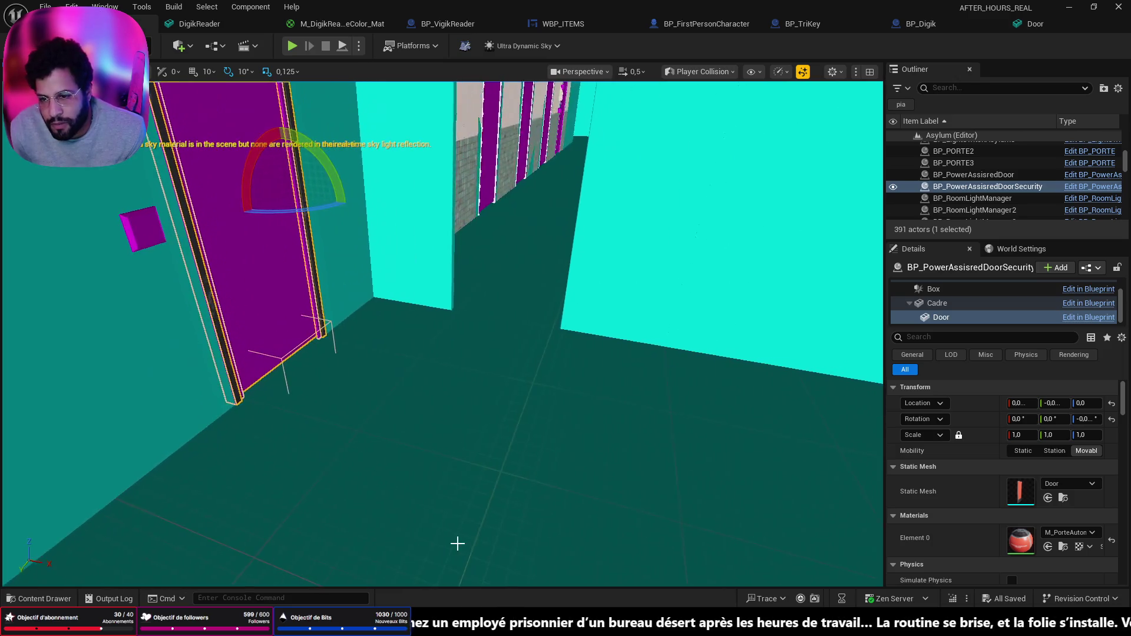
{"action": "left_click", "coordinate": [505, 536]}
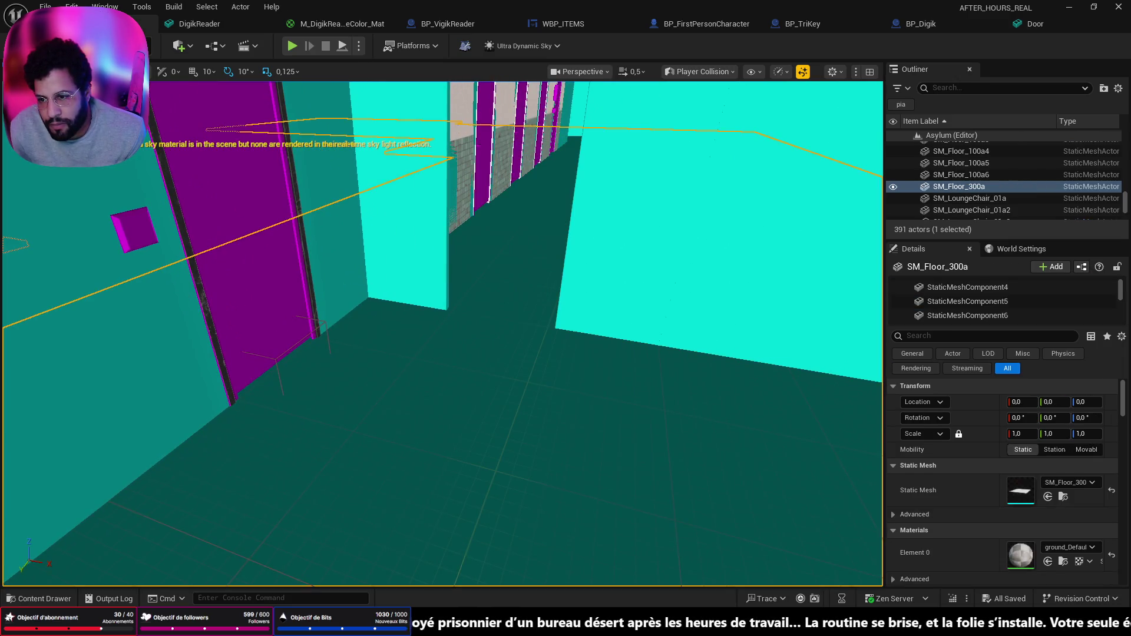
{"action": "key", "text": "alt+p"}
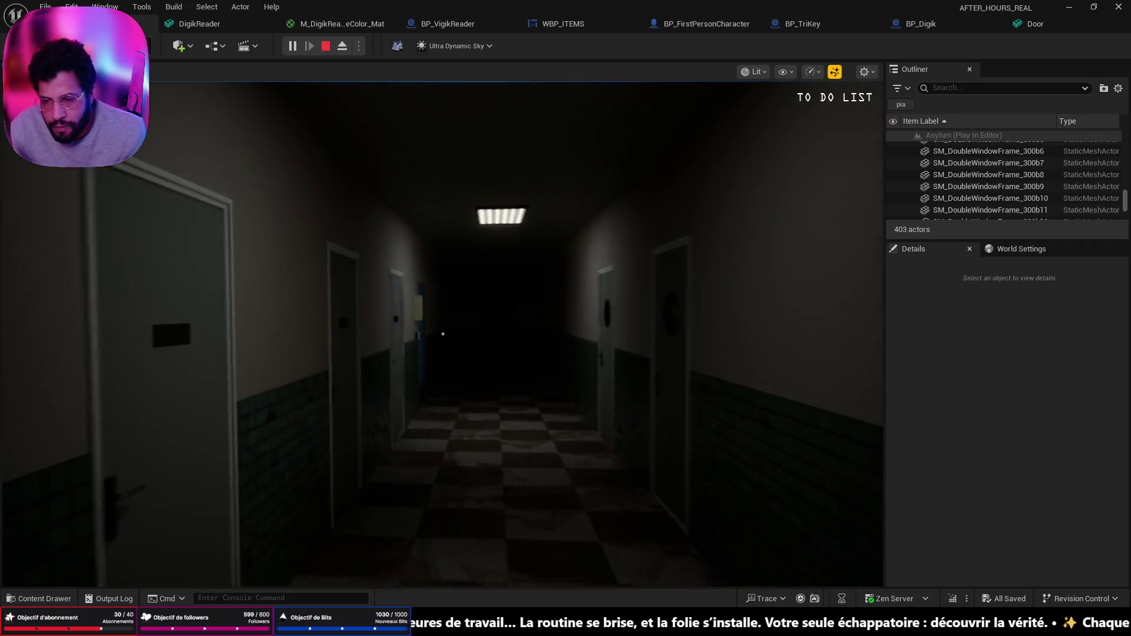
Walk down the lit corridor past the blue door and into the restroom
{"action": "key", "text": "w"}
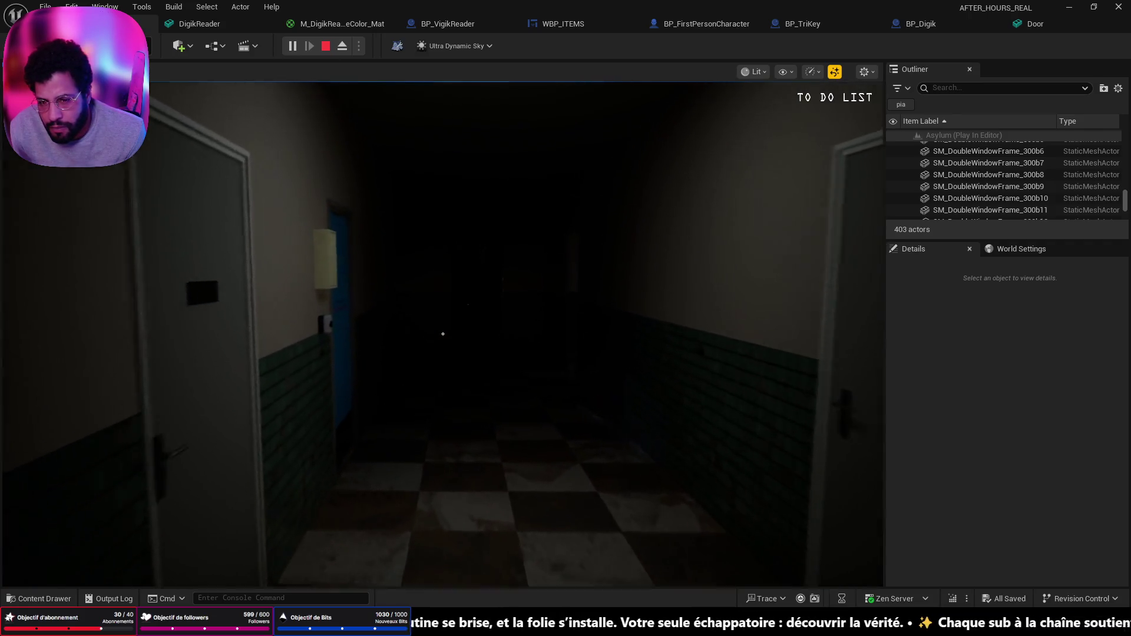
{"action": "key", "text": "w"}
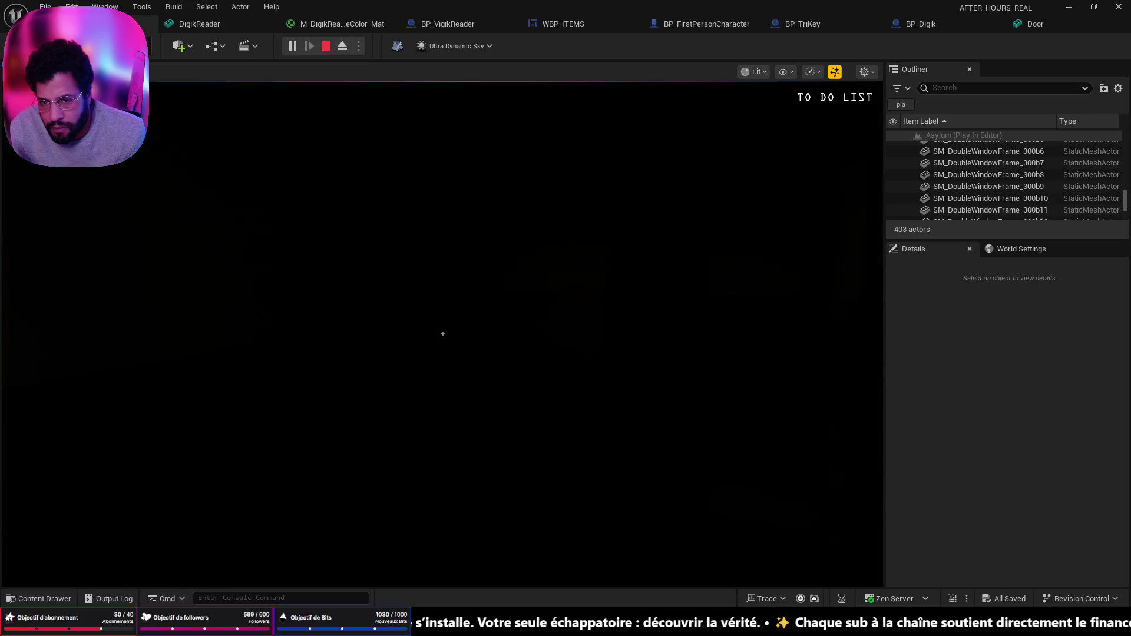
{"action": "key", "text": "w"}
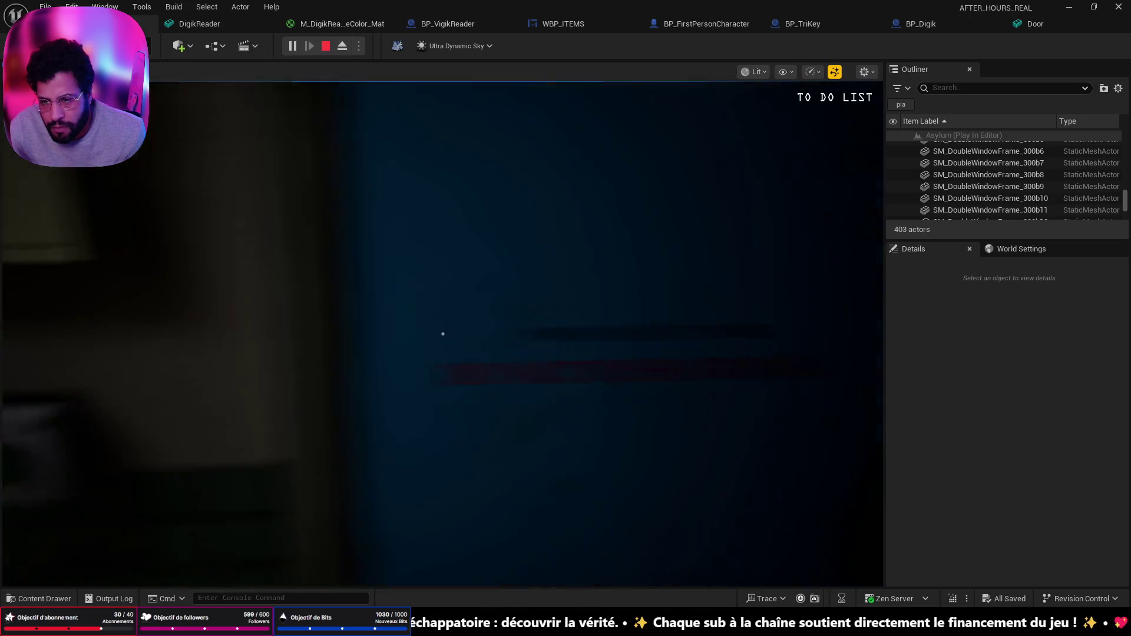
{"action": "key", "text": "w"}
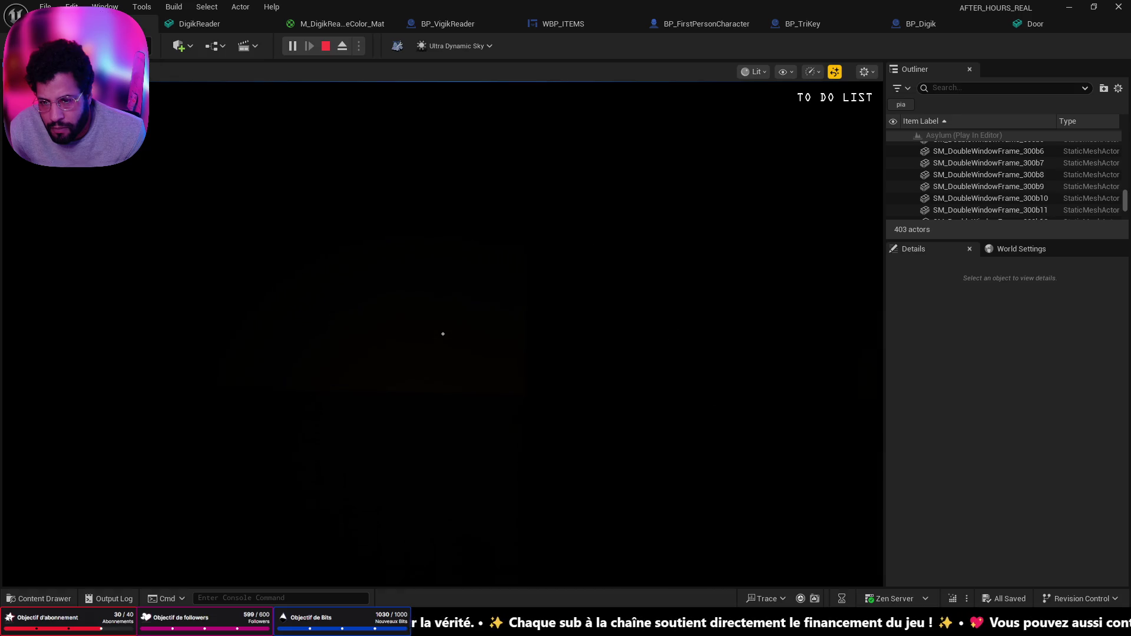
{"action": "key", "text": "w"}
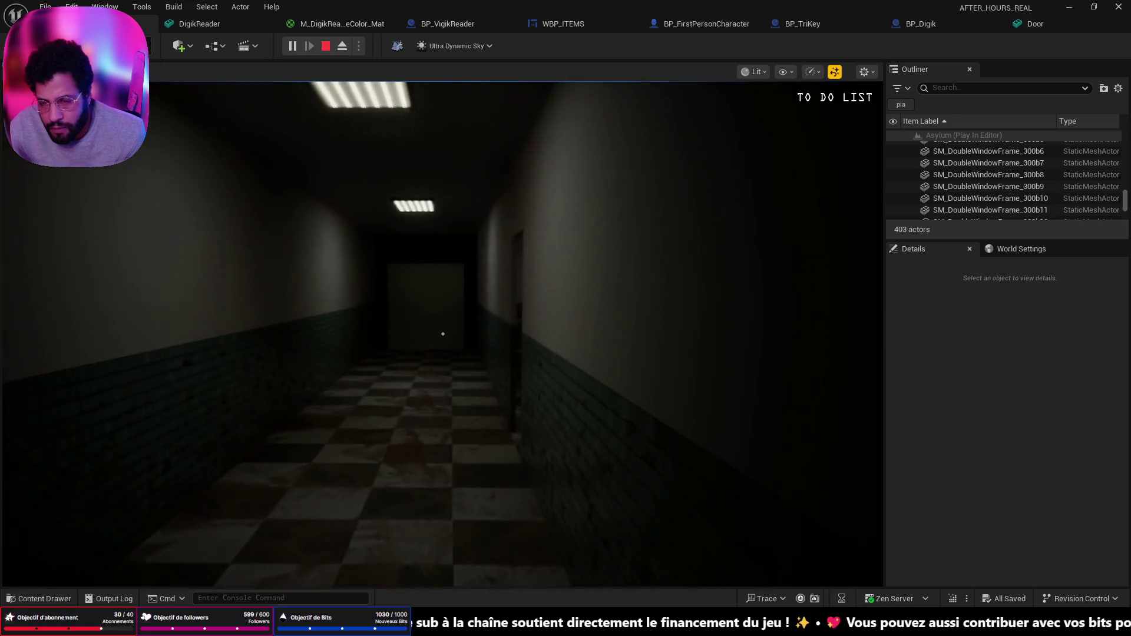
{"action": "key", "text": "w"}
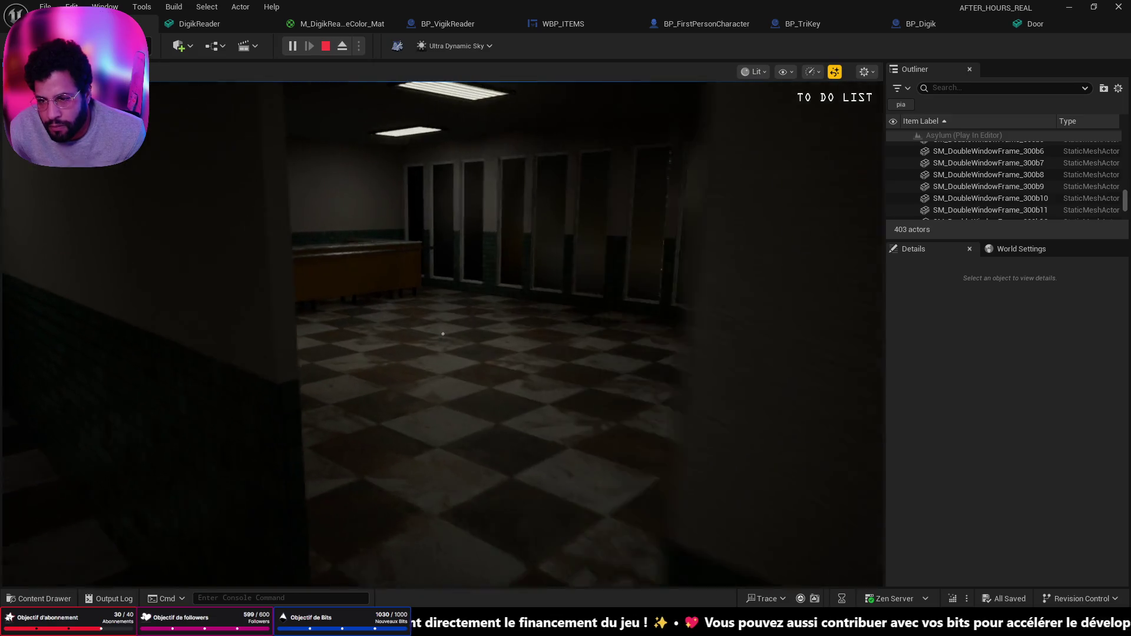
Cross the restroom past the sink and walk through the doorway into the dim corridor
{"action": "key", "text": "w"}
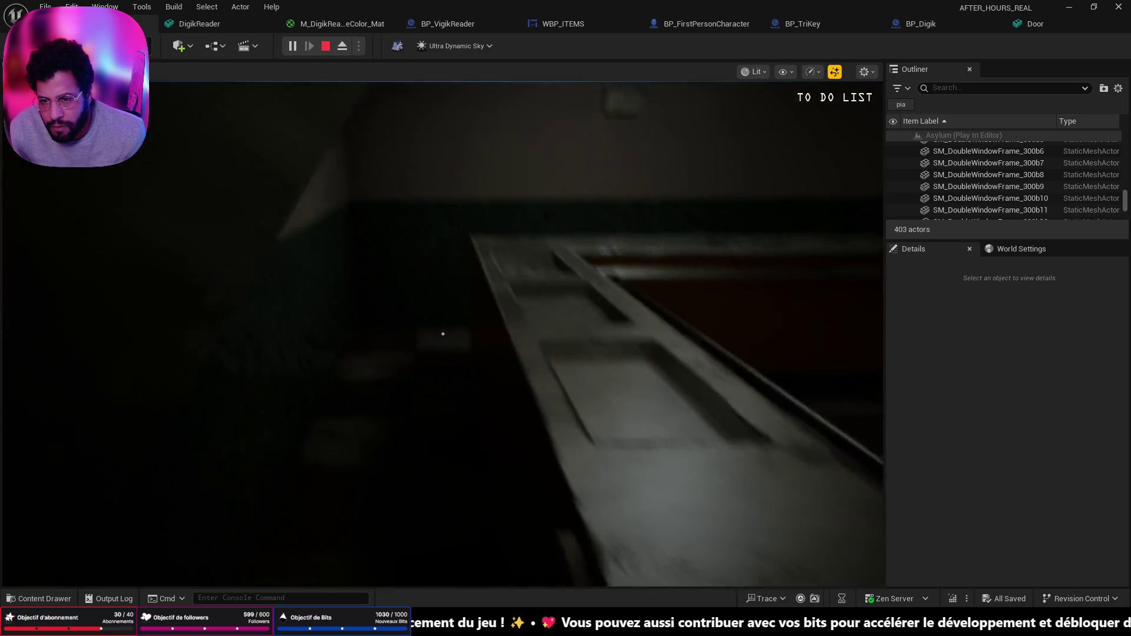
{"action": "key", "text": "w"}
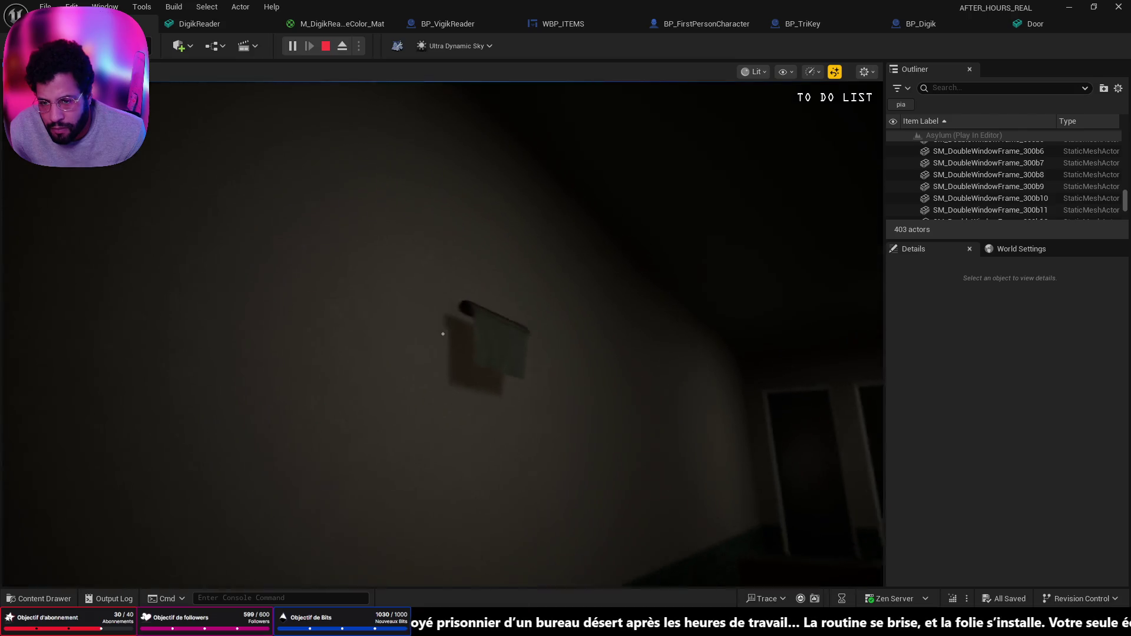
{"action": "key", "text": "w"}
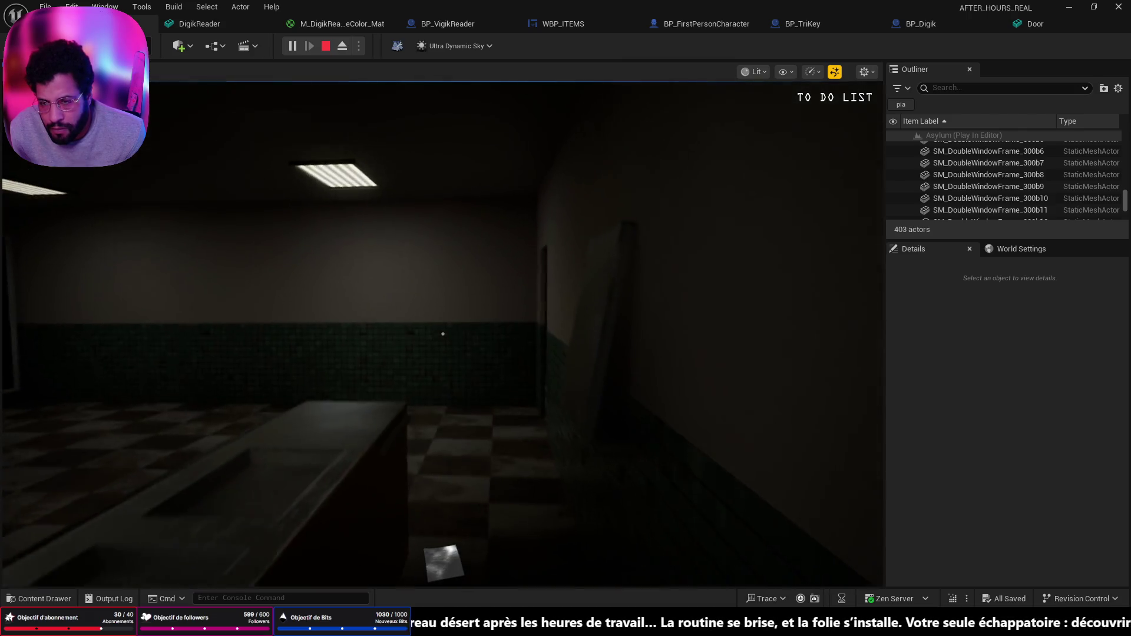
{"action": "key", "text": "w"}
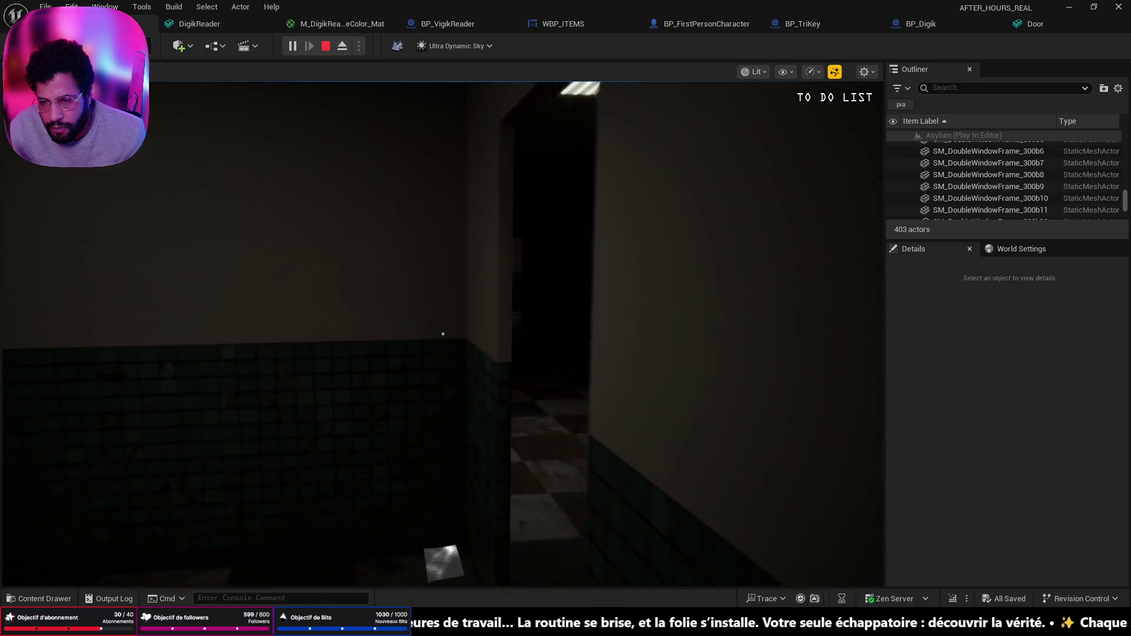
{"action": "key", "text": "w"}
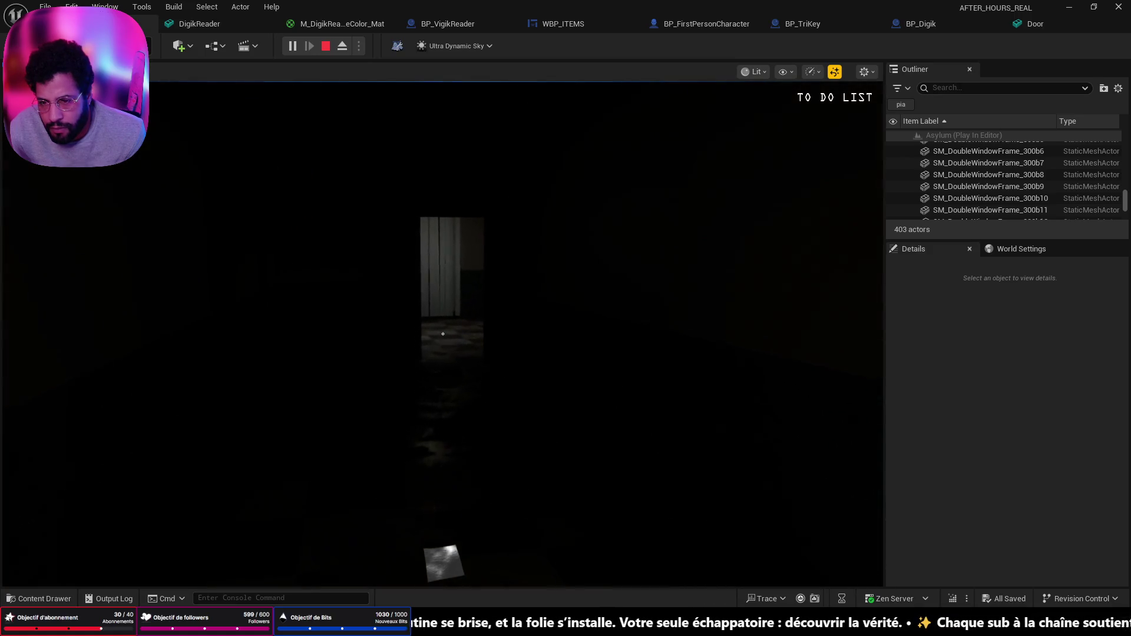
{"action": "mouse_move", "coordinate": [443, 334]}
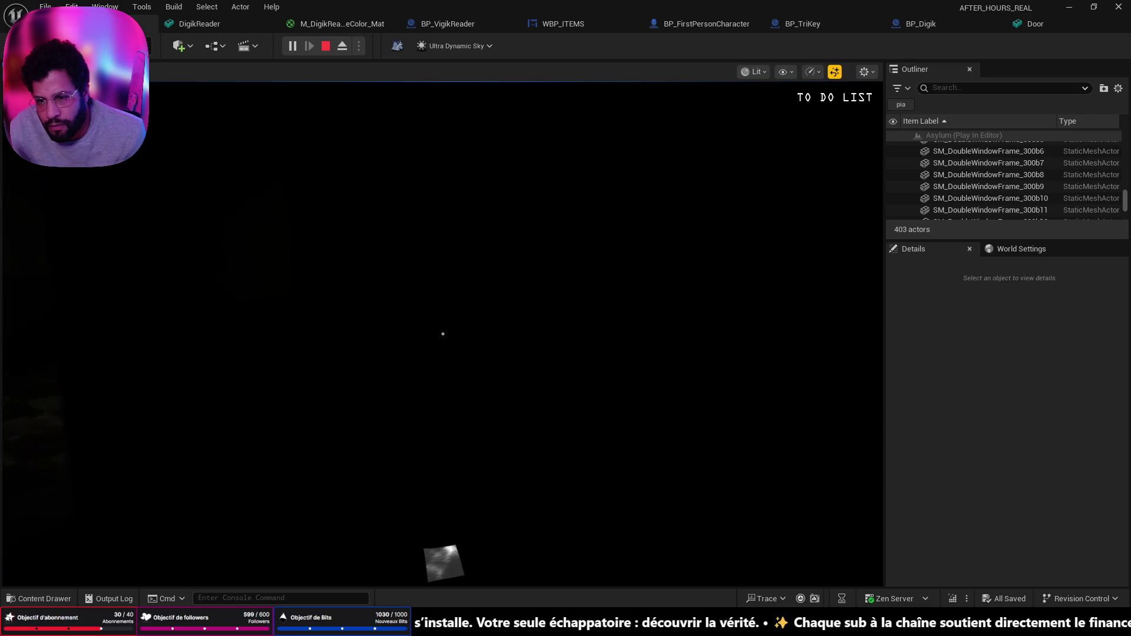
{"action": "key", "text": "w"}
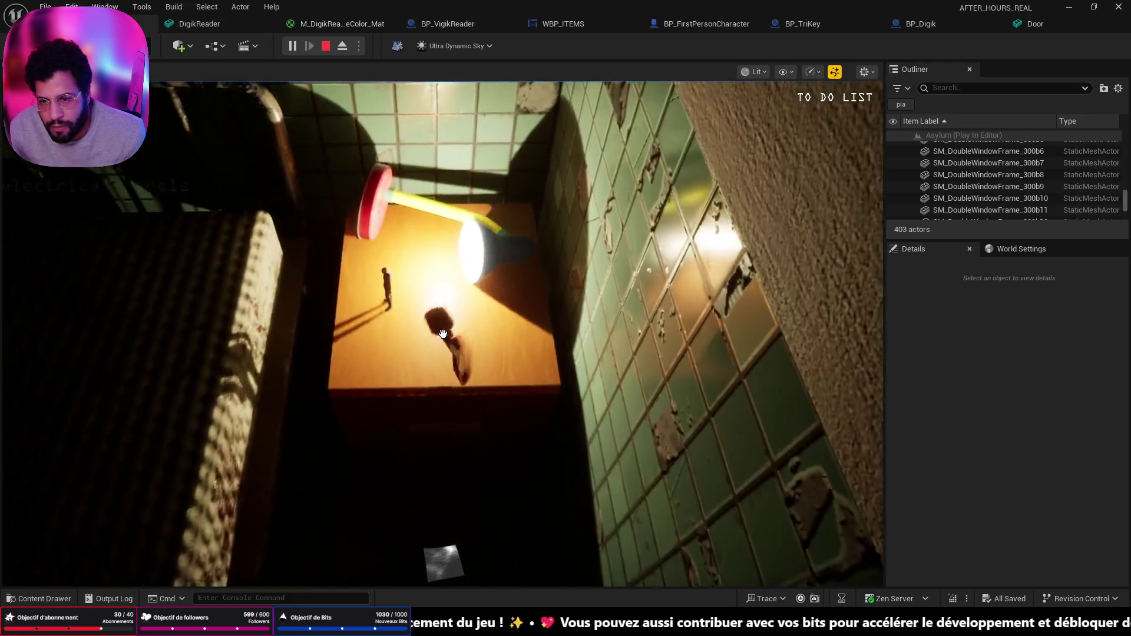
Pick up the red key, put it in the cabinet lock, then walk to the red door's wall panel
{"action": "key", "text": "e"}
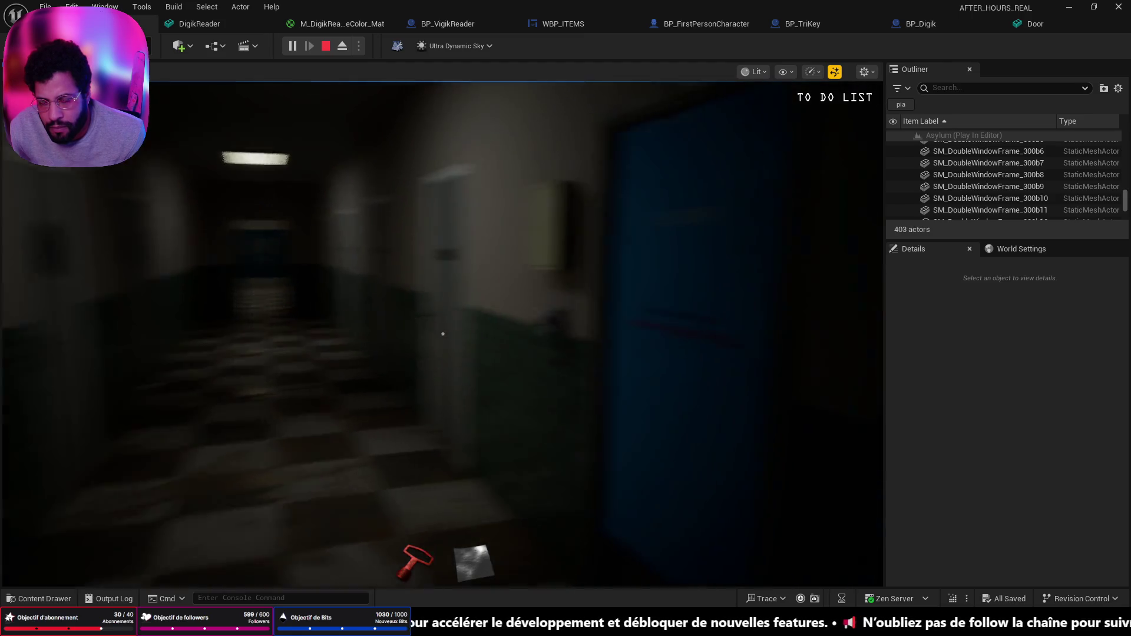
{"action": "key", "text": "e"}
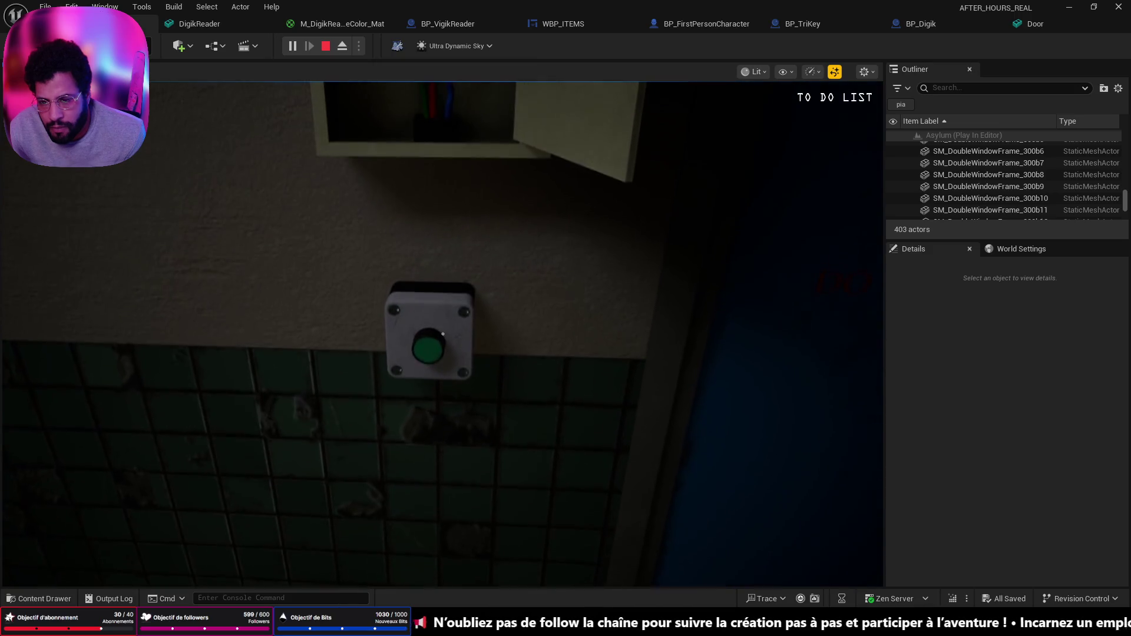
{"action": "key", "text": "w"}
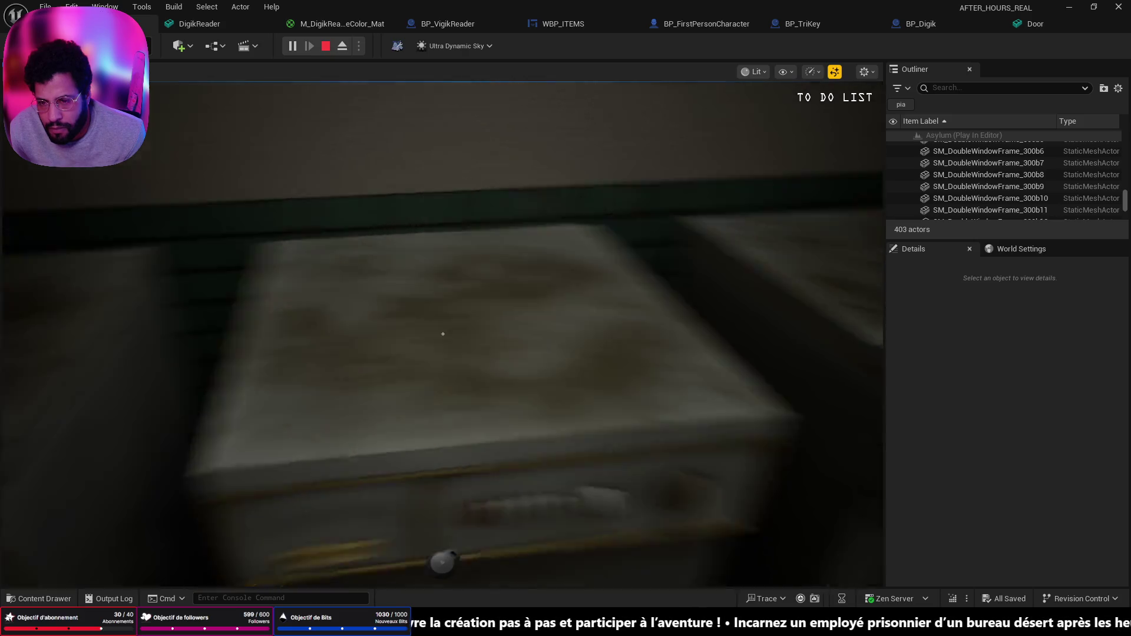
{"action": "key", "text": "w"}
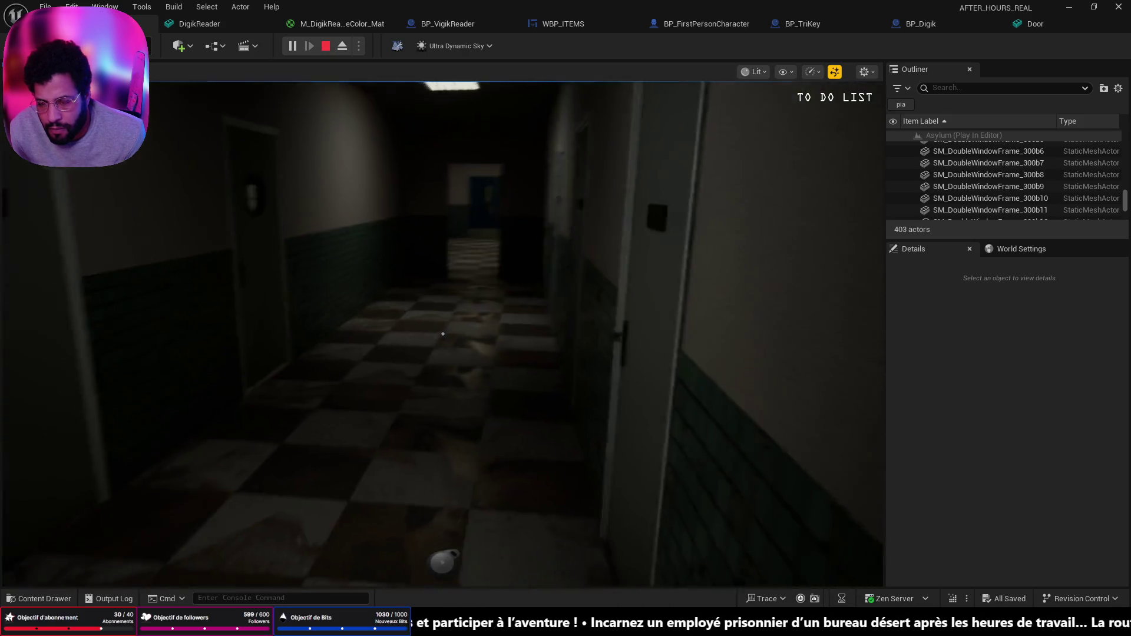
{"action": "key", "text": "w"}
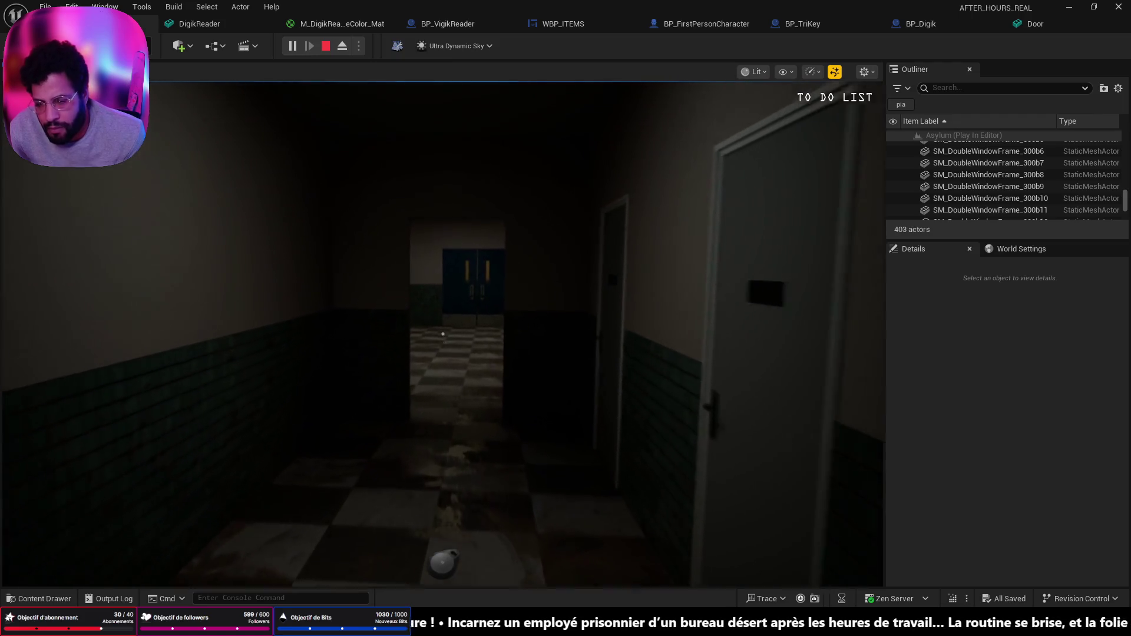
{"action": "key", "text": "w"}
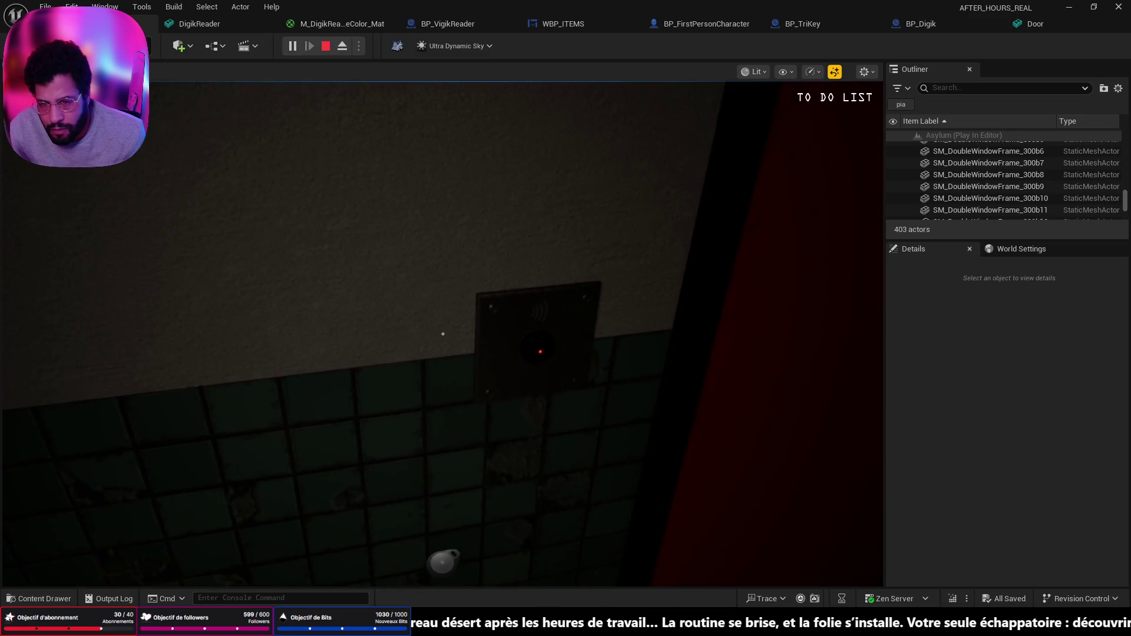
Use the card reader, open the Security Control Room door, walk through, and stop the playtest
{"action": "left_click", "coordinate": [443, 334]}
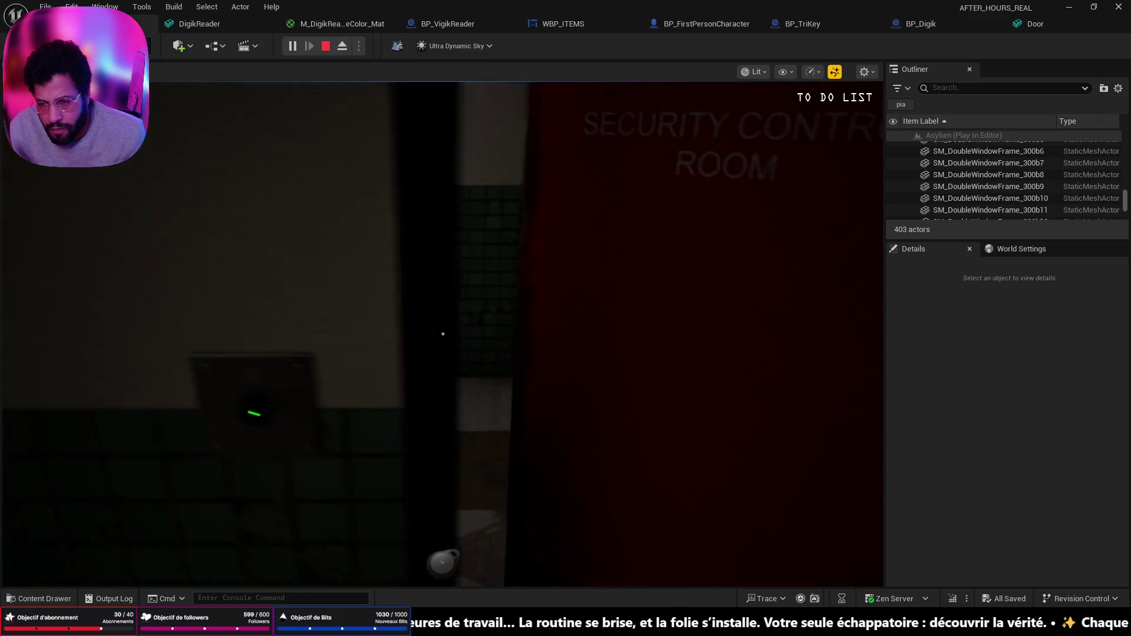
{"action": "mouse_move", "coordinate": [443, 334]}
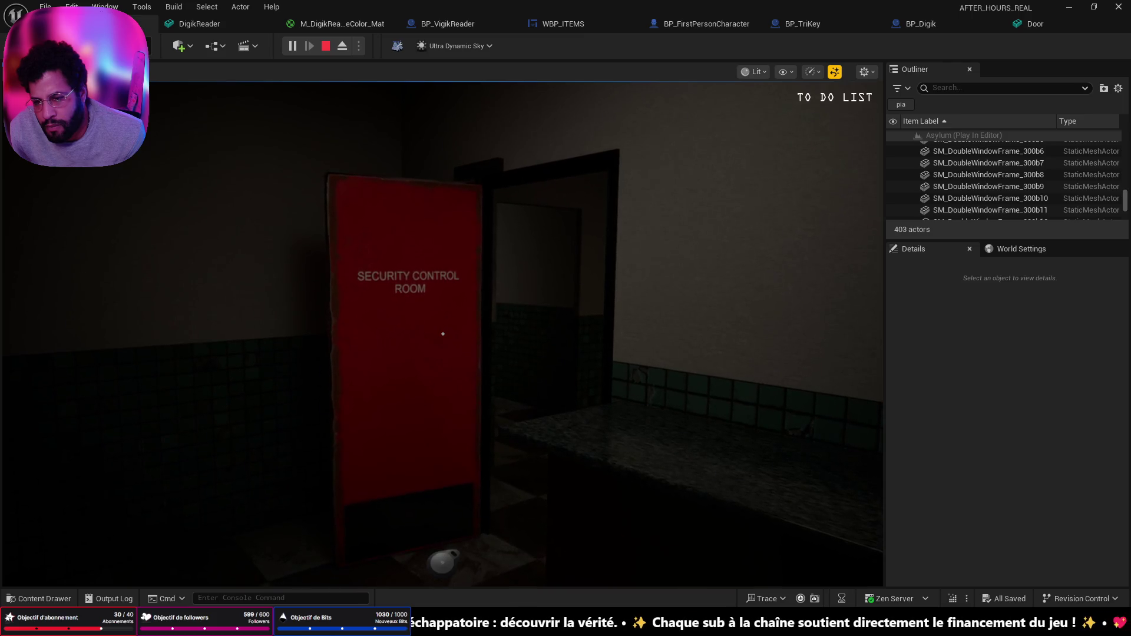
{"action": "left_click", "coordinate": [443, 334]}
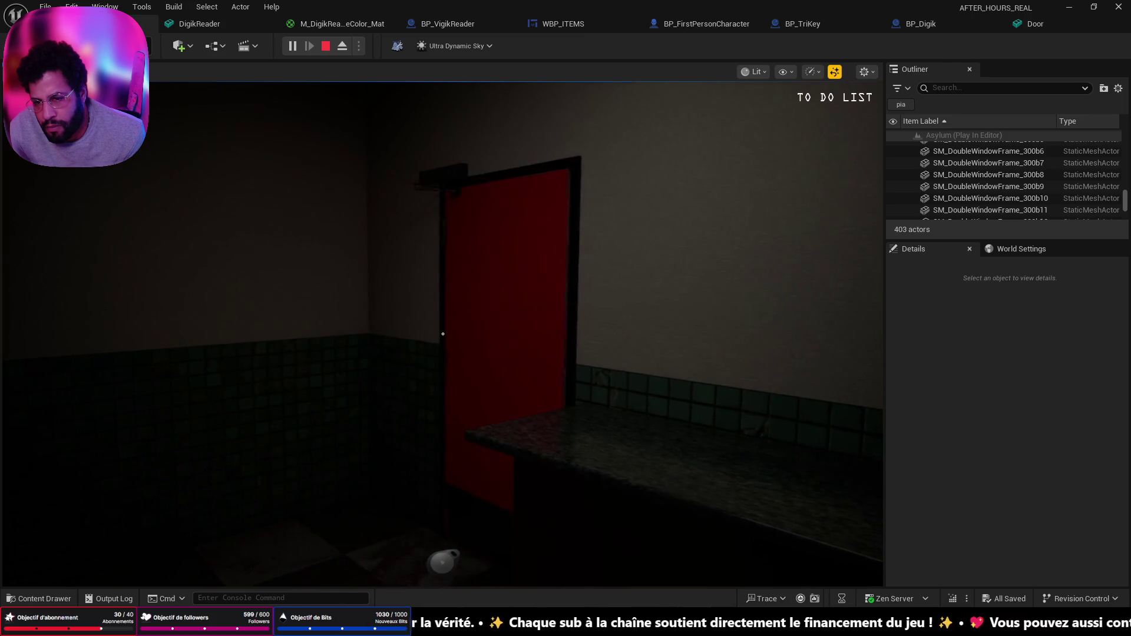
{"action": "key", "text": "w"}
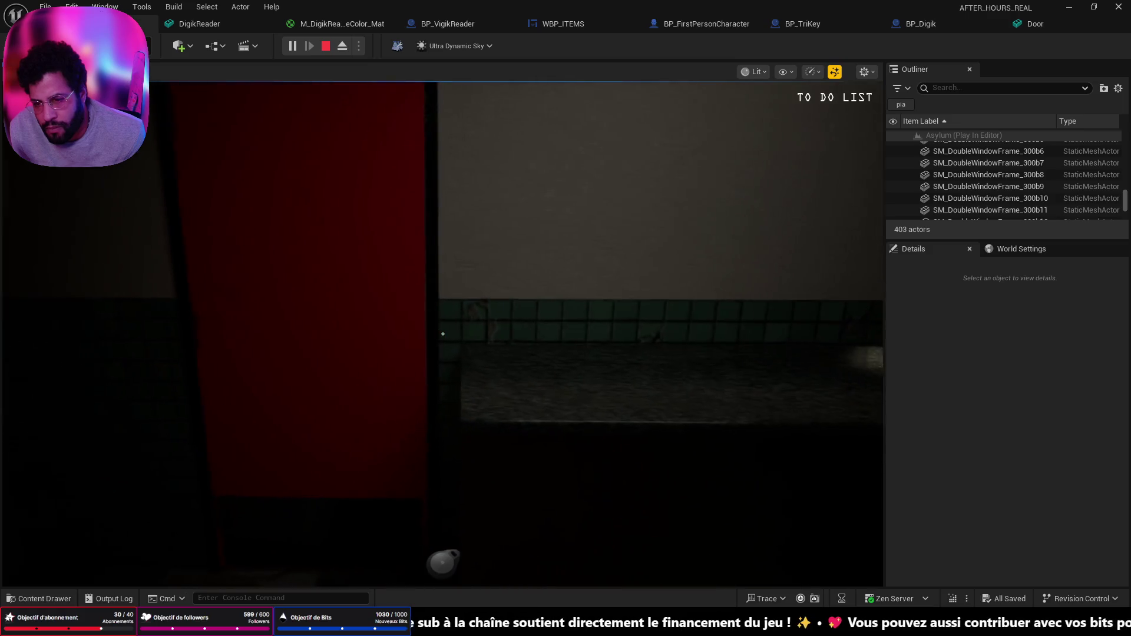
{"action": "key", "text": "Escape"}
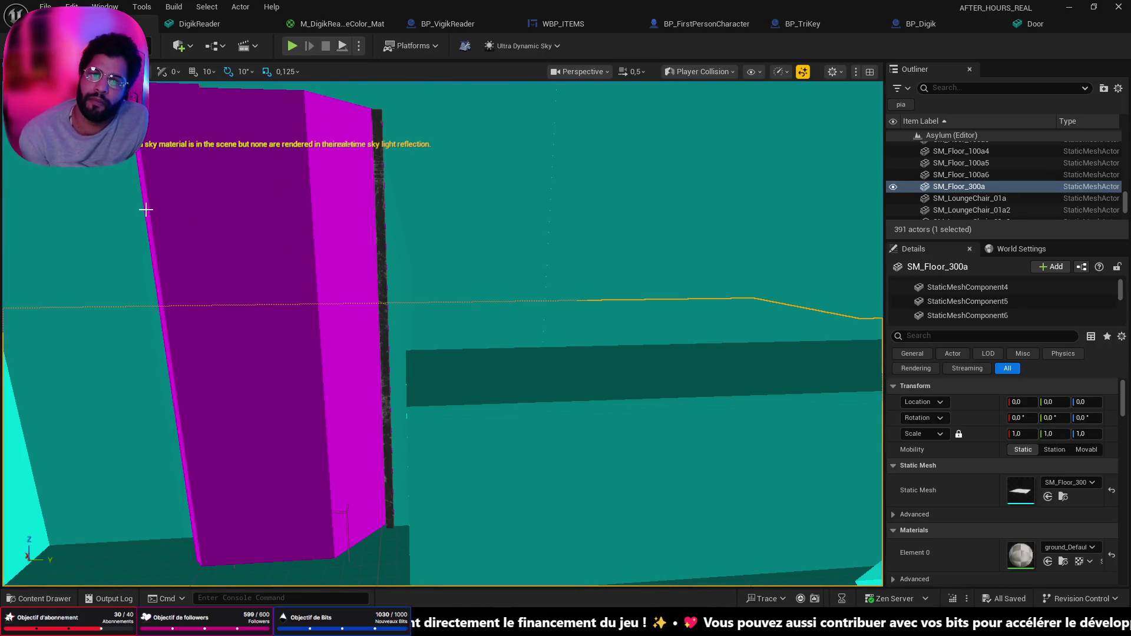
Select the security door actor and open its BP_PowerAssisredDoorSecurity blueprint with Ctrl+E
{"action": "left_click_drag", "start_coordinate": [389, 290], "coordinate": [342, 271]}
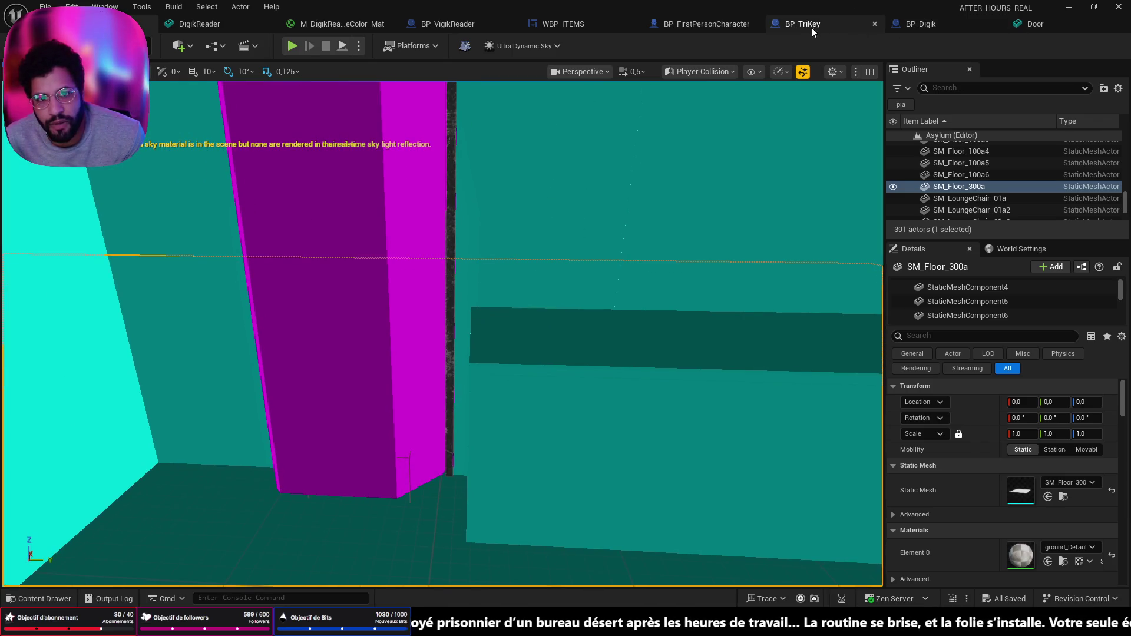
{"action": "left_click", "coordinate": [344, 173]}
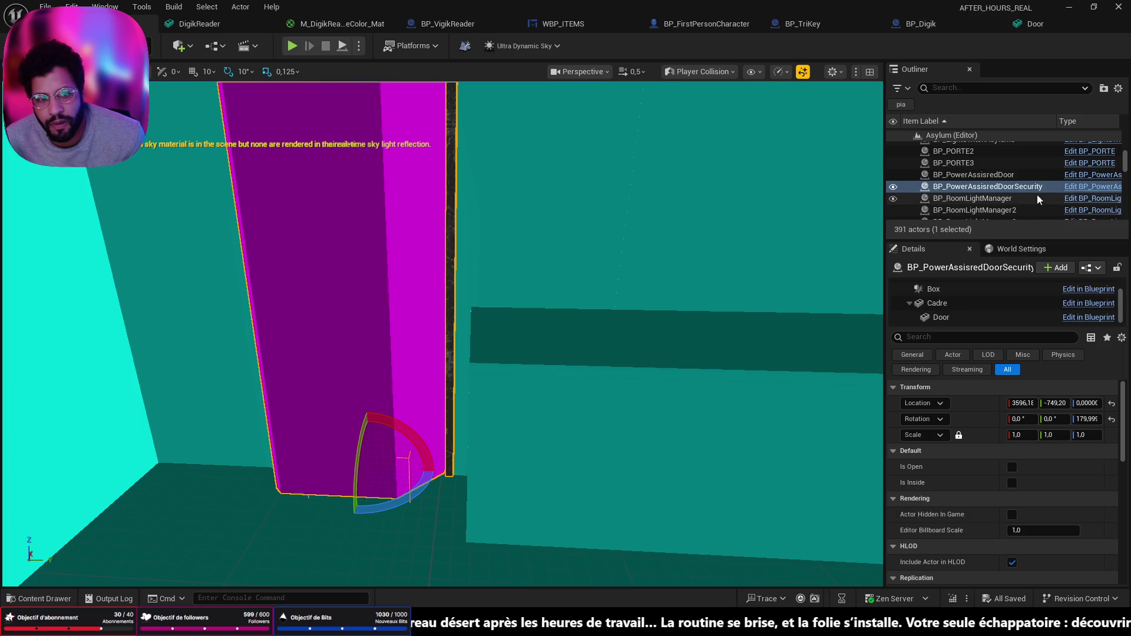
{"action": "key", "text": "ctrl+e"}
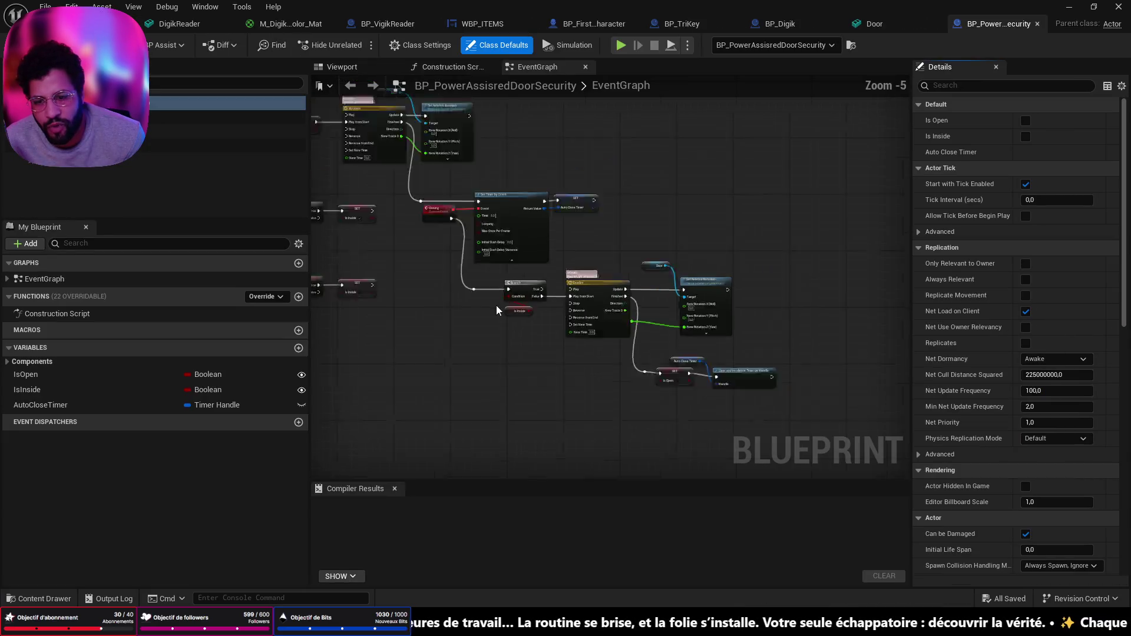
{"action": "scroll", "coordinate": [496, 305], "scroll_direction": "down", "scroll_amount": 2}
{"action": "scroll", "coordinate": [535, 319], "scroll_direction": "up", "scroll_amount": 2}
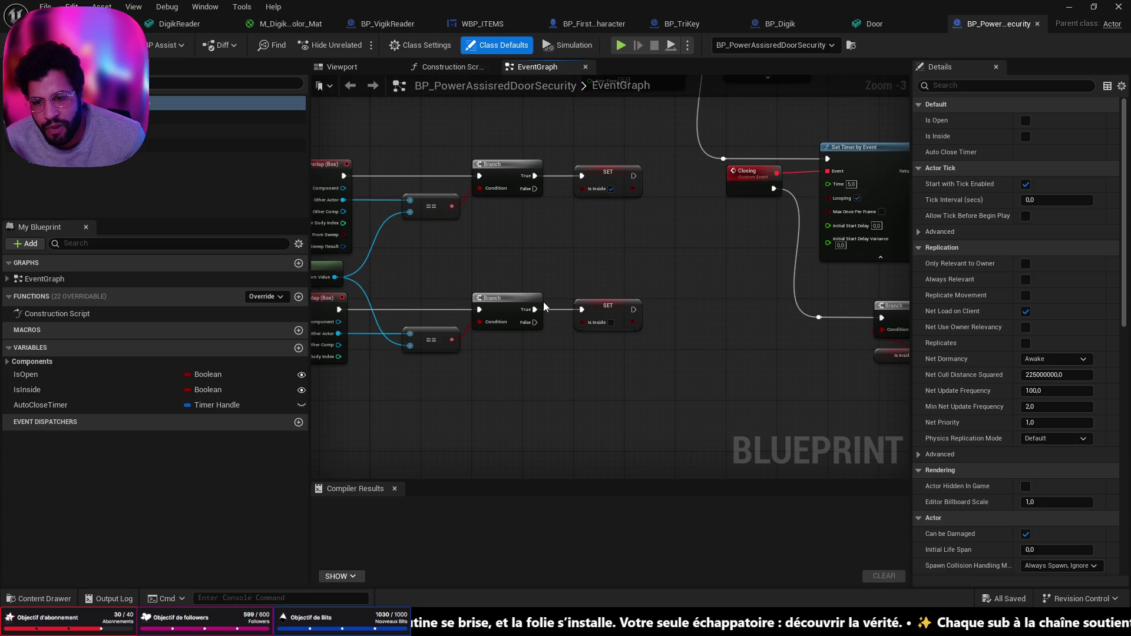
Back in the level, set the viewport view mode to Lit
{"action": "key", "text": "ctrl+Tab"}
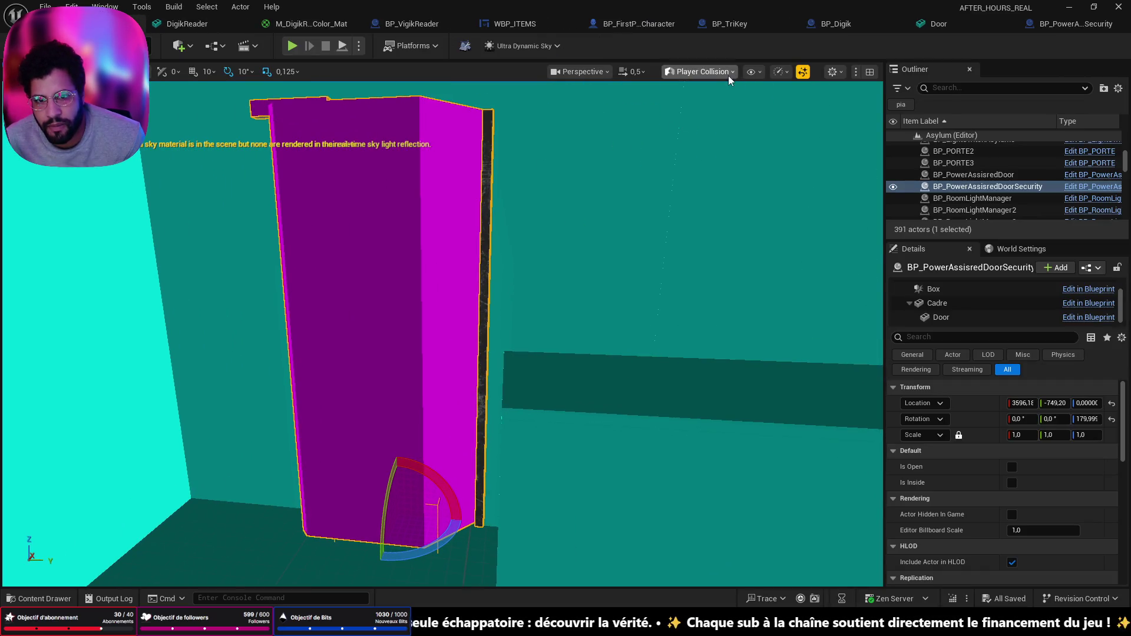
{"action": "left_click", "coordinate": [728, 75]}
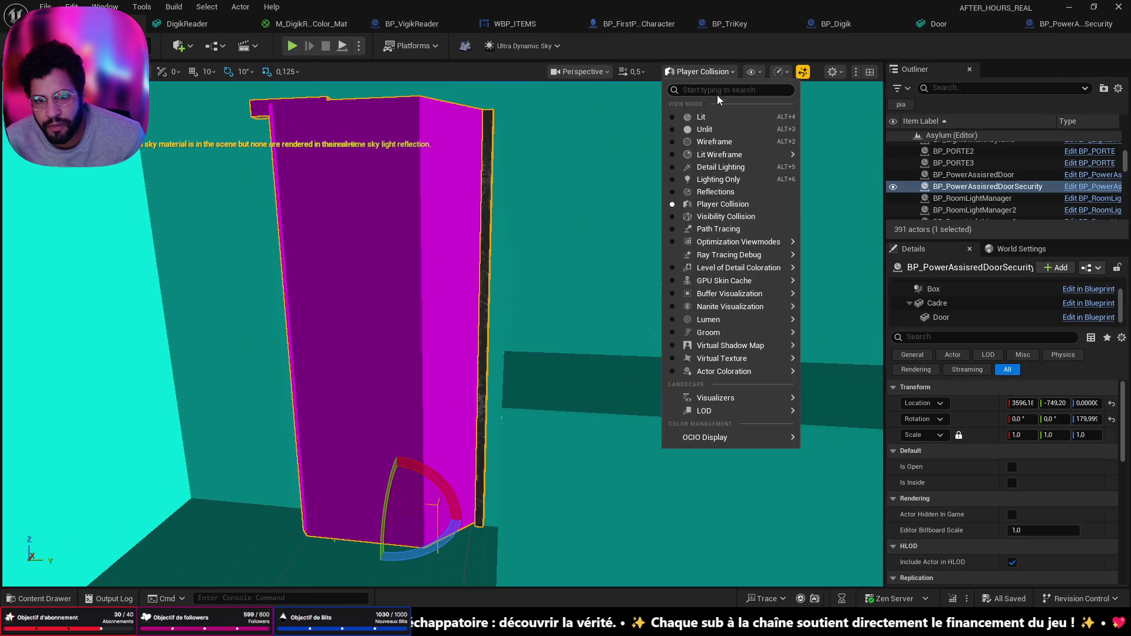
{"action": "left_click", "coordinate": [723, 120]}
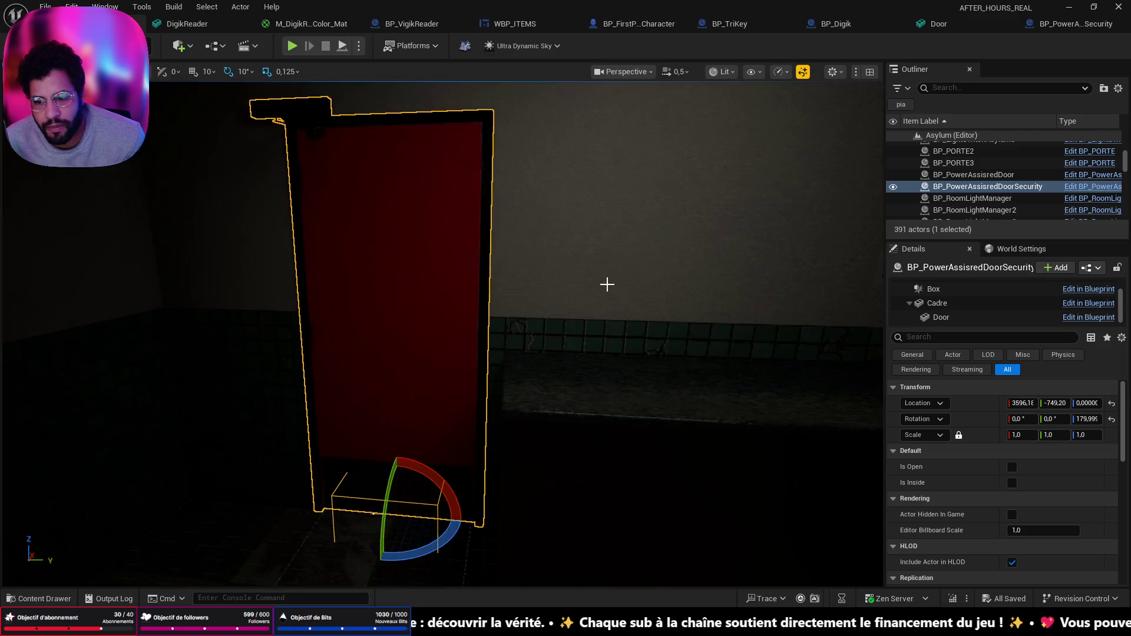
Select the security door's Box trigger and raise it up off the floor
{"action": "left_click", "coordinate": [336, 533]}
{"action": "key", "text": "ctrl+z"}
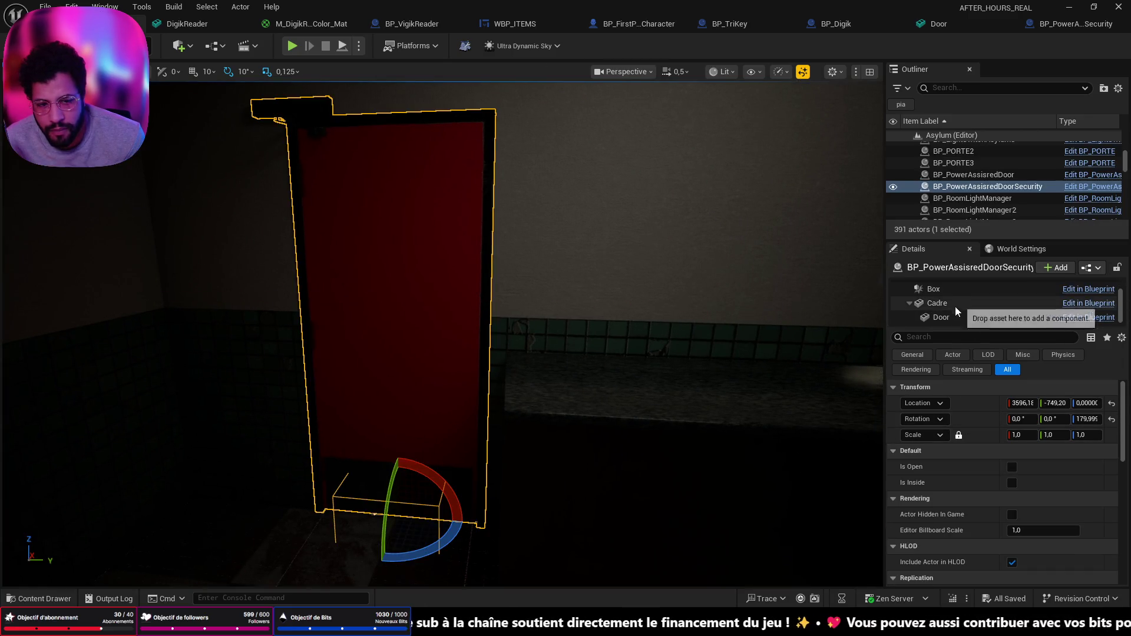
{"action": "left_click", "coordinate": [946, 291]}
{"action": "key", "text": "f"}
{"action": "key", "text": "w"}
{"action": "left_click_drag", "start_coordinate": [500, 379], "coordinate": [514, 367]}
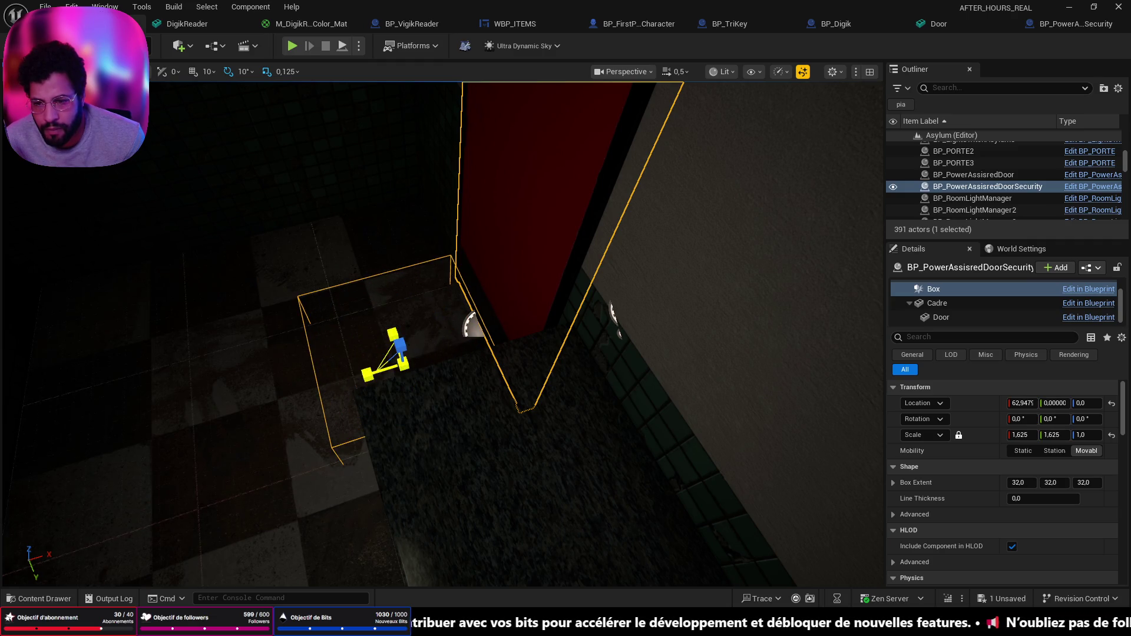
{"action": "left_click_drag", "start_coordinate": [514, 366], "coordinate": [388, 366]}
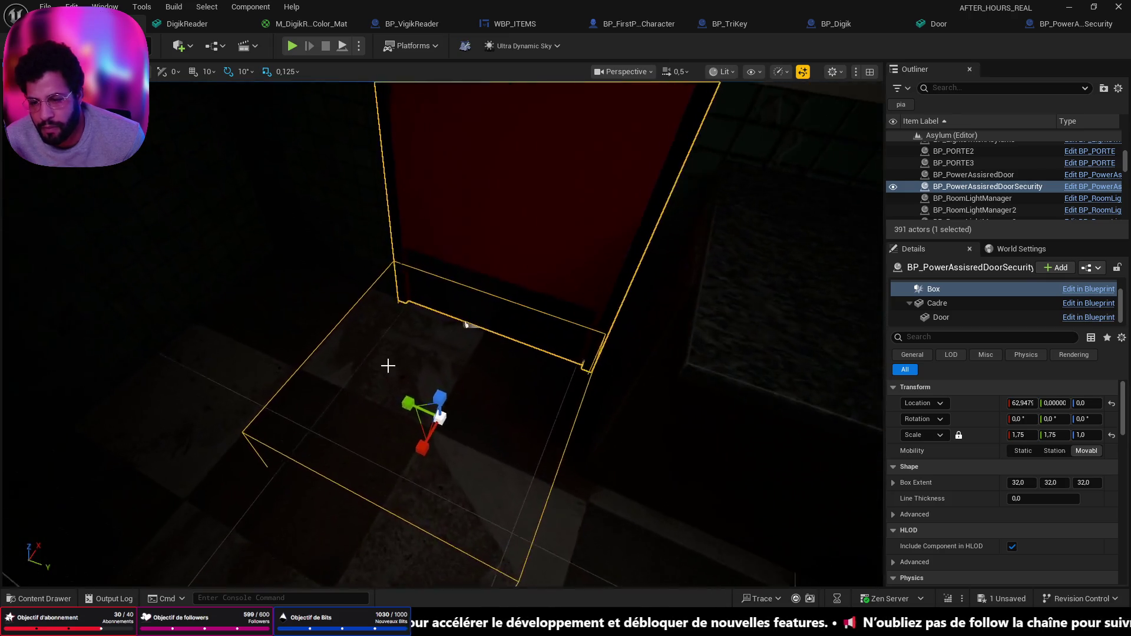
{"action": "mouse_move", "coordinate": [444, 400]}
{"action": "left_mouse_down"}
{"action": "mouse_move", "coordinate": [417, 324]}
{"action": "mouse_move", "coordinate": [419, 349]}
{"action": "mouse_move", "coordinate": [566, 407]}
{"action": "mouse_move", "coordinate": [453, 409]}
{"action": "mouse_move", "coordinate": [530, 333]}
{"action": "mouse_move", "coordinate": [505, 177]}
{"action": "mouse_move", "coordinate": [669, 232]}
{"action": "mouse_move", "coordinate": [648, 248]}
{"action": "left_mouse_up"}
Set the Box's Shape Color to blue and its Line Thickness to about 2.87
{"action": "left_click_drag", "start_coordinate": [537, 347], "coordinate": [537, 347]}
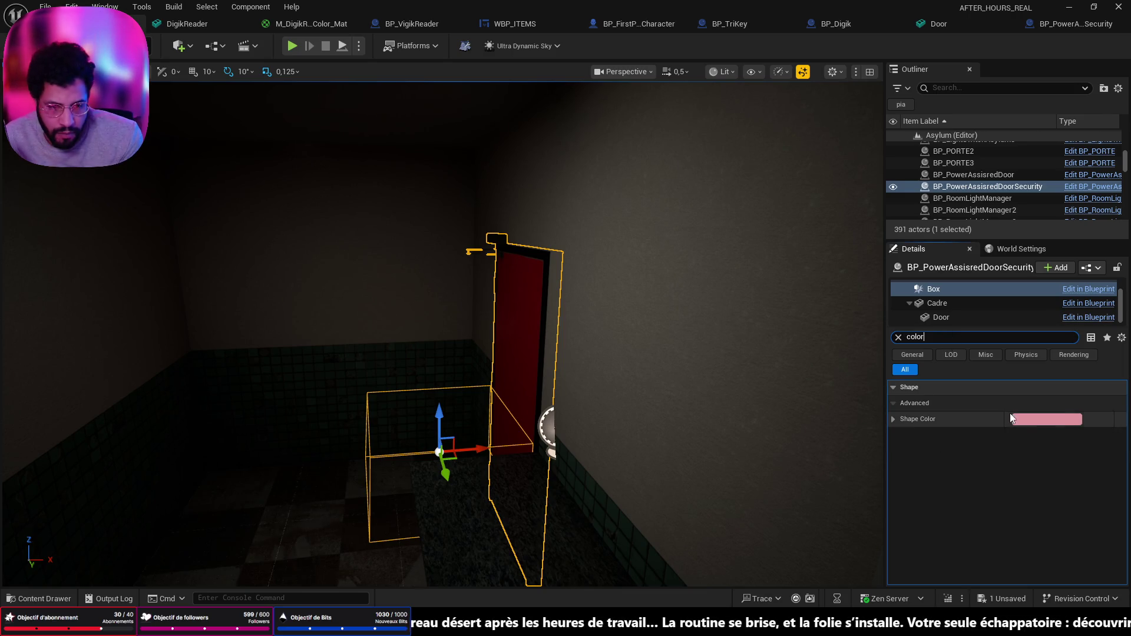
{"action": "left_click", "coordinate": [1031, 420]}
{"action": "left_click_drag", "start_coordinate": [847, 350], "coordinate": [797, 306]}
{"action": "left_click", "coordinate": [1016, 278]}
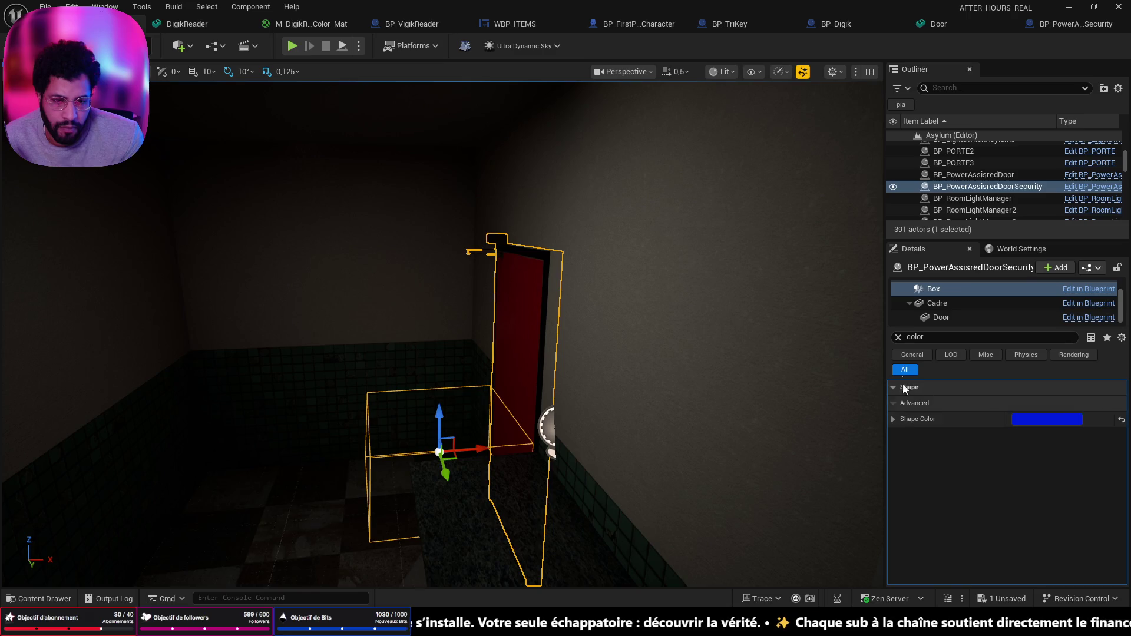
{"action": "left_click", "coordinate": [898, 338]}
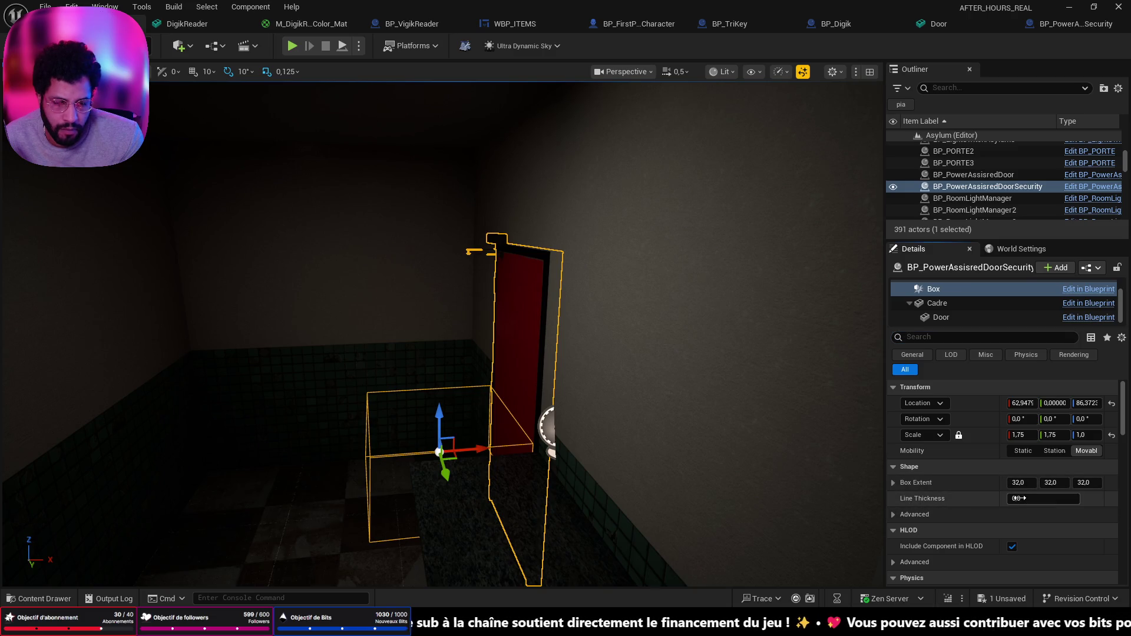
{"action": "left_click_drag", "start_coordinate": [1044, 499], "coordinate": [1034, 499]}
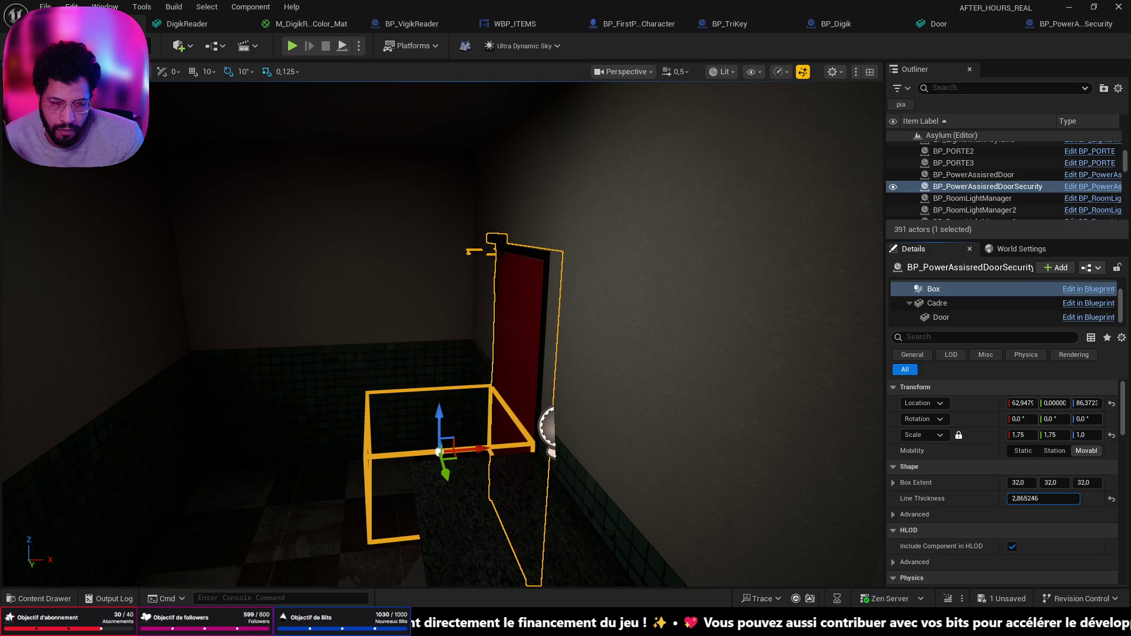
Deselect to check the blue outline, then select the other power-assisted door
{"action": "left_click", "coordinate": [354, 538]}
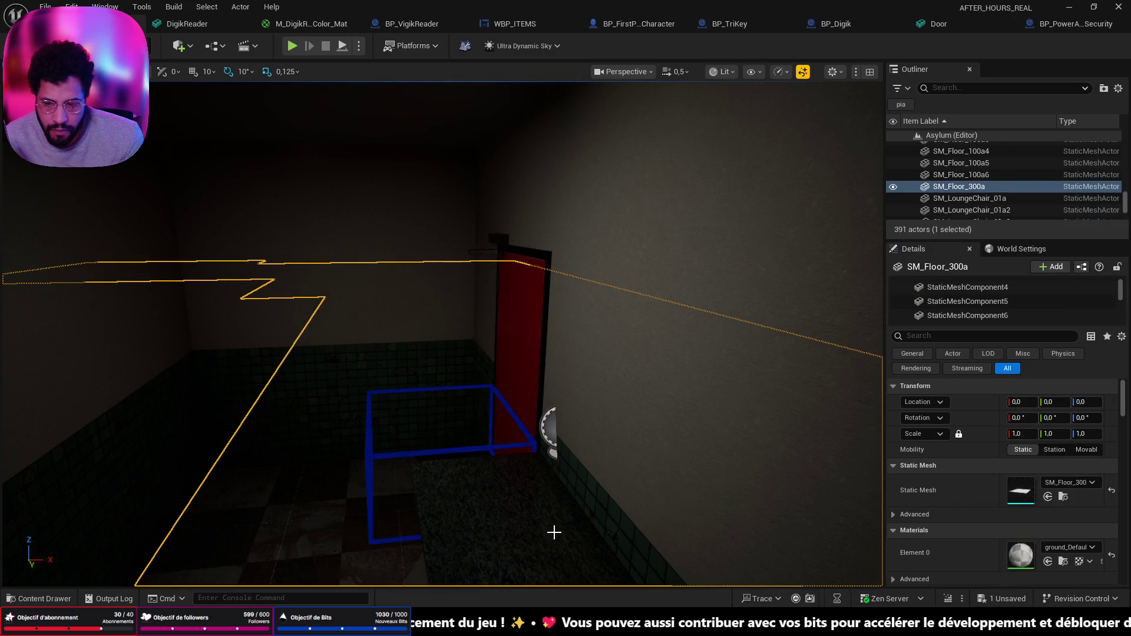
{"action": "key", "text": "f"}
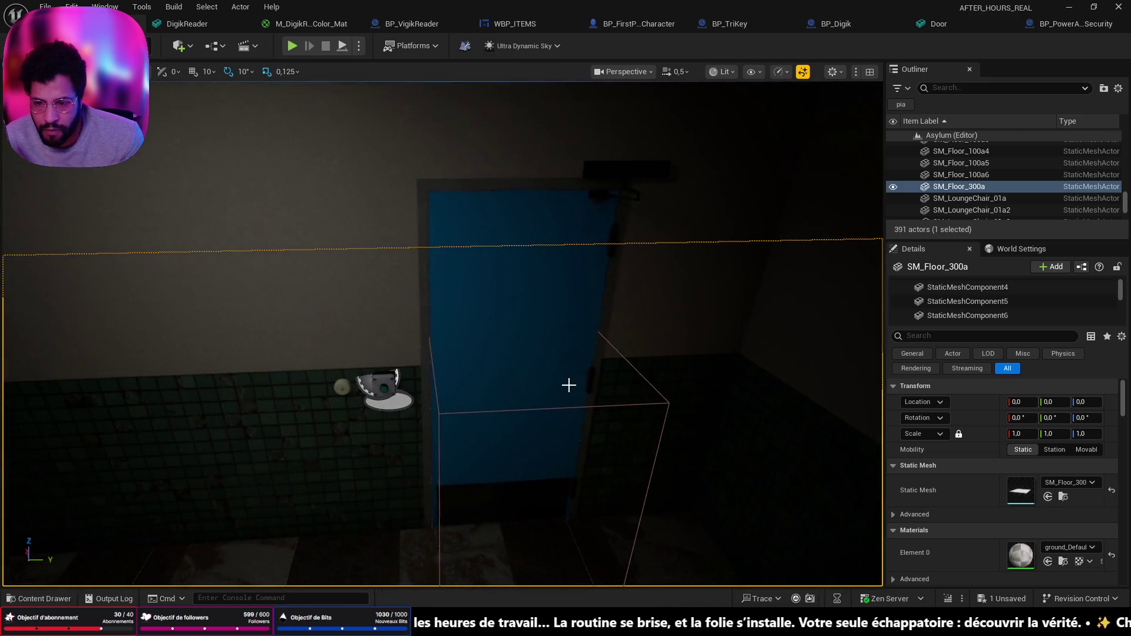
{"action": "left_click", "coordinate": [568, 384]}
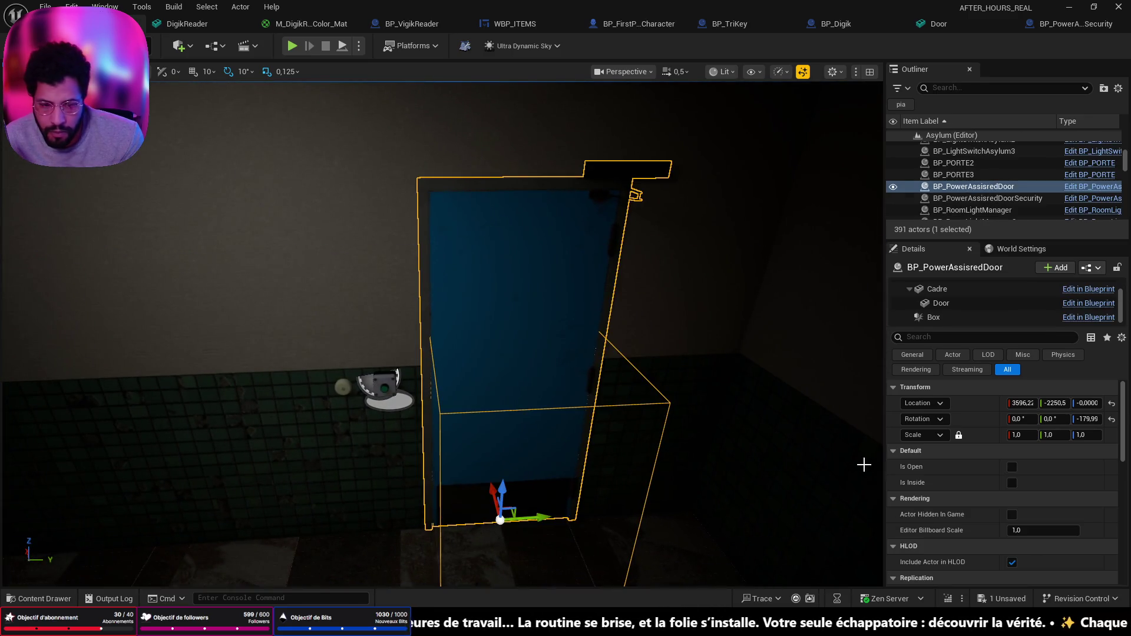
Give the power-assisted door's Box a blue Shape Color and Line Thickness of about 1.5
{"action": "left_click", "coordinate": [940, 316]}
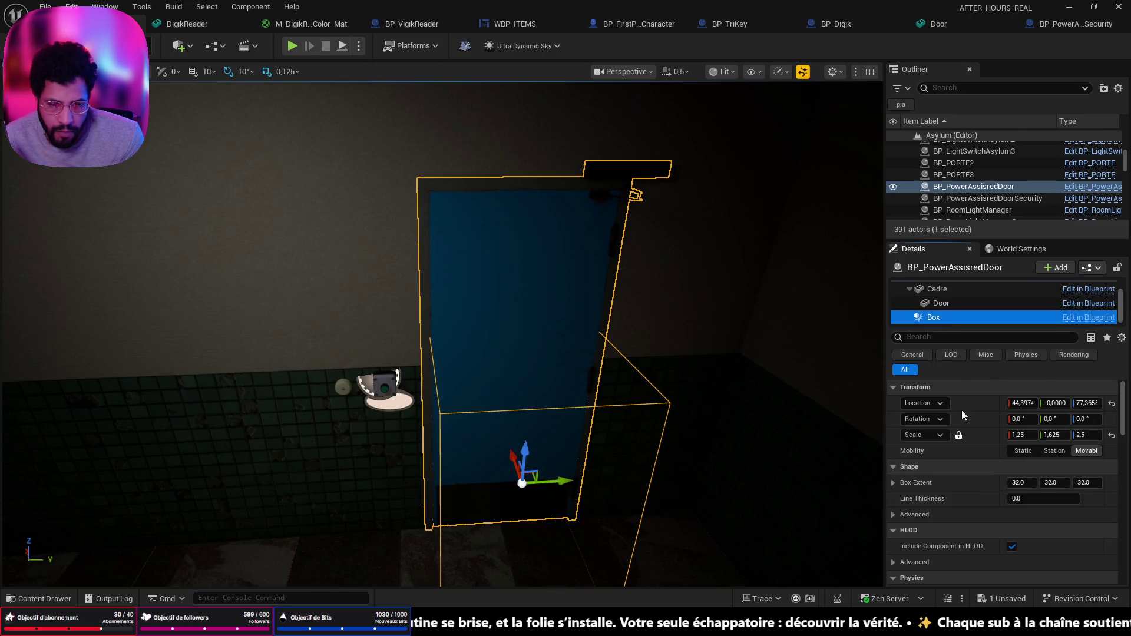
{"action": "left_click", "coordinate": [893, 487]}
{"action": "left_click", "coordinate": [893, 515]}
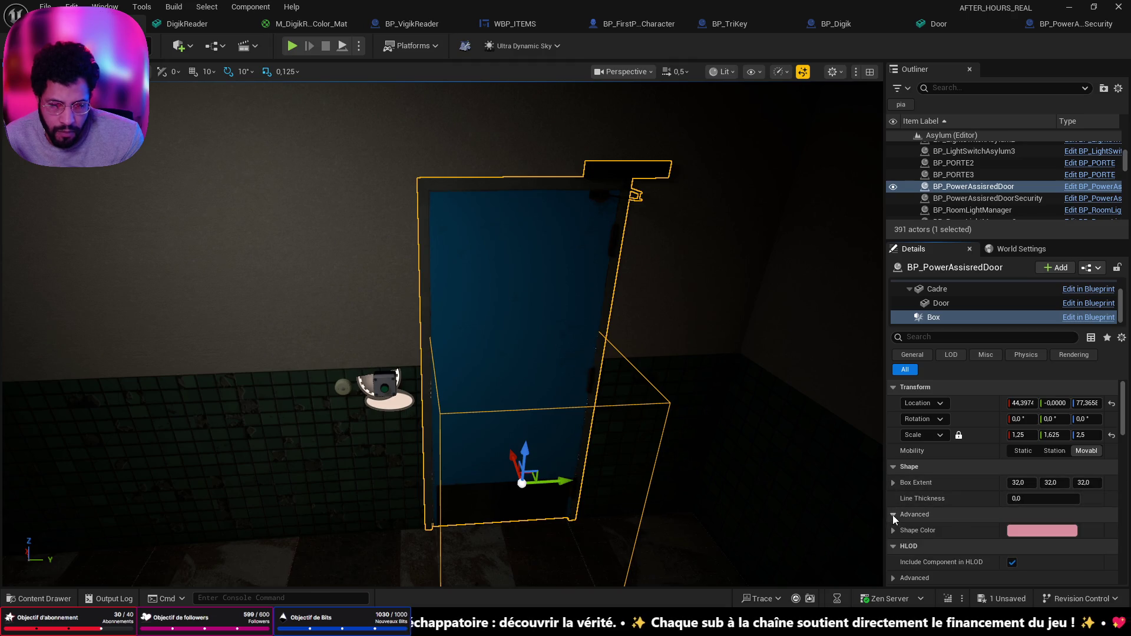
{"action": "left_click", "coordinate": [1029, 532]}
{"action": "left_click", "coordinate": [786, 307]}
{"action": "left_click", "coordinate": [1008, 277]}
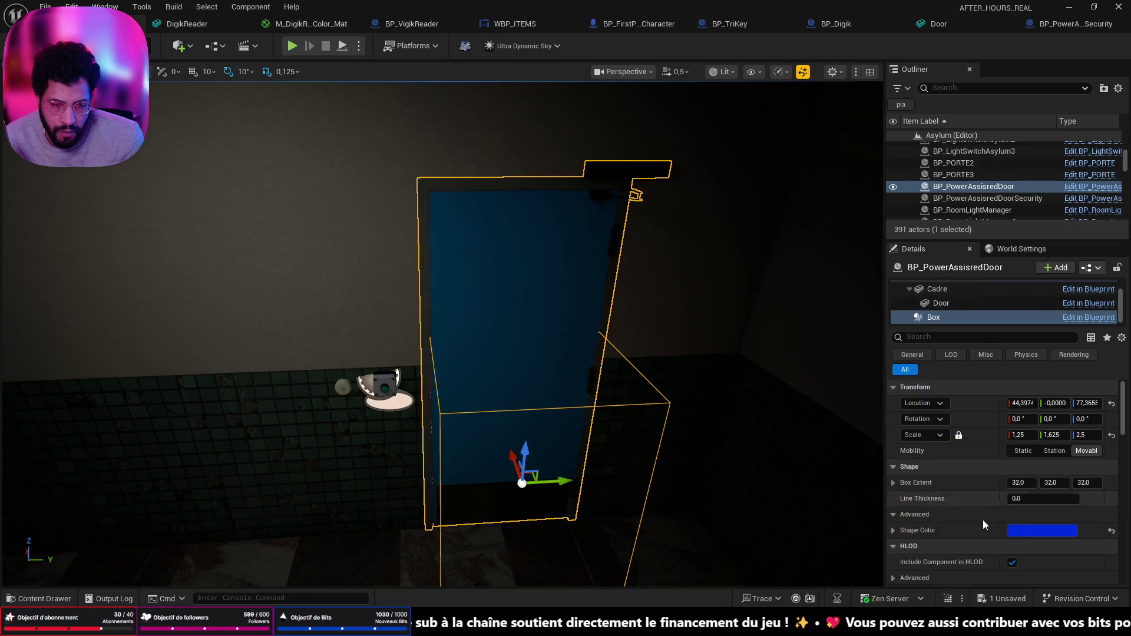
{"action": "left_click_drag", "start_coordinate": [1043, 498], "coordinate": [1078, 499]}
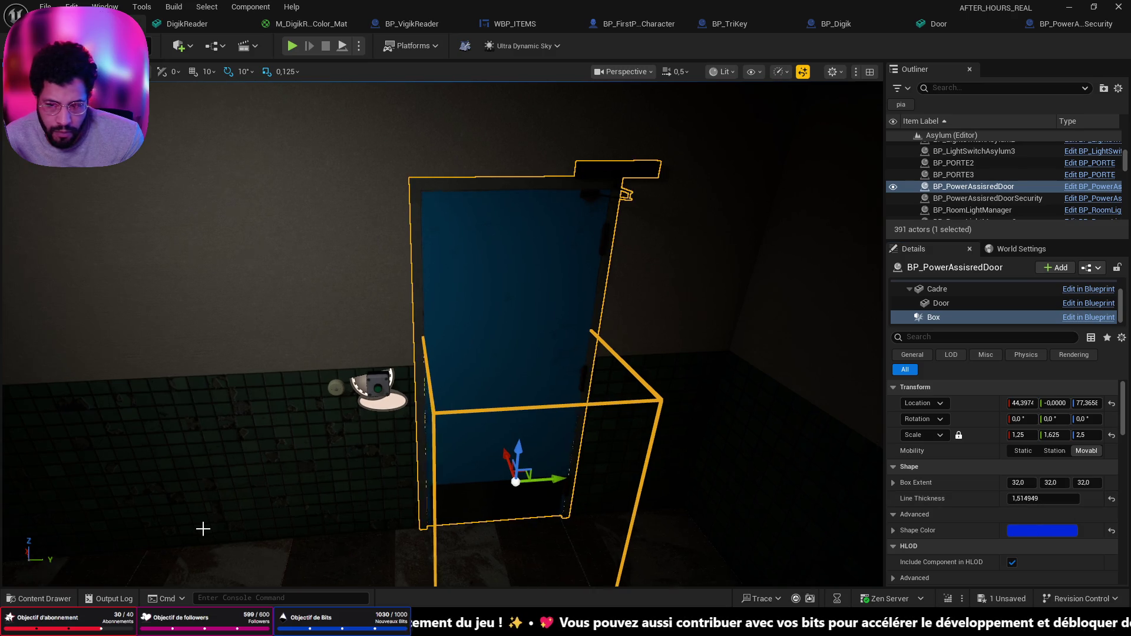
{"action": "left_click", "coordinate": [342, 535]}
Save all changes and bring up the security door blueprint's EventGraph
{"action": "key", "text": "ctrl+s"}
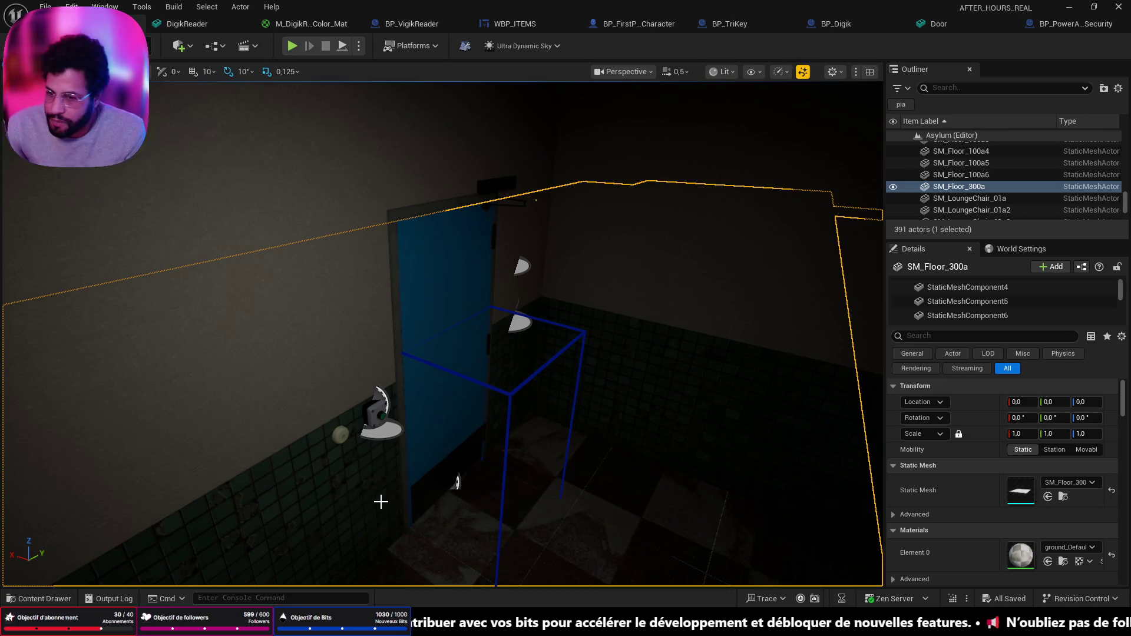
{"action": "mouse_move", "coordinate": [238, 367]}
{"action": "left_mouse_down"}
{"action": "mouse_move", "coordinate": [265, 412]}
{"action": "mouse_move", "coordinate": [412, 553]}
{"action": "mouse_move", "coordinate": [353, 472]}
{"action": "mouse_move", "coordinate": [206, 365]}
{"action": "mouse_move", "coordinate": [69, 324]}
{"action": "mouse_move", "coordinate": [265, 436]}
{"action": "mouse_move", "coordinate": [387, 535]}
{"action": "left_mouse_up"}
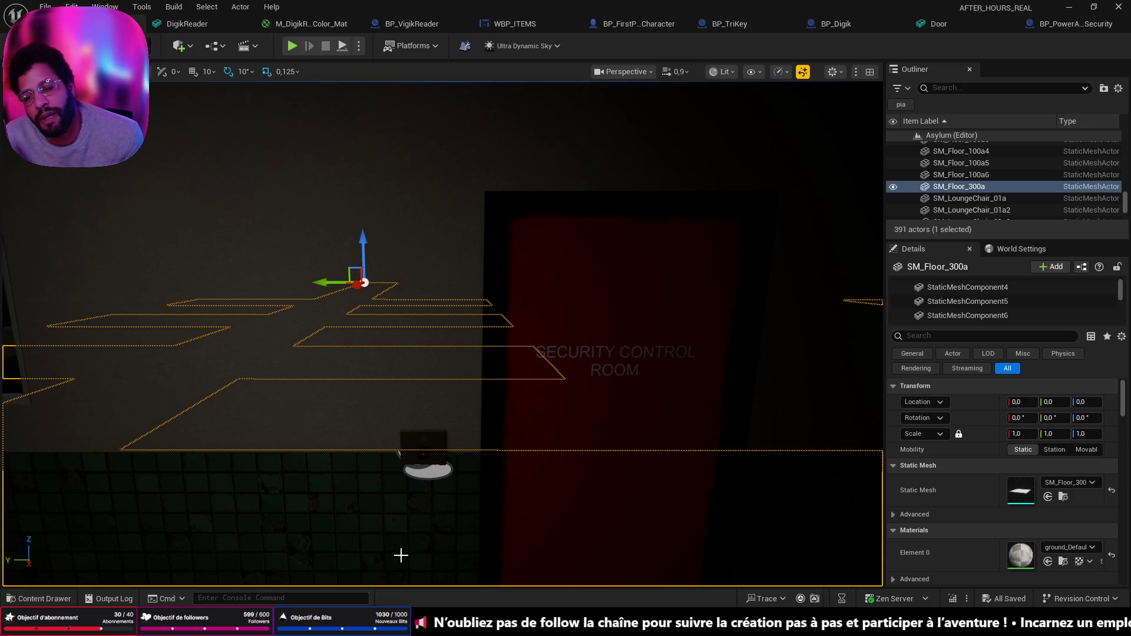
{"action": "left_click", "coordinate": [1068, 23]}
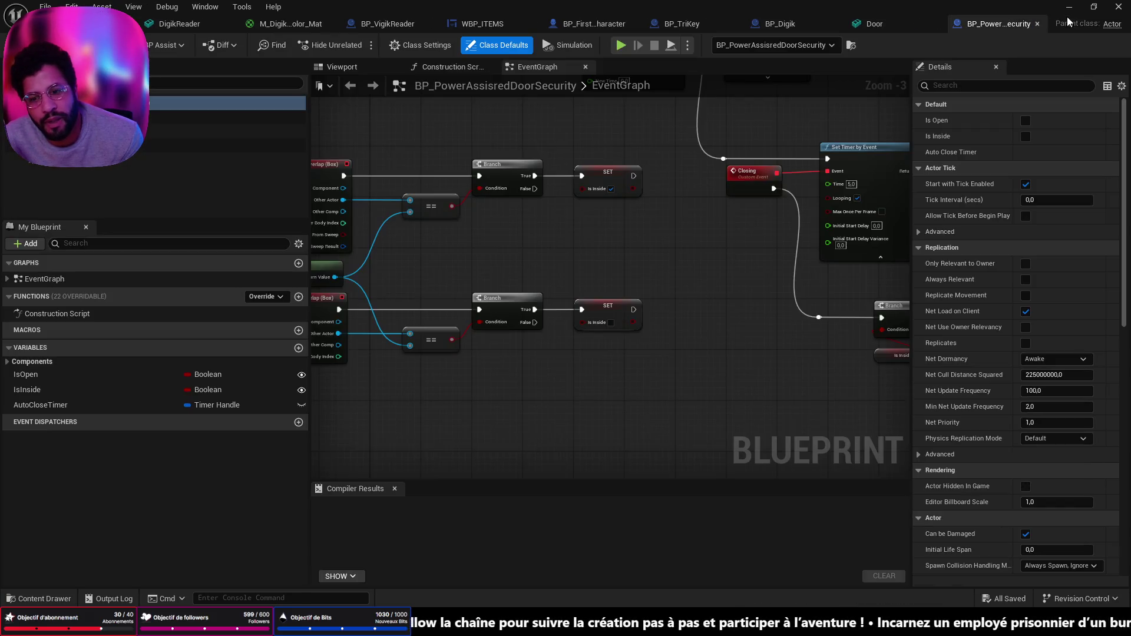
Navigate the EventGraph and move the Auto Close Timer getter up-left
{"action": "scroll", "coordinate": [664, 228], "scroll_direction": "down", "scroll_amount": 3}
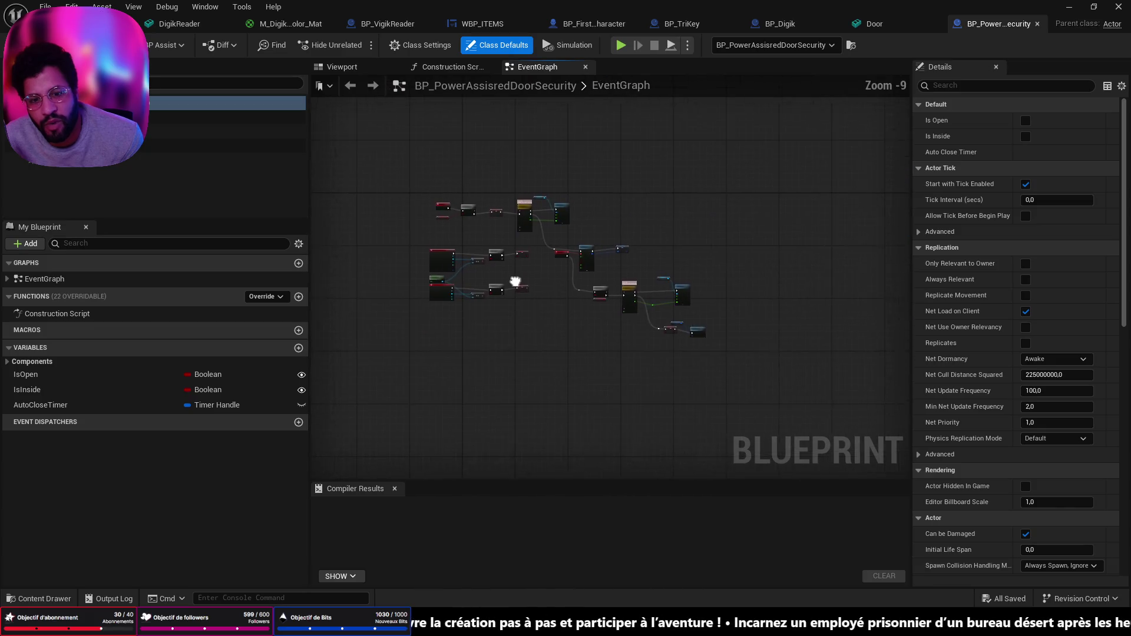
{"action": "scroll", "coordinate": [602, 320], "scroll_direction": "up", "scroll_amount": 4}
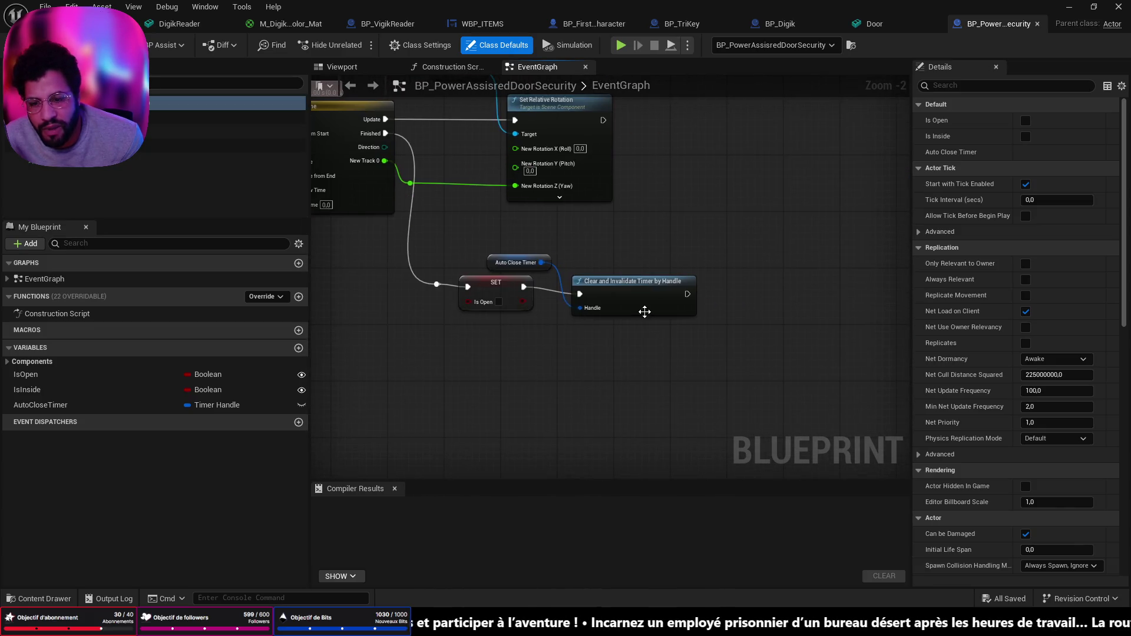
{"action": "scroll", "coordinate": [642, 309], "scroll_direction": "up", "scroll_amount": 2}
{"action": "left_click", "coordinate": [631, 280]}
{"action": "scroll", "coordinate": [400, 363], "scroll_direction": "down", "scroll_amount": 3}
{"action": "mouse_move", "coordinate": [400, 363]}
{"action": "left_mouse_down"}
{"action": "mouse_move", "coordinate": [671, 377]}
{"action": "mouse_move", "coordinate": [740, 437]}
{"action": "mouse_move", "coordinate": [622, 460]}
{"action": "left_mouse_up"}
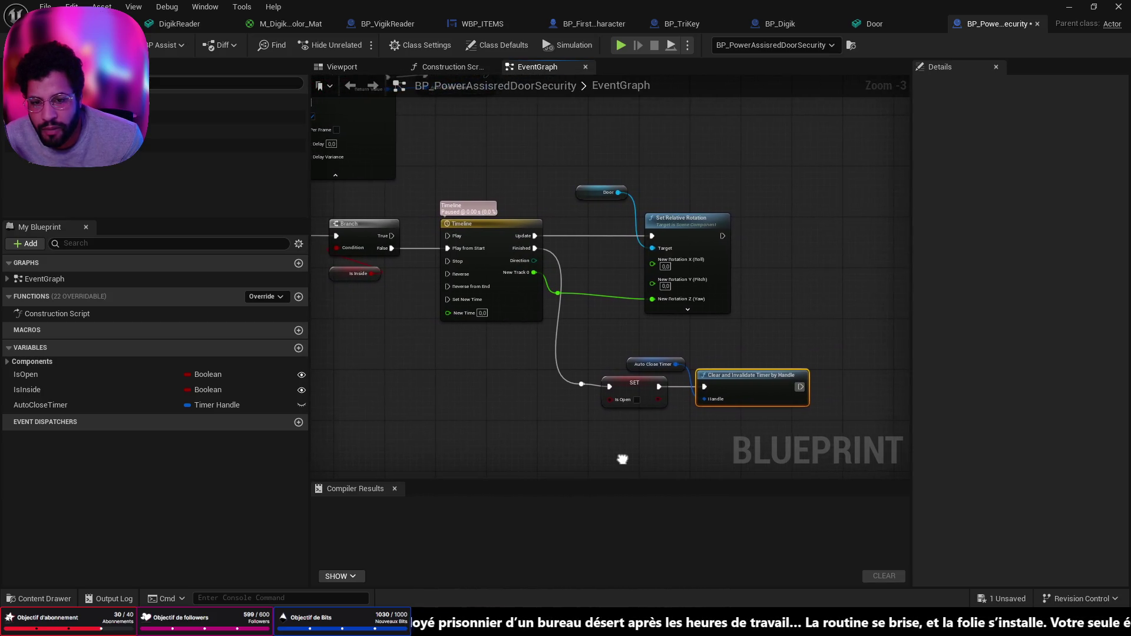
{"action": "left_click_drag", "start_coordinate": [654, 371], "coordinate": [634, 365]}
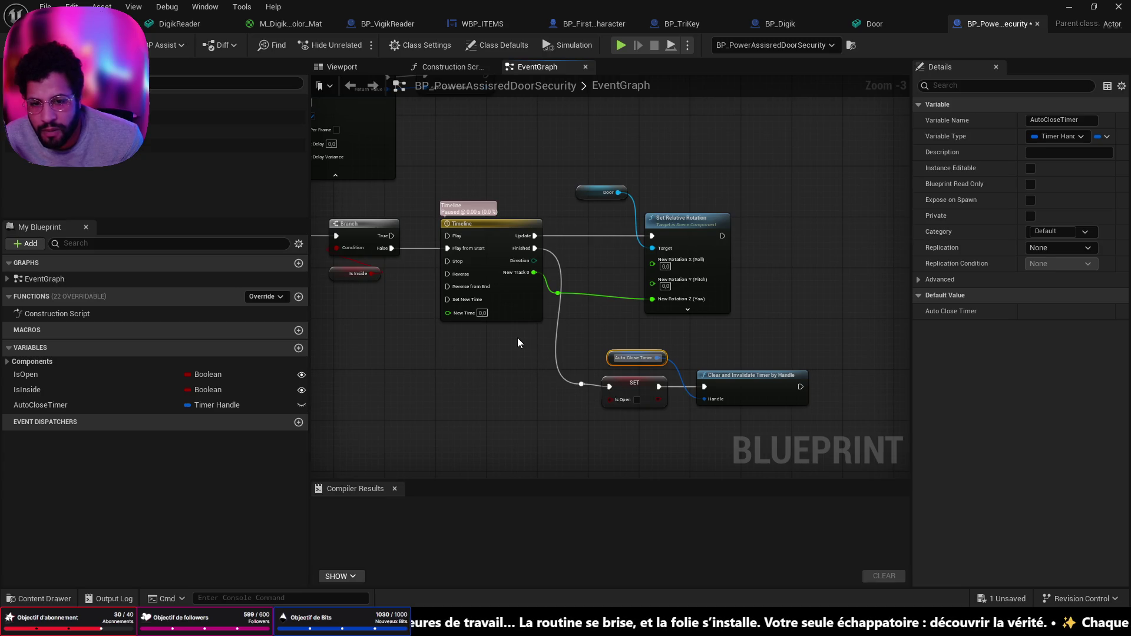
{"action": "mouse_move", "coordinate": [543, 333]}
{"action": "left_mouse_down"}
{"action": "mouse_move", "coordinate": [486, 305]}
{"action": "mouse_move", "coordinate": [470, 370]}
{"action": "left_mouse_up"}
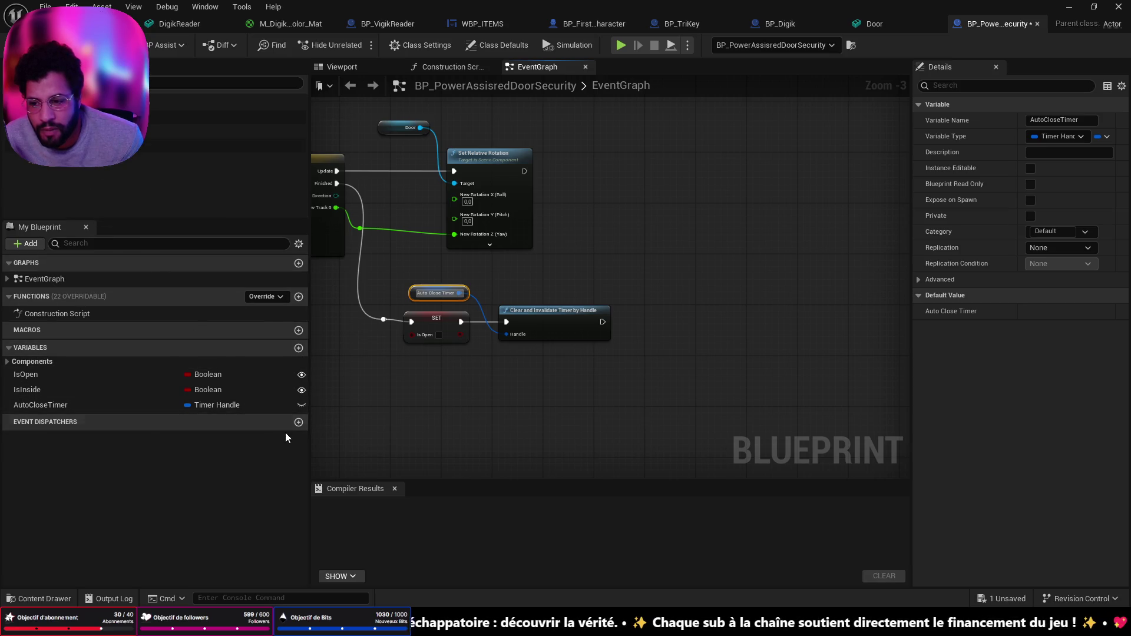
Add a new variable named VigikReaderRef and save the blueprint
{"action": "left_click", "coordinate": [299, 348]}
{"action": "type", "text": "VigikRead"}
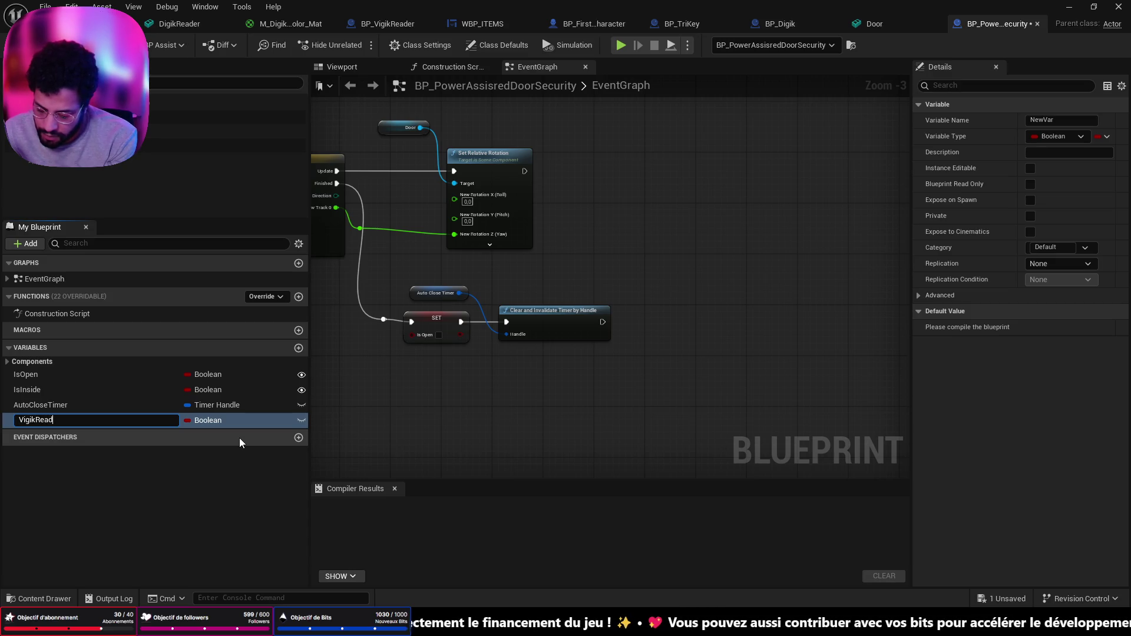
{"action": "type", "text": "erRef"}
{"action": "key", "text": "Return"}
{"action": "key", "text": "ctrl+s"}
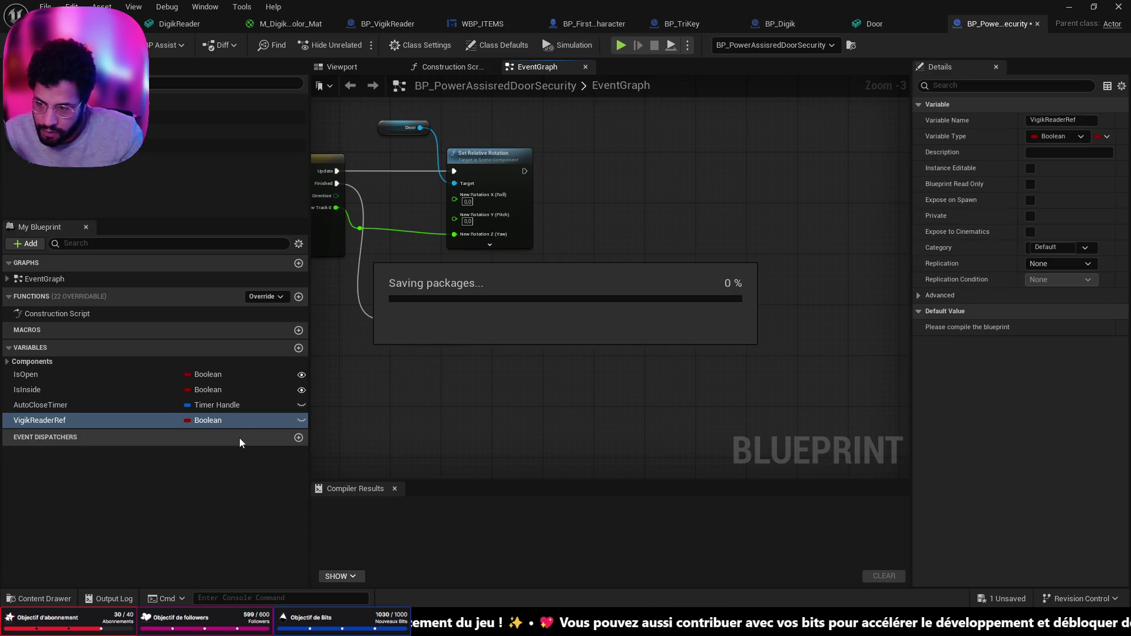
Make VigikReaderRef an instance-editable BP Vigik Reader reference and place its getter in the graph
{"action": "left_click", "coordinate": [189, 420]}
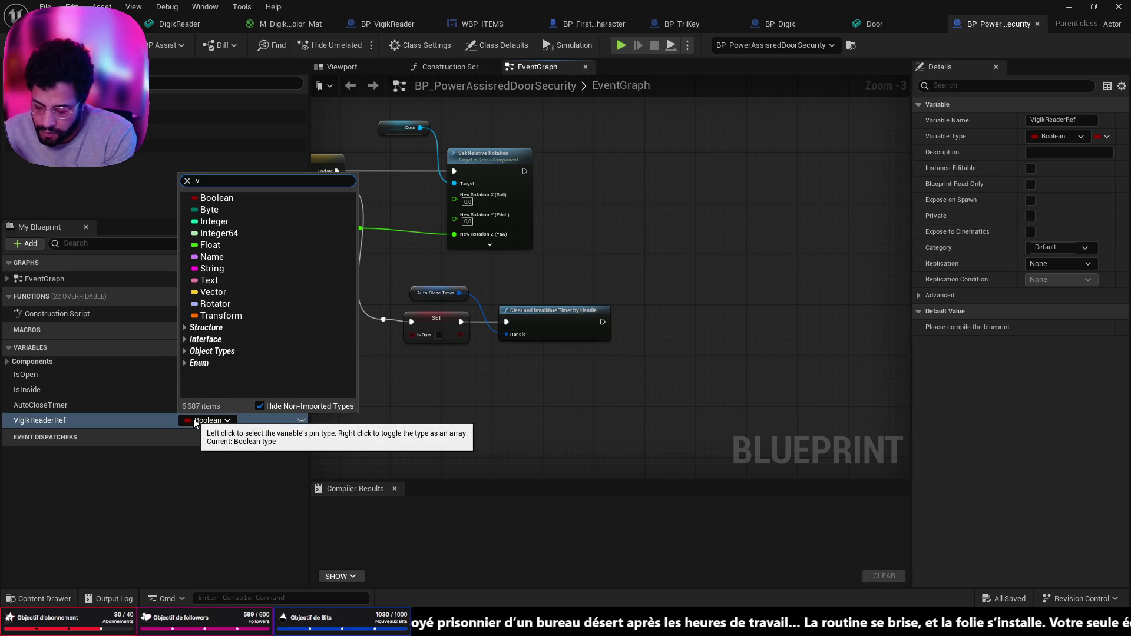
{"action": "type", "text": "igi"}
{"action": "mouse_move", "coordinate": [274, 211]}
{"action": "left_click", "coordinate": [397, 211]}
{"action": "left_click", "coordinate": [301, 421]}
{"action": "mouse_move", "coordinate": [143, 422]}
{"action": "left_mouse_down"}
{"action": "mouse_move", "coordinate": [516, 361]}
{"action": "mouse_move", "coordinate": [614, 369]}
{"action": "left_mouse_up"}
{"action": "left_click", "coordinate": [569, 382]}
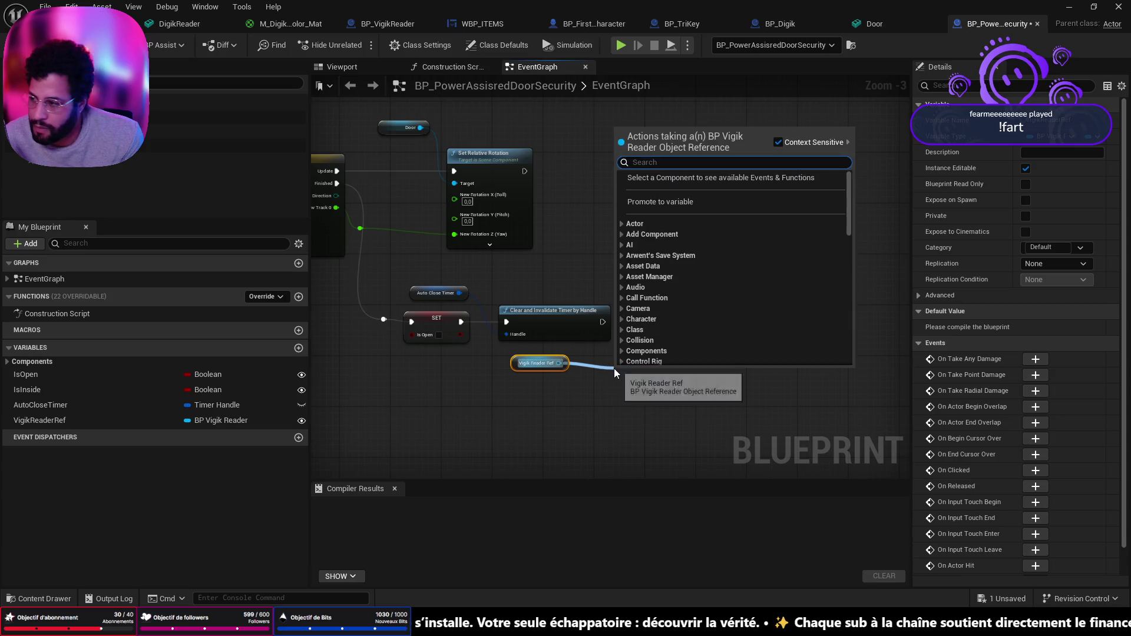